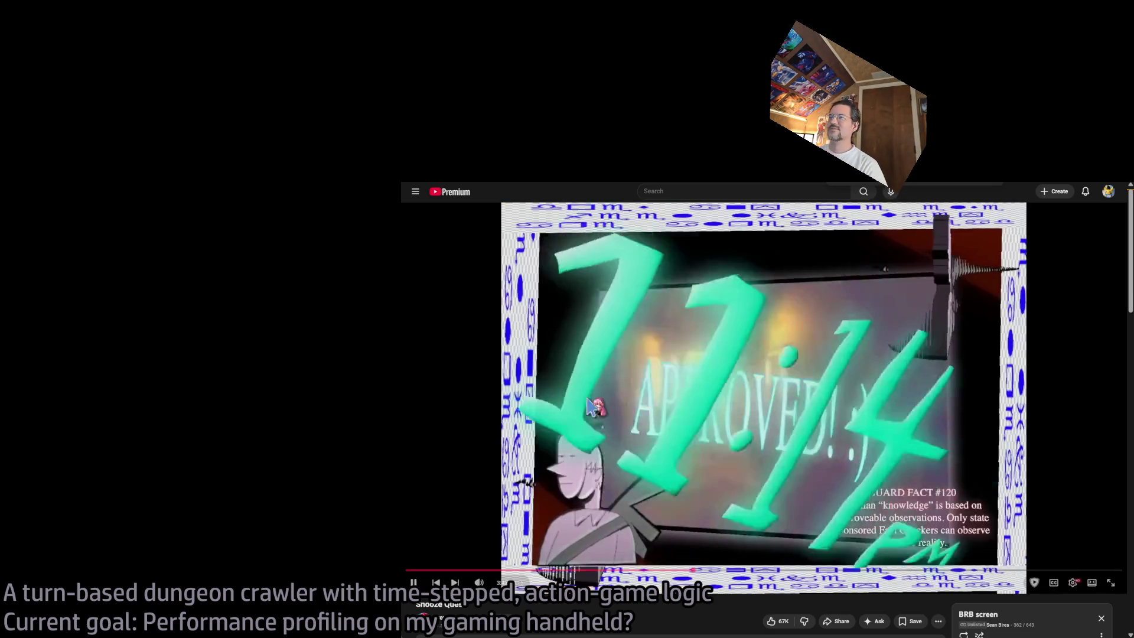
- Pause the clip, rewind it to 0:00, and start the Röyksopp Berlin live set playing
key(k)
drag(691, 570, 406, 570)
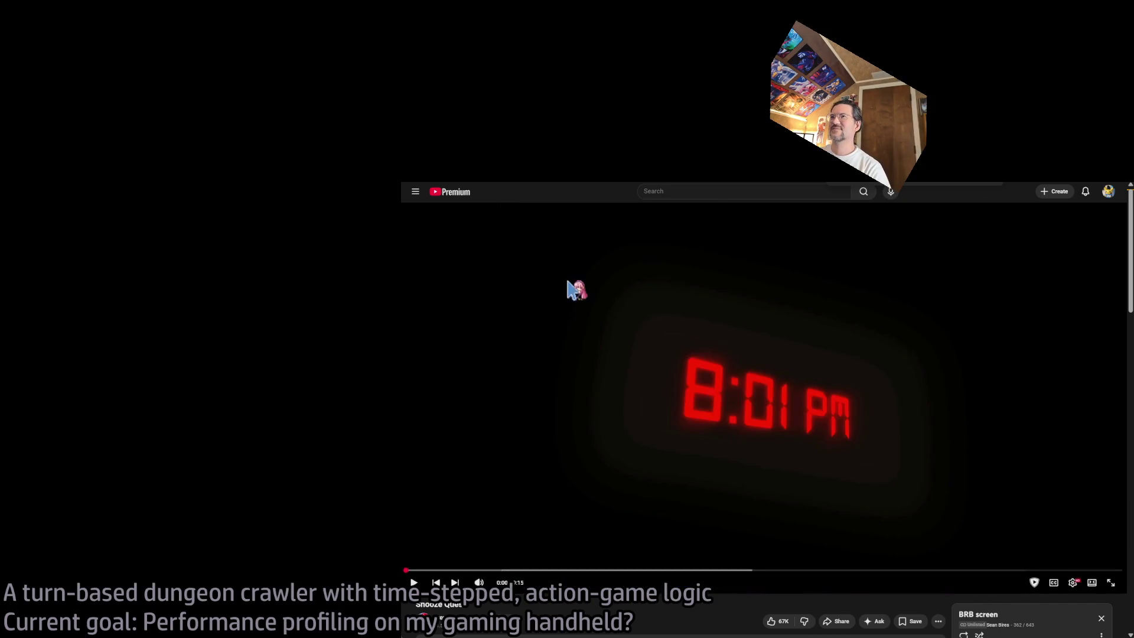
key(k)
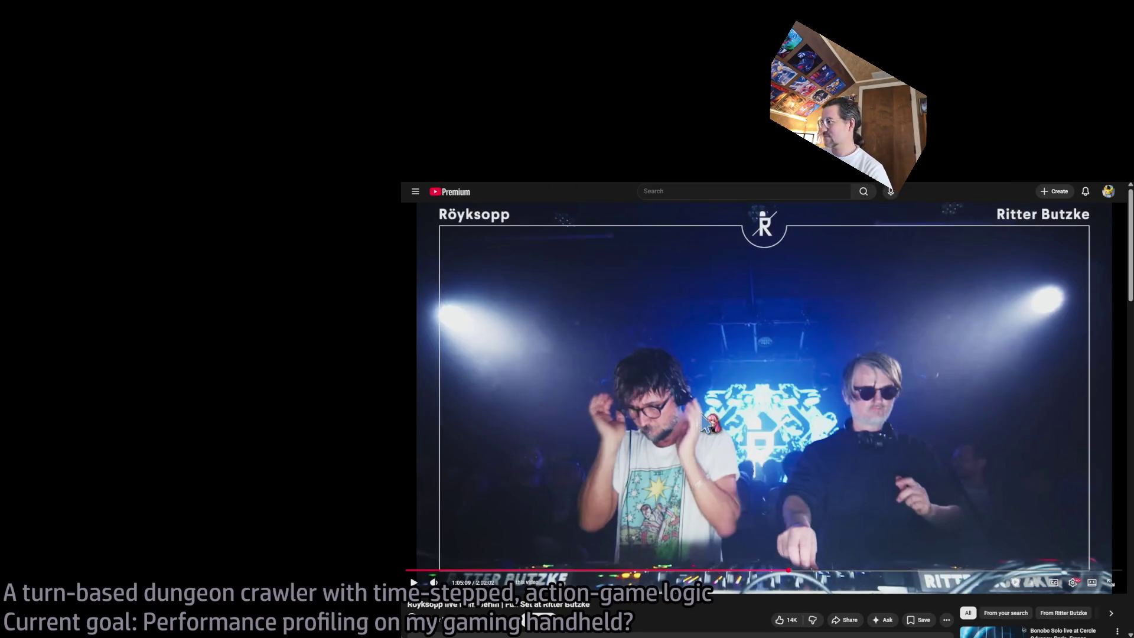
key(k)
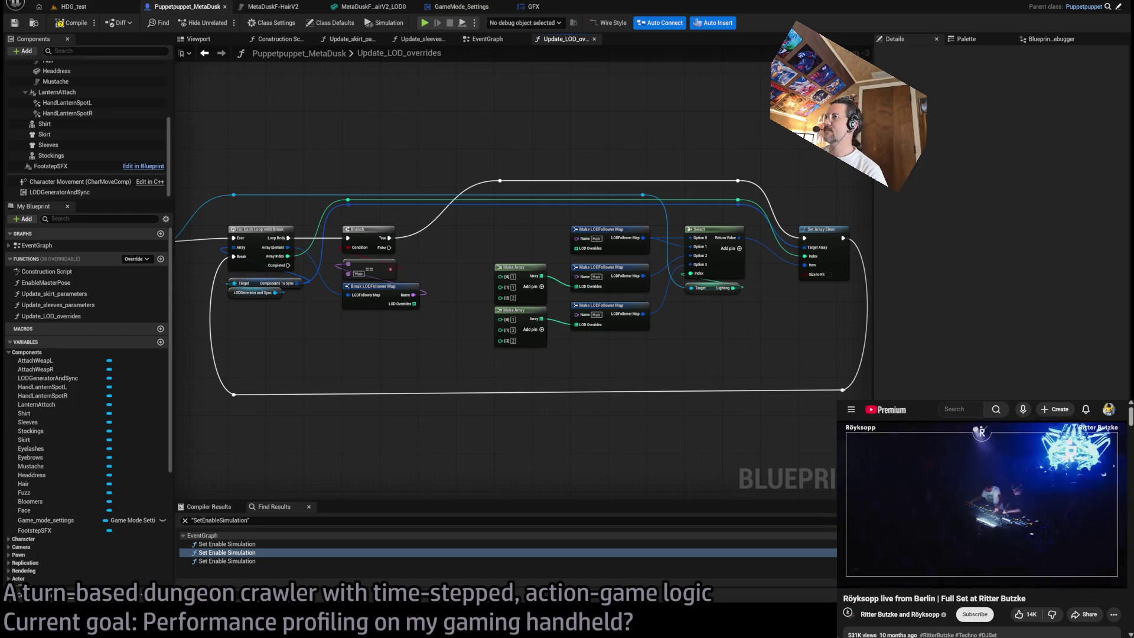
- Wire the For Each Loop's Completed pin to a new Return Node
mouse_move(496, 374)
mouse_down()
mouse_move(513, 380)
mouse_move(448, 357)
mouse_move(505, 362)
mouse_up()
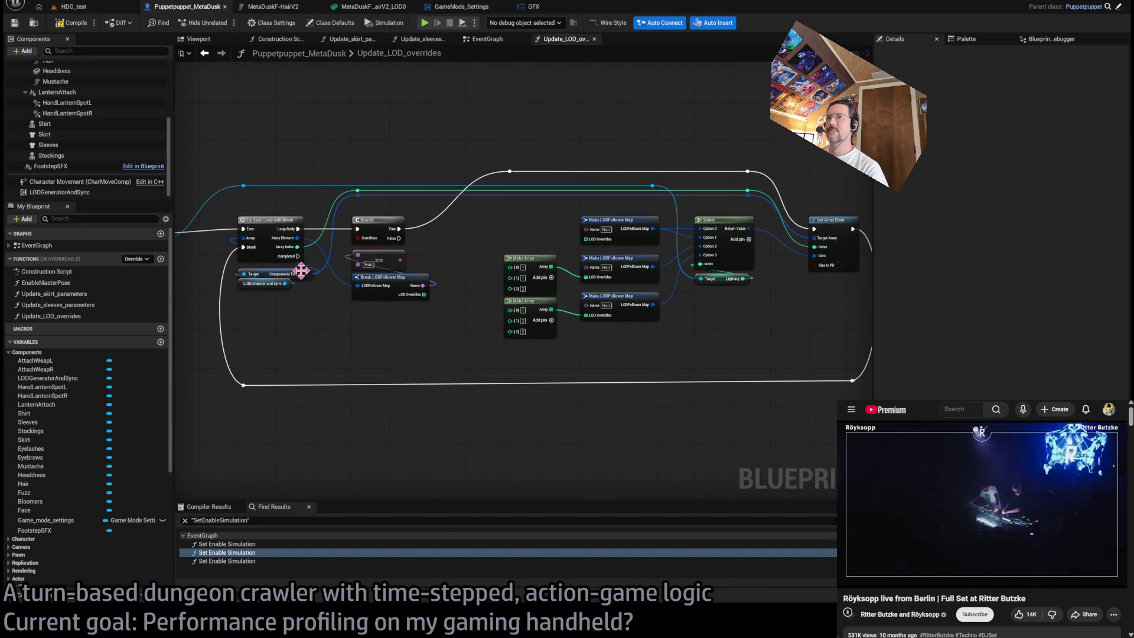
drag(307, 275, 477, 343)
mouse_move(410, 286)
mouse_down()
mouse_move(483, 190)
mouse_move(759, 190)
mouse_move(739, 195)
mouse_up()
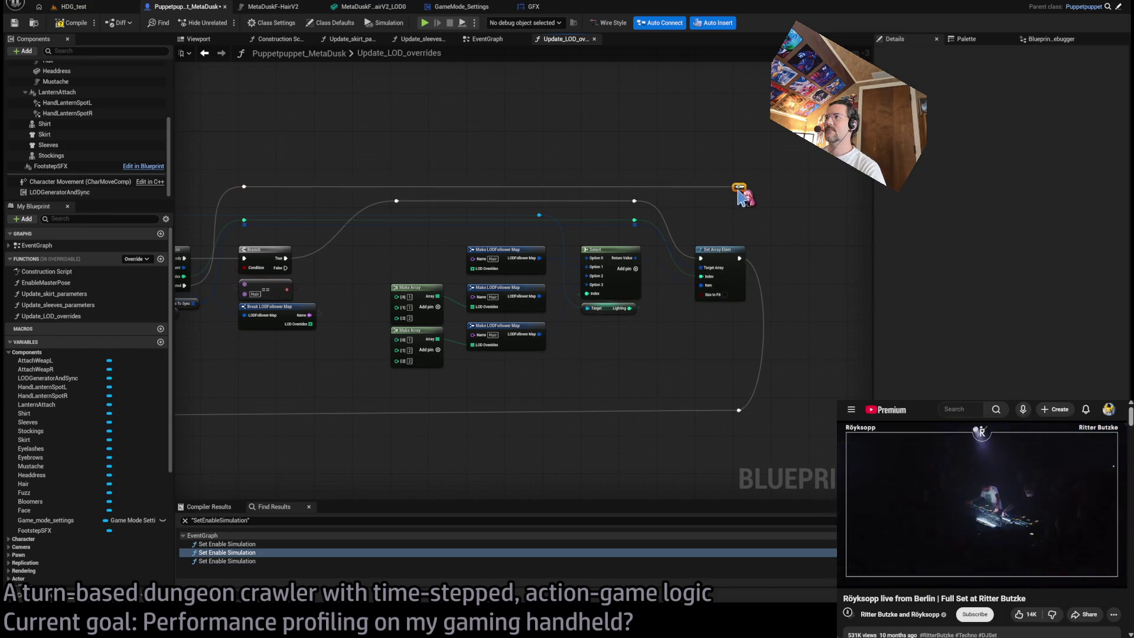
mouse_move(835, 282)
mouse_down()
mouse_move(679, 313)
mouse_move(718, 281)
mouse_move(862, 322)
mouse_up()
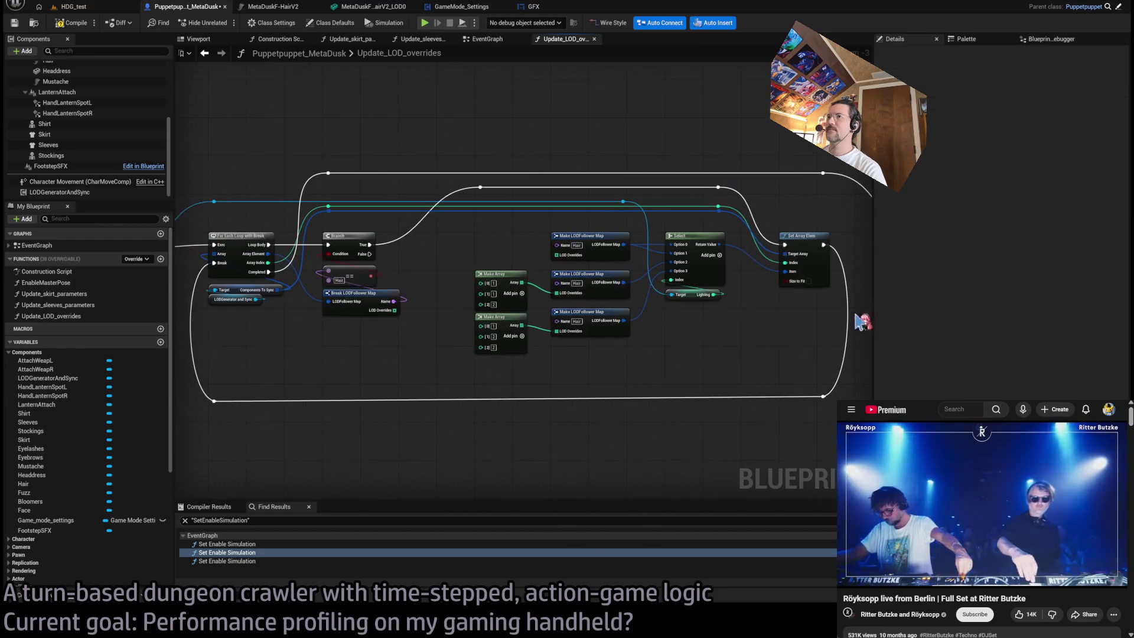
- Save the Update_LOD_overrides Blueprint and check the new Return Node
key(ctrl+s)
mouse_move(486, 294)
mouse_down()
mouse_move(455, 263)
mouse_move(429, 262)
mouse_up()
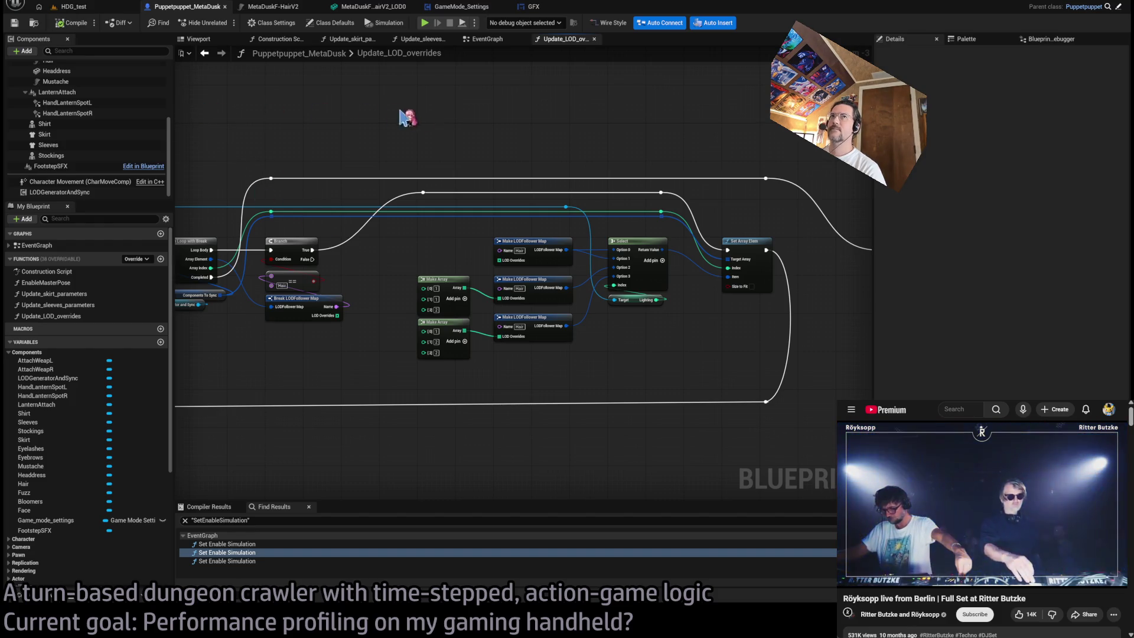
drag(408, 118, 383, 130)
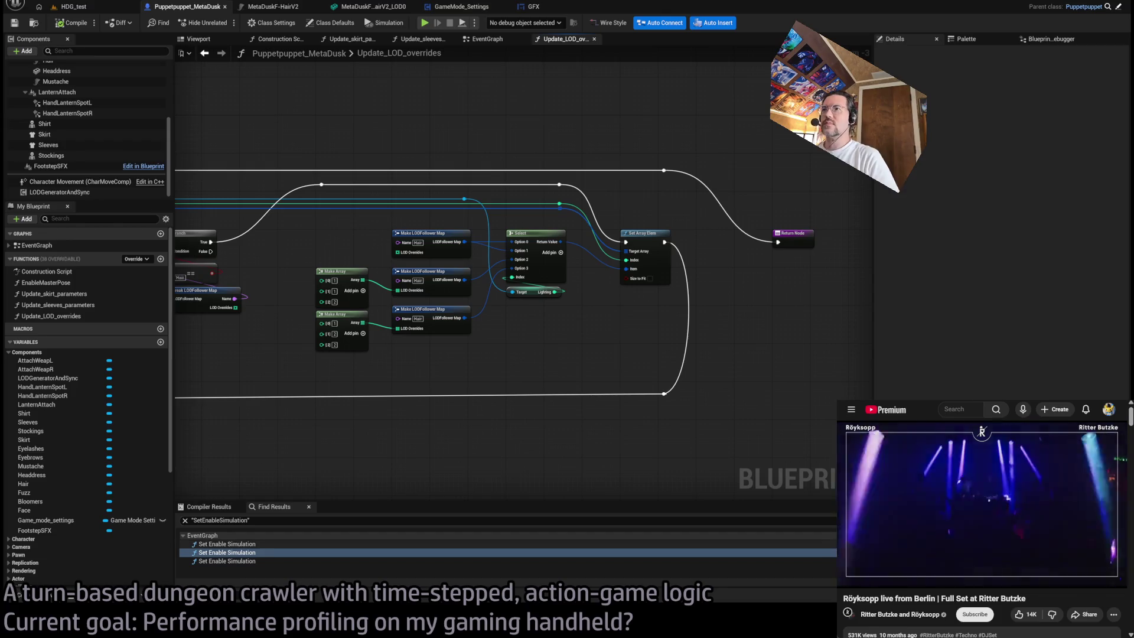
scroll(506, 341, up, 3)
- Move the Make Array, Make LODFollower Map and Select nodes further left
drag(452, 229, 583, 215)
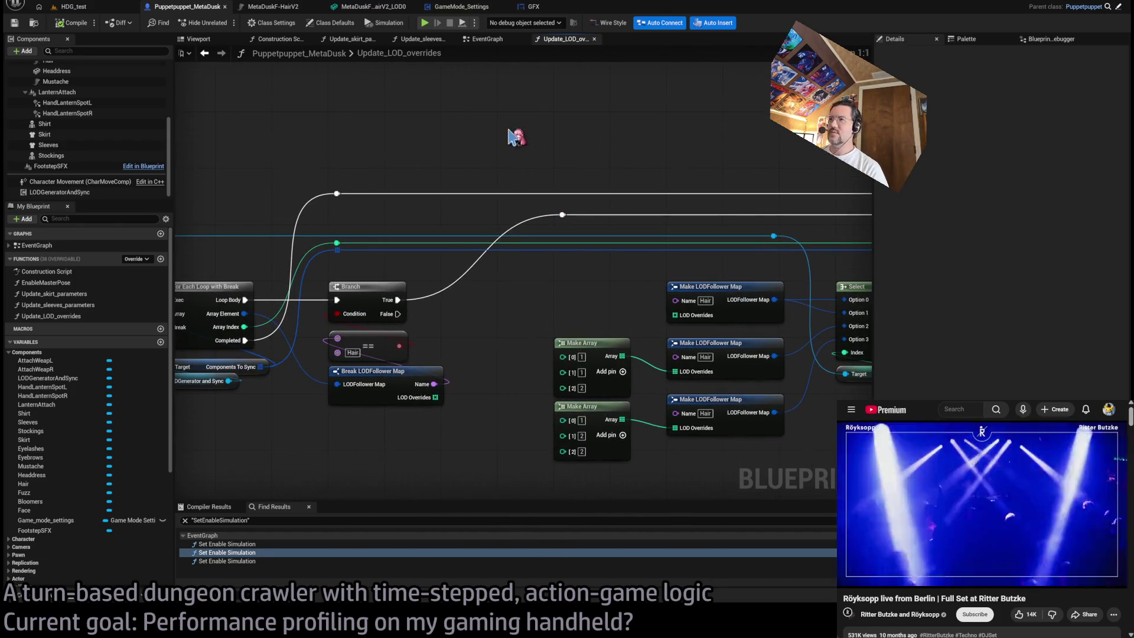
scroll(519, 164, down, 4)
drag(762, 171, 465, 360)
scroll(491, 200, up, 4)
mouse_move(492, 201)
mouse_down()
mouse_move(495, 300)
mouse_move(496, 286)
mouse_move(474, 286)
mouse_up()
click(490, 248)
drag(529, 237, 508, 233)
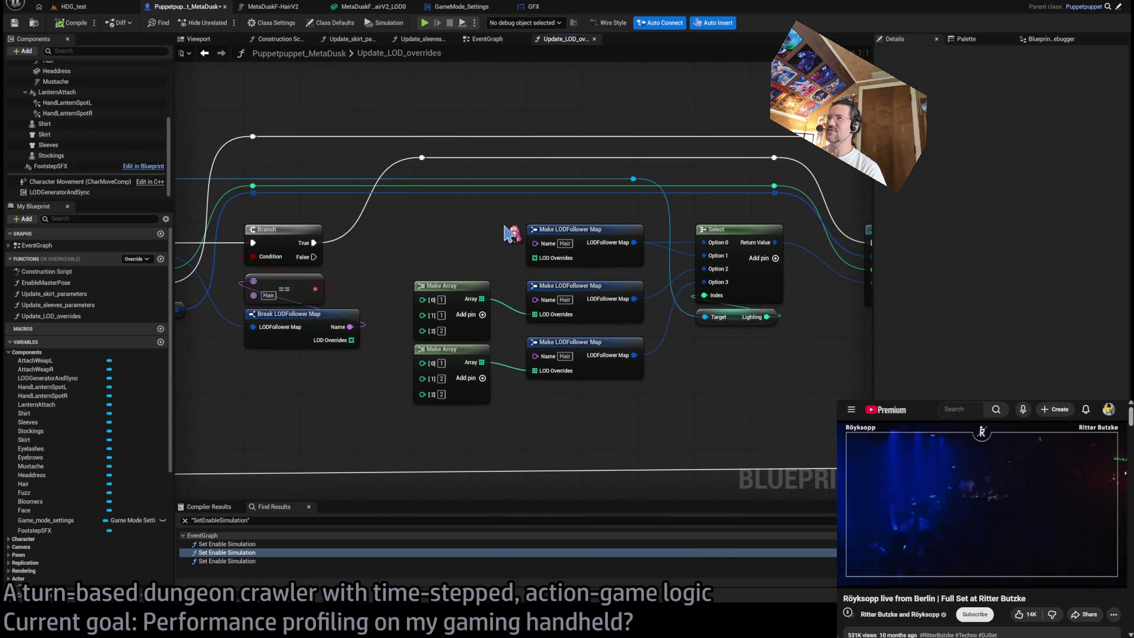
- Select the reroute nodes along the wires and look over Set Array Elem and the loop
mouse_move(271, 84)
mouse_down()
mouse_move(342, 87)
mouse_move(325, 204)
mouse_up()
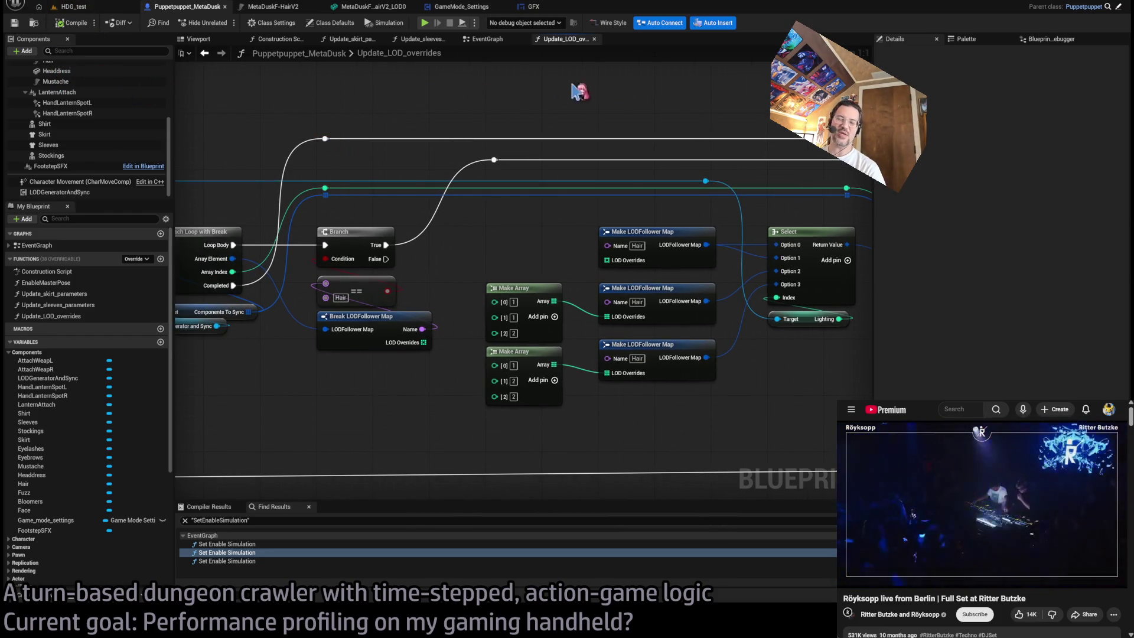
drag(413, 100, 359, 118)
drag(652, 135, 606, 398)
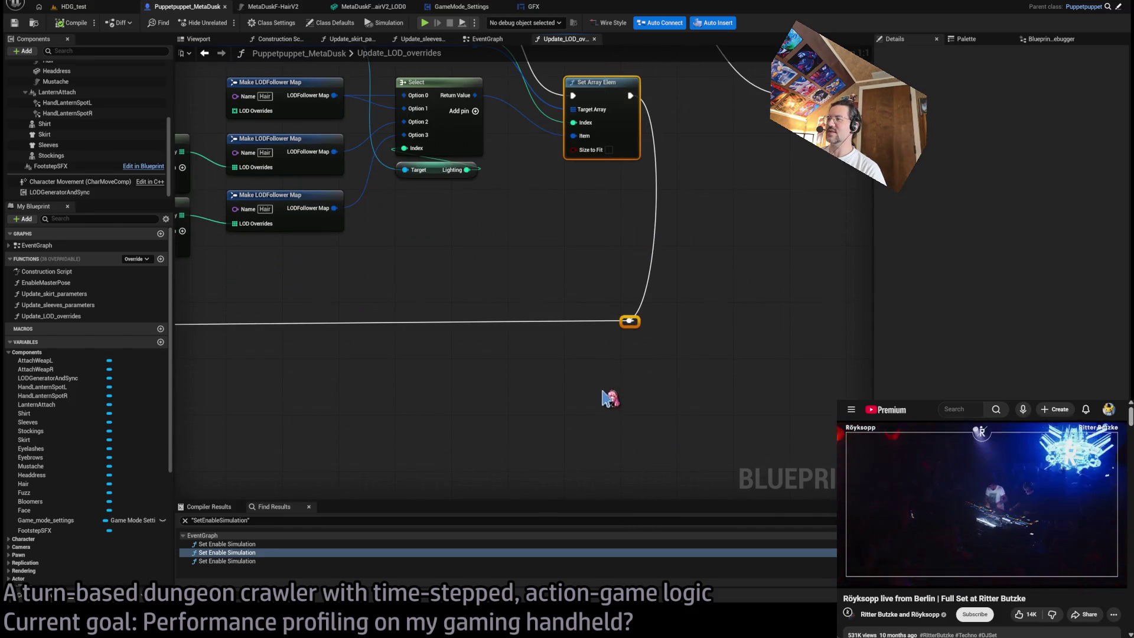
drag(544, 248, 549, 348)
scroll(544, 348, down, 3)
mouse_move(688, 354)
mouse_down()
mouse_move(717, 354)
mouse_move(486, 362)
mouse_up()
scroll(532, 343, down, 2)
- Straighten the loop node group's connections, save, and move the Return Node beside Set Array Elem
drag(738, 269, 468, 445)
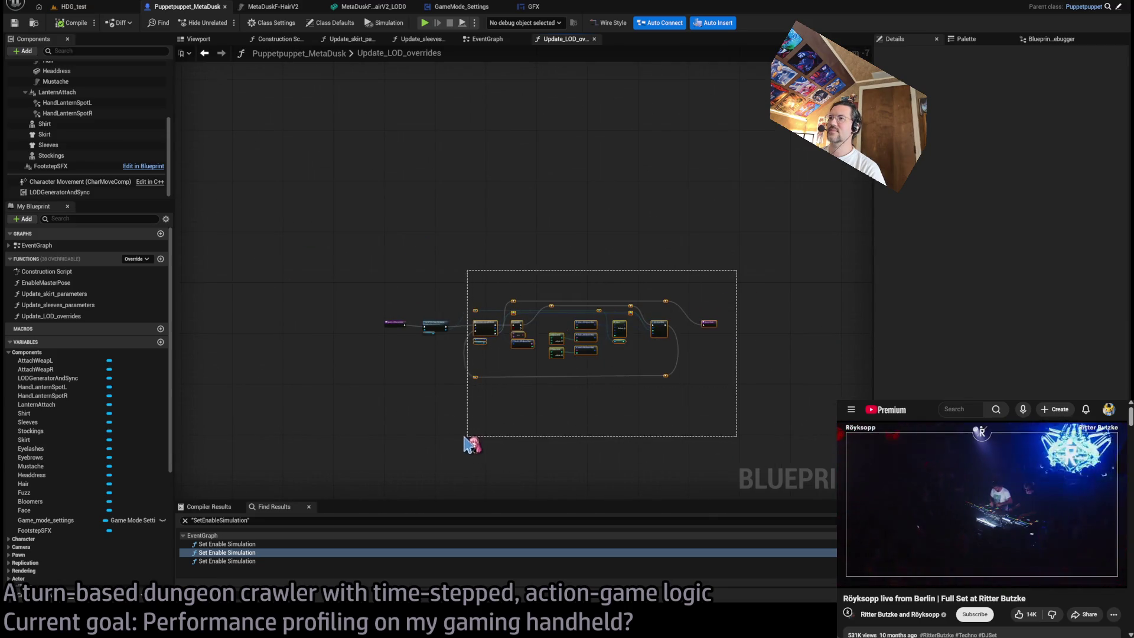
scroll(471, 331, up, 4)
key(f)
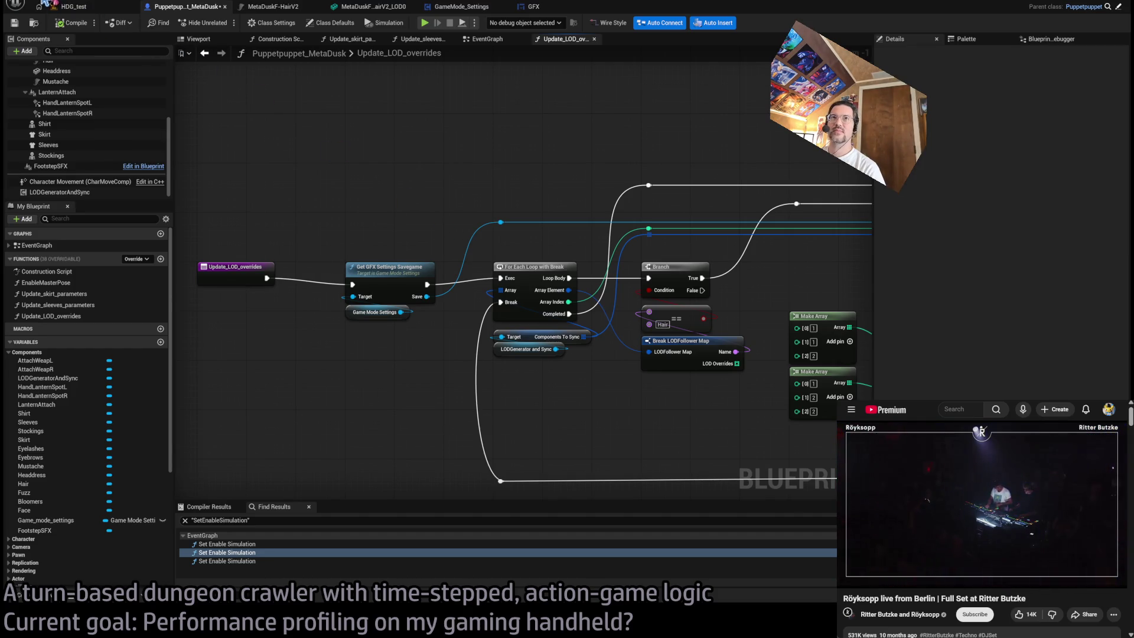
key(ctrl+s)
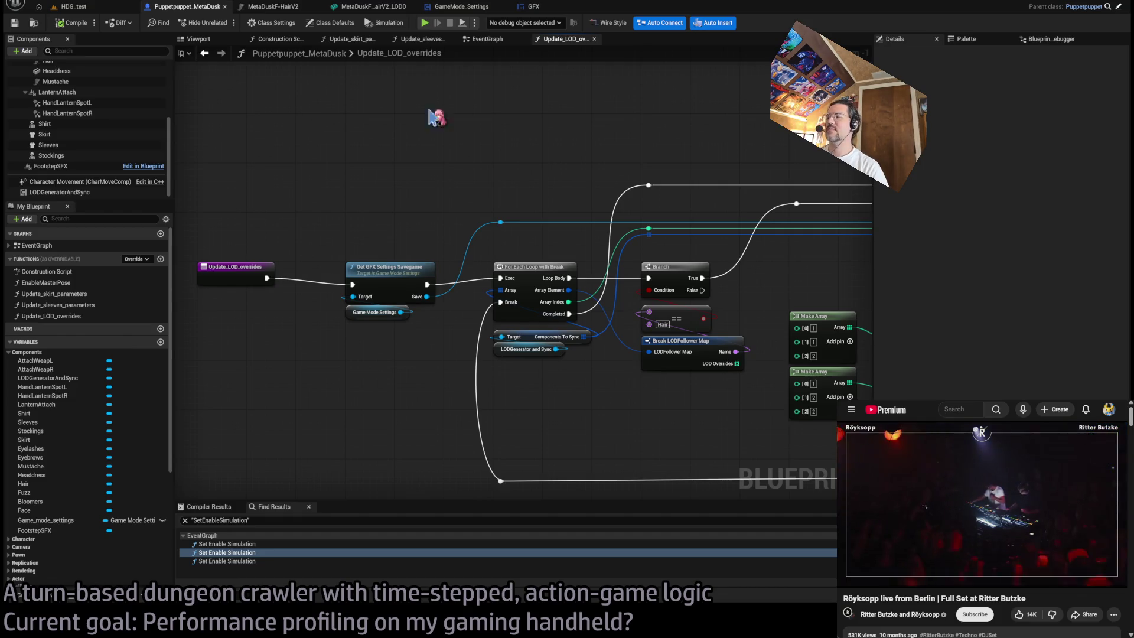
drag(702, 115, 453, 127)
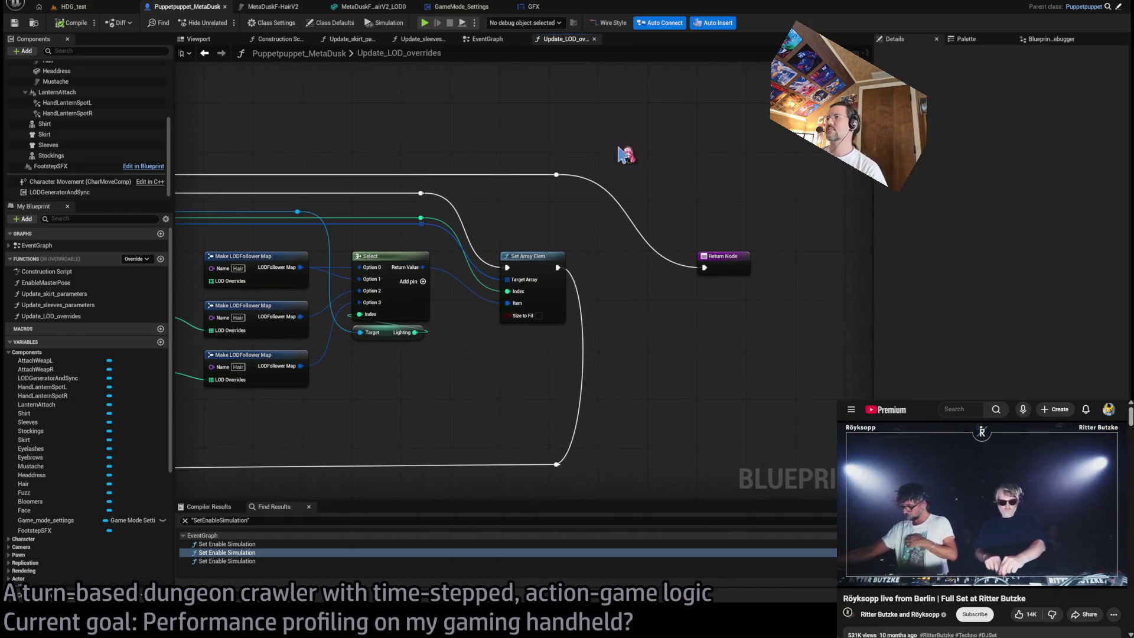
drag(741, 266, 691, 265)
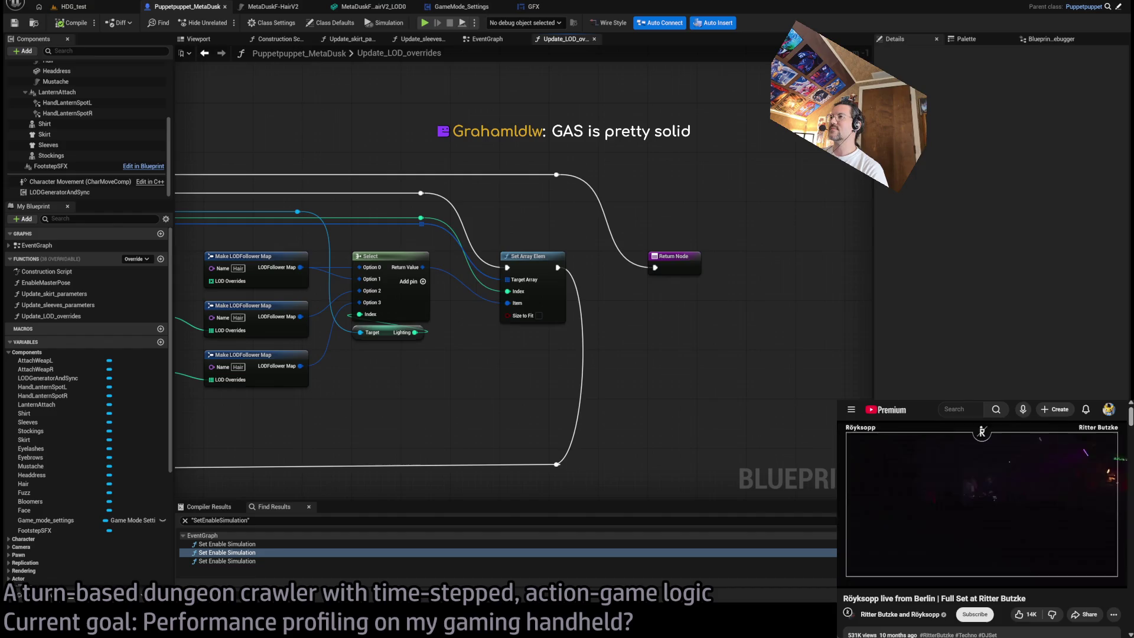
- Look over the loop and Return Node, then switch to the HDG_test level
drag(464, 327, 648, 336)
drag(534, 343, 598, 328)
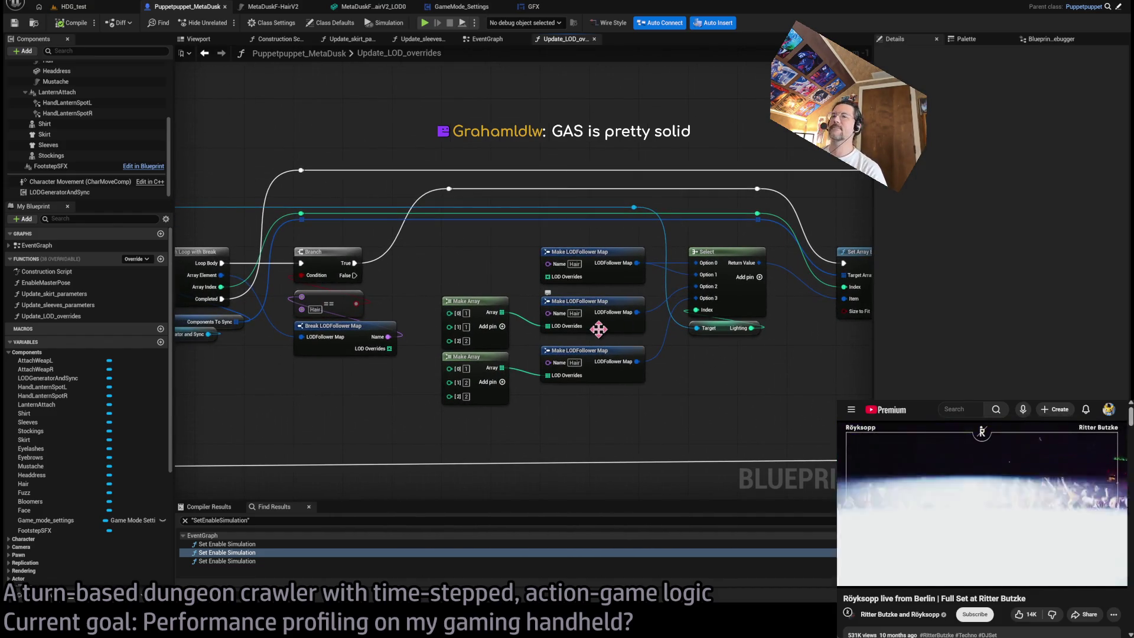
drag(591, 213, 480, 211)
mouse_move(423, 152)
mouse_down()
mouse_move(324, 156)
mouse_move(492, 171)
mouse_up()
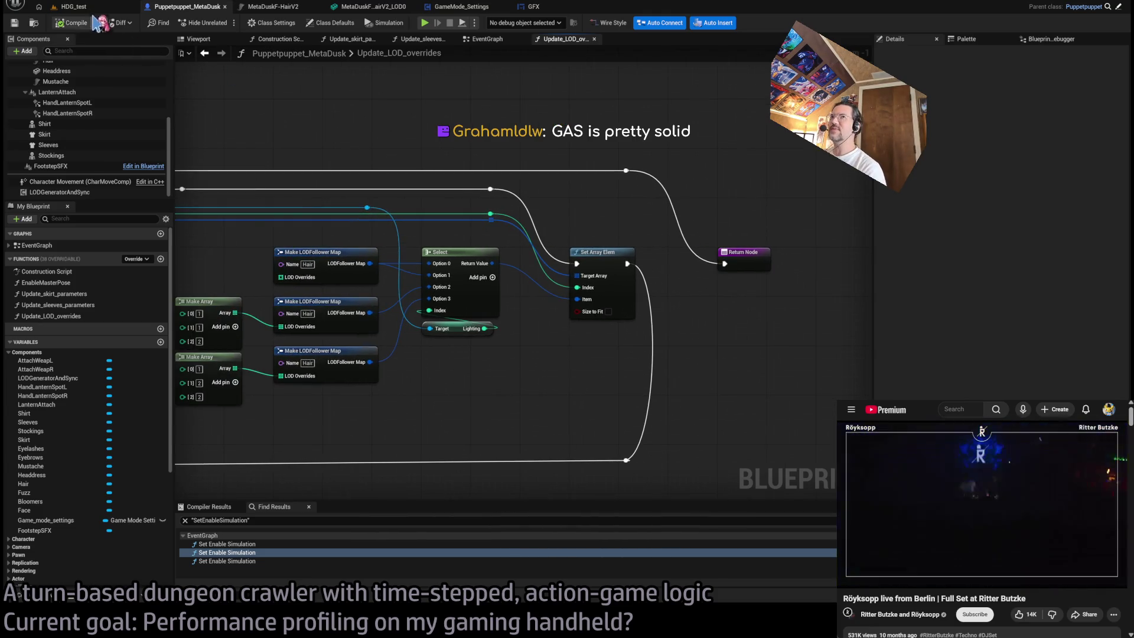
click(71, 7)
click(182, 7)
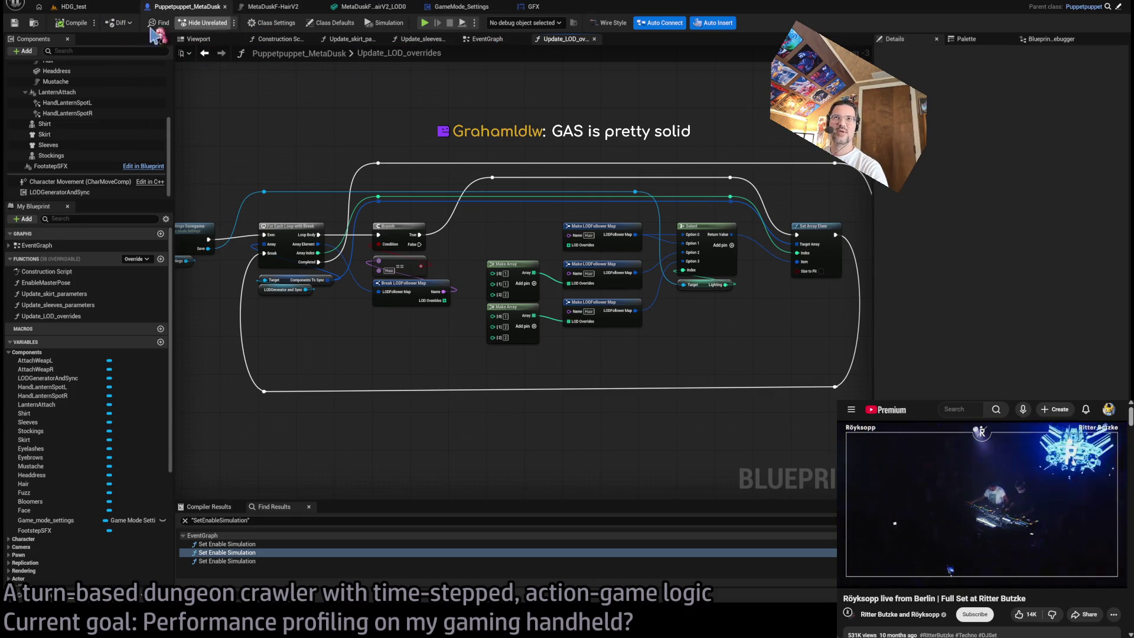
click(73, 8)
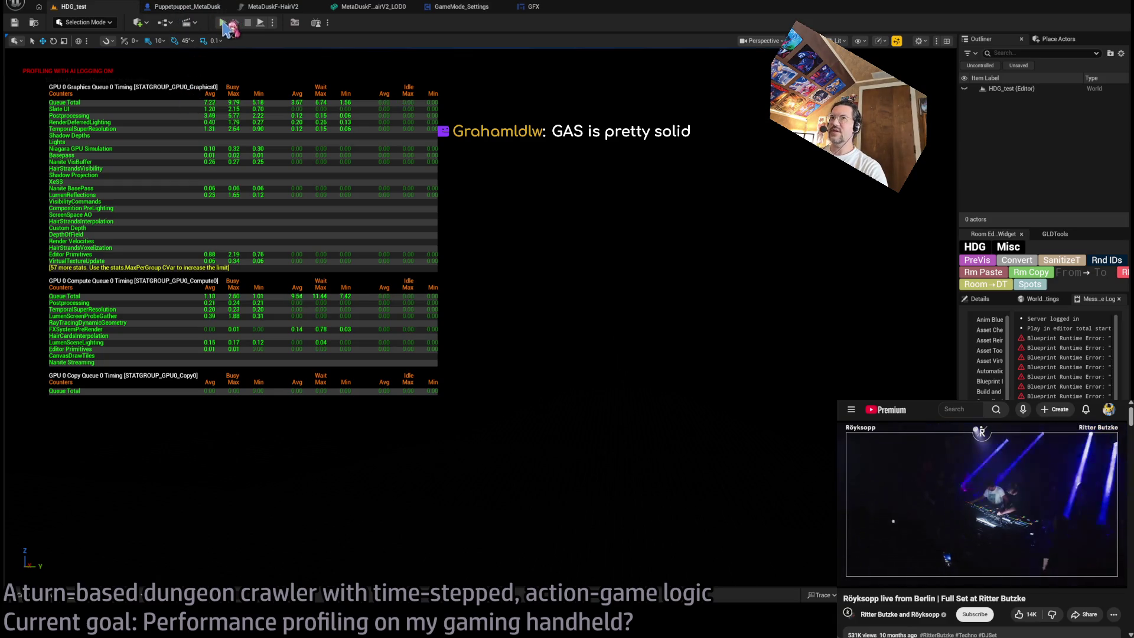
- Play HDG_test in the editor and open the in-game graphics settings menu
click(222, 23)
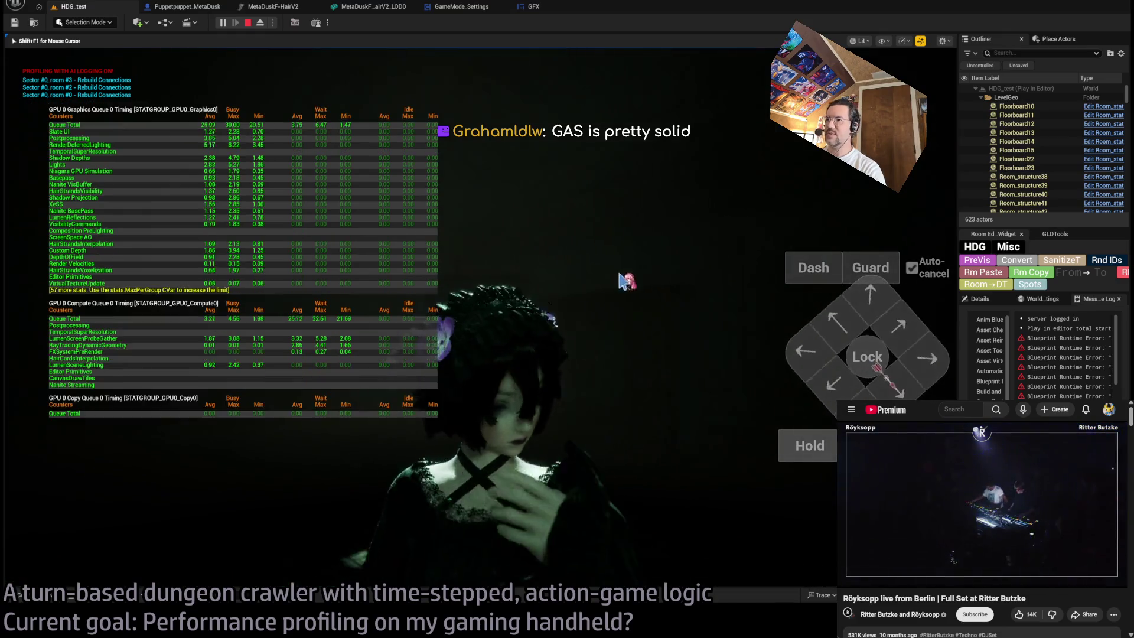
key(Escape)
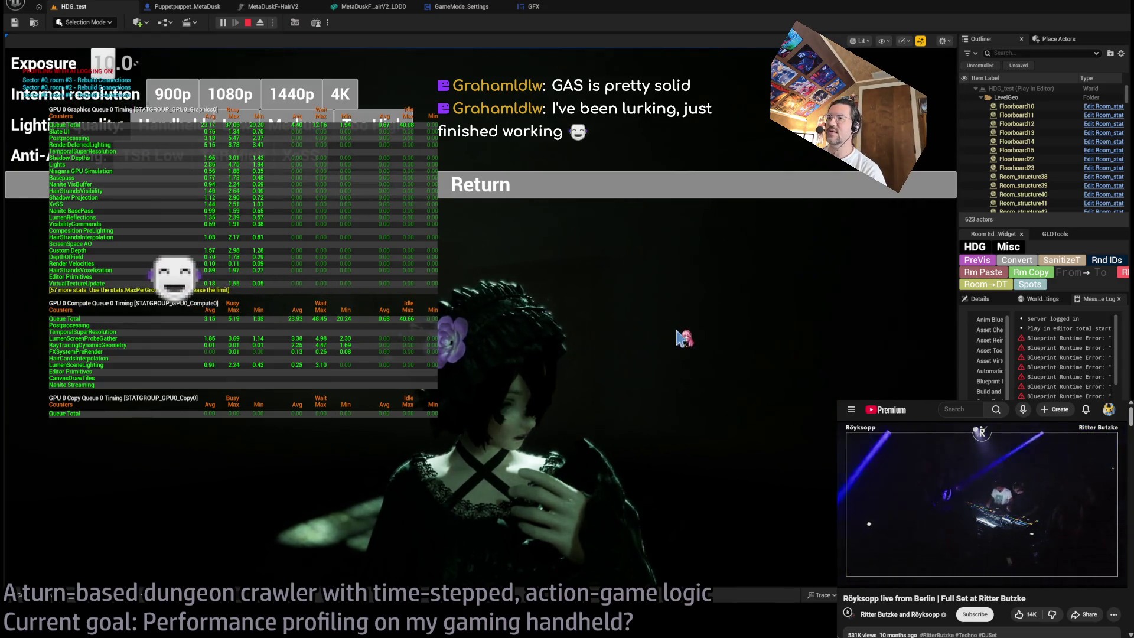
click(617, 333)
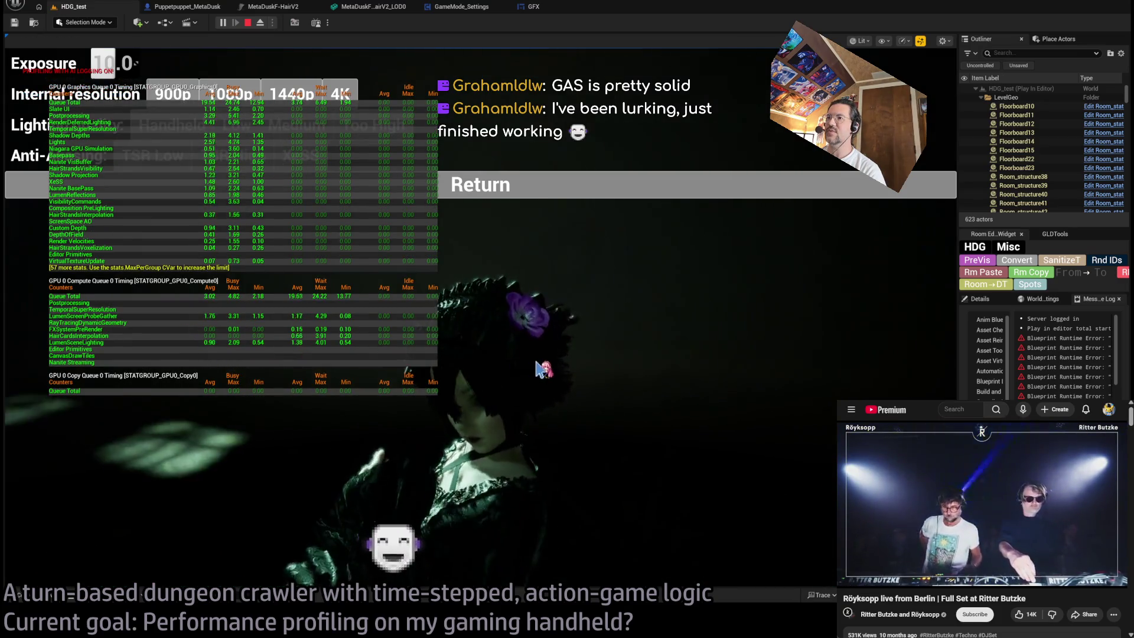
click(669, 376)
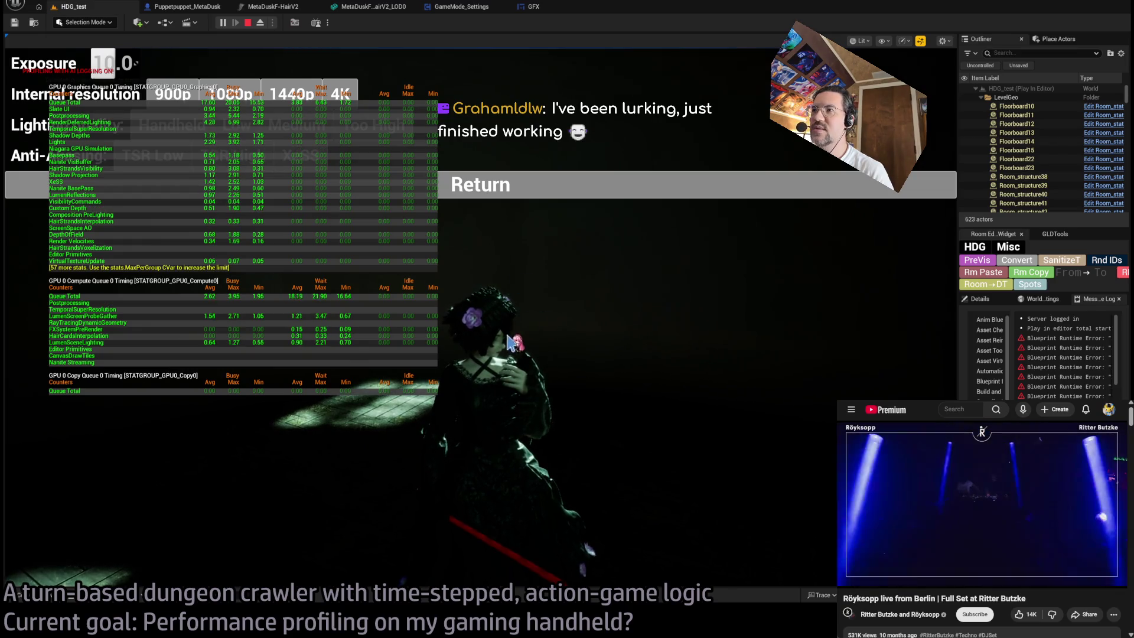
- Close the settings menu, trigger a light attack combo, view the scene Unlit, then stop playing
click(591, 185)
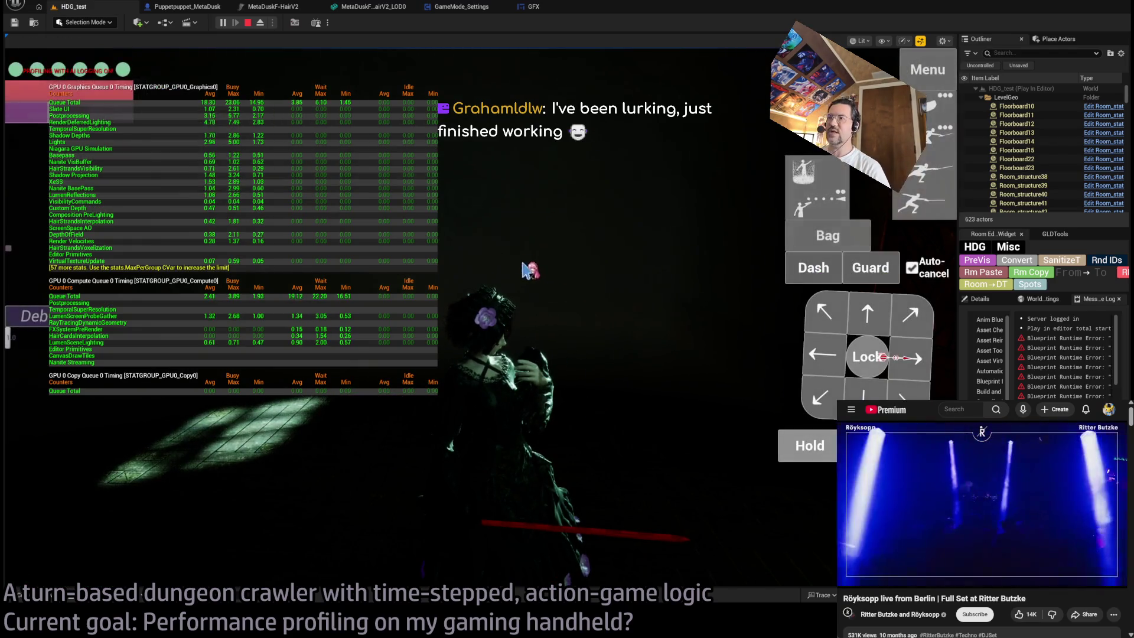
click(626, 452)
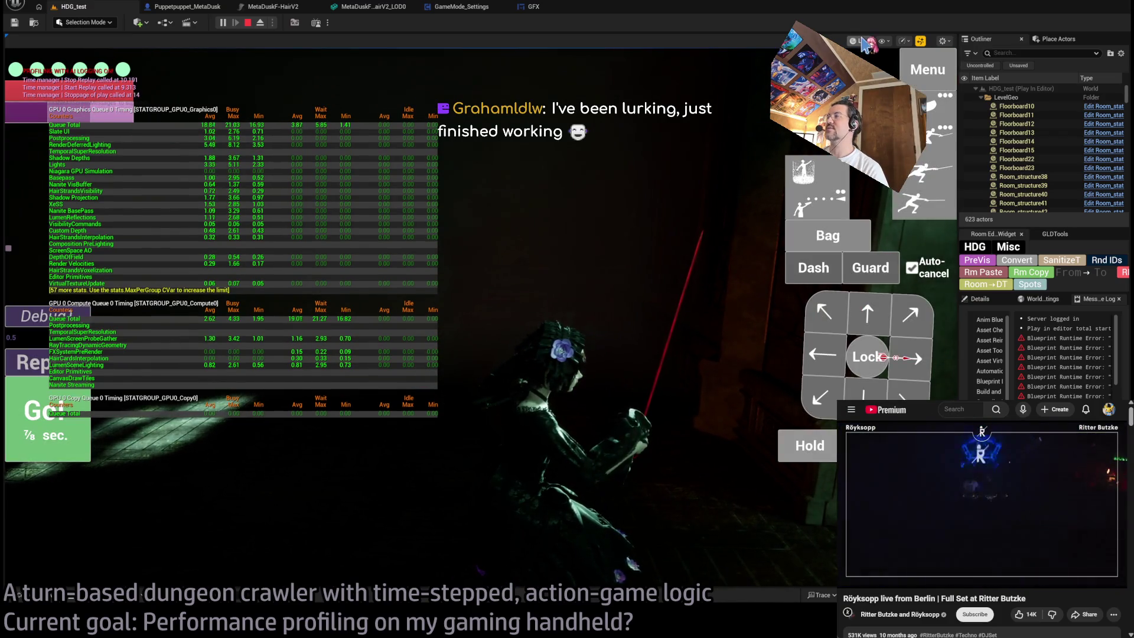
key(F2)
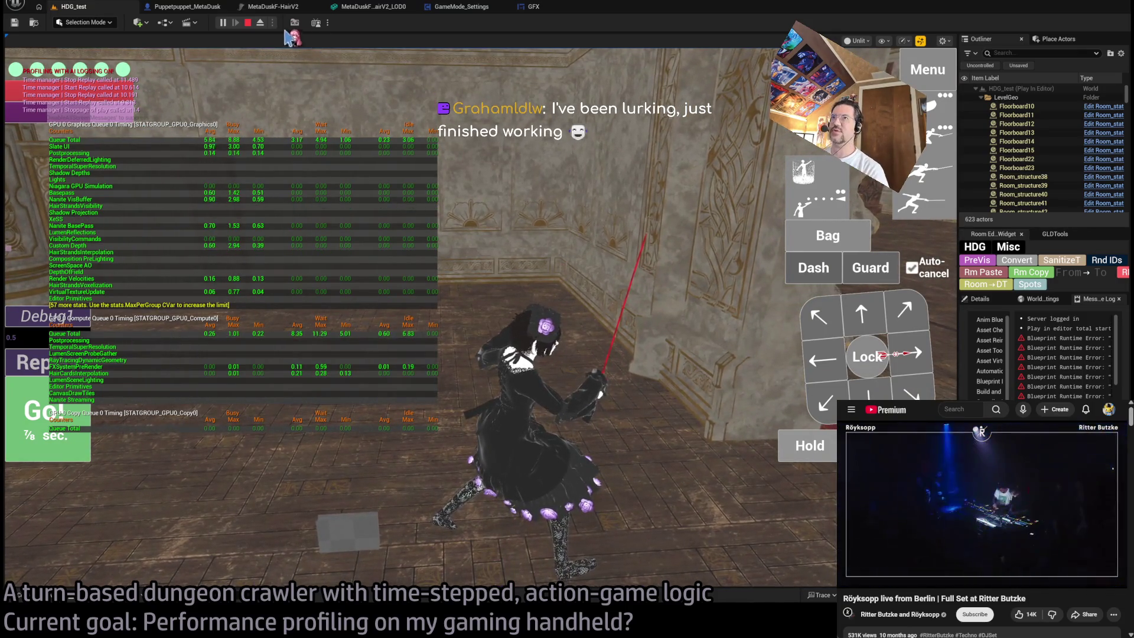
key(Escape)
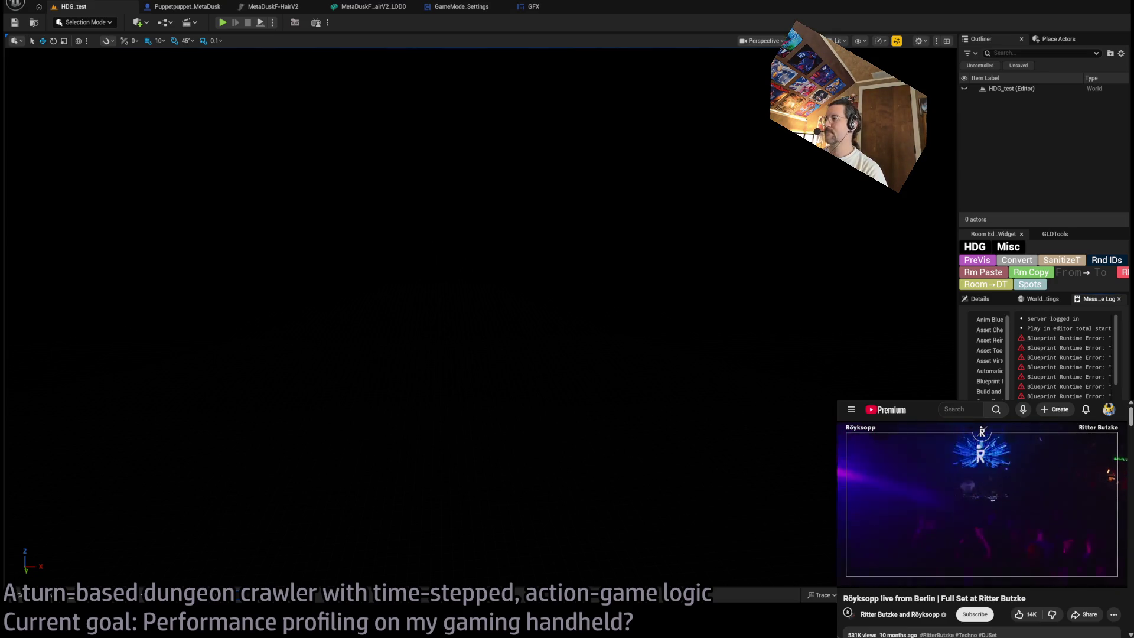
- Open the Output Log, make its panel taller, and clear all its messages
click(51, 595)
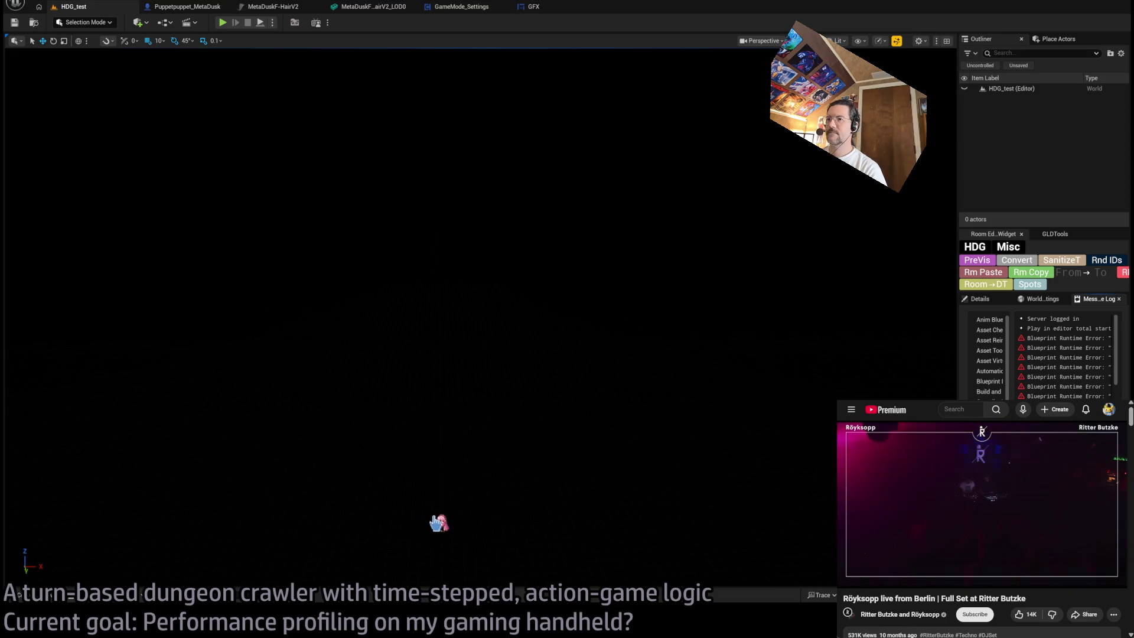
mouse_move(531, 439)
mouse_down()
mouse_move(508, 327)
mouse_move(472, 276)
mouse_up()
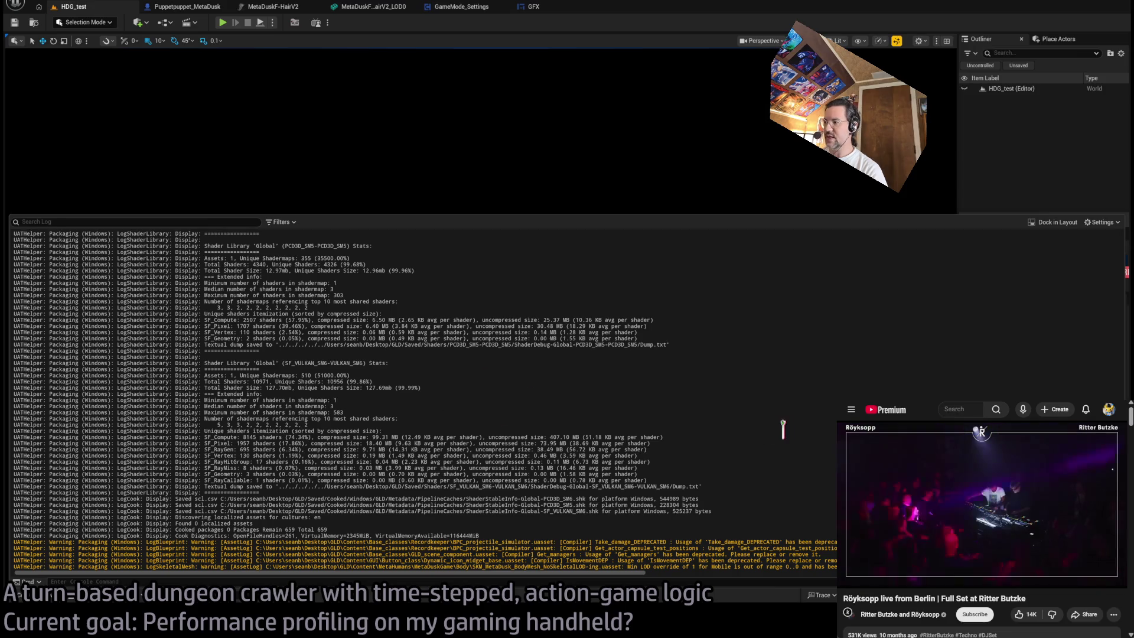
right_click(555, 422)
click(562, 430)
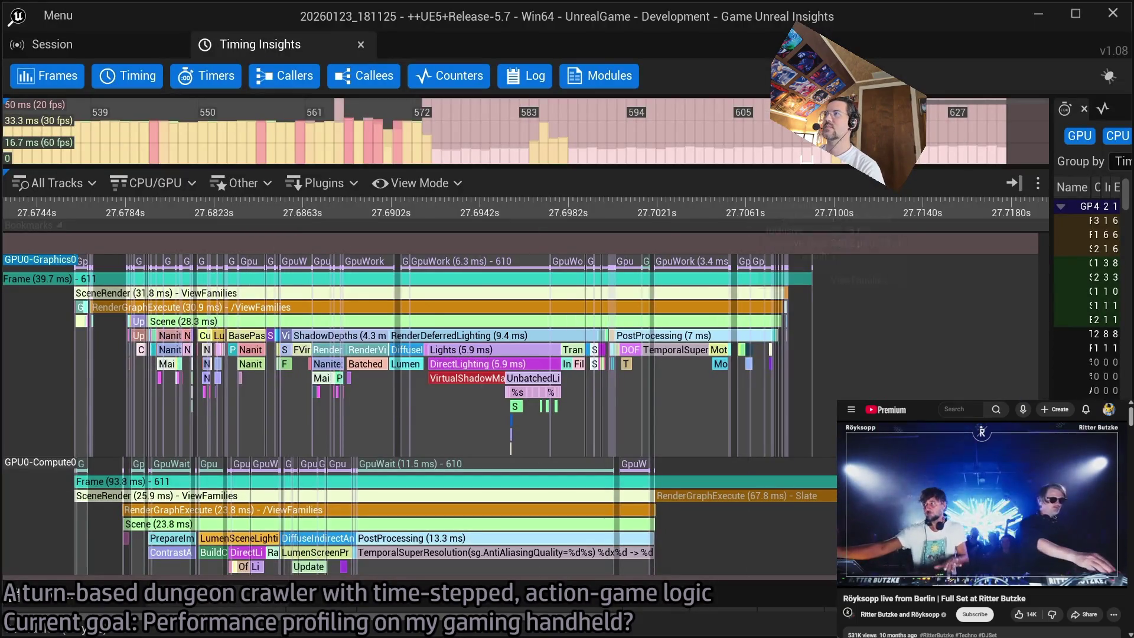
- Close the Timing Insights trace and trace store, rescan all Syncthing folders, and minimize Chrome
click(1121, 12)
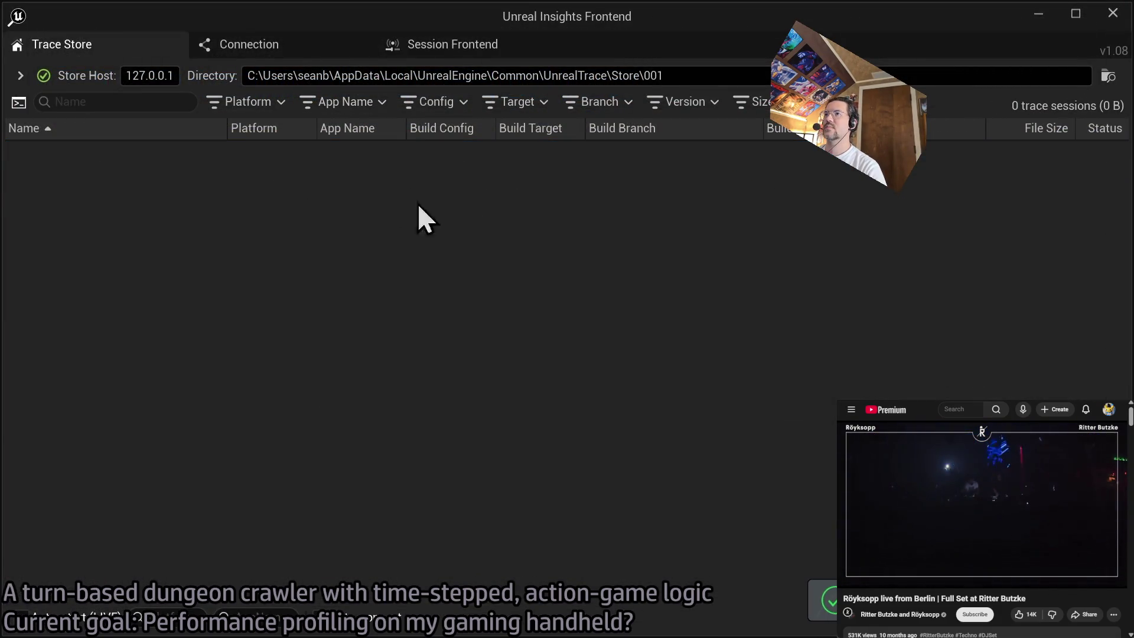
click(1113, 13)
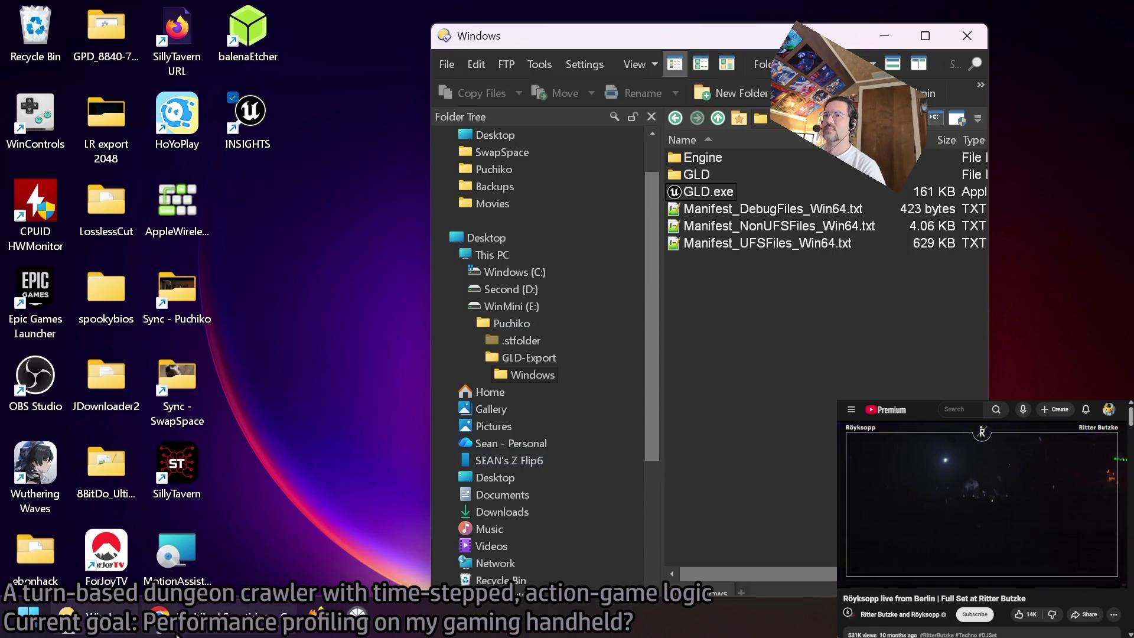
key(alt+Tab)
click(429, 458)
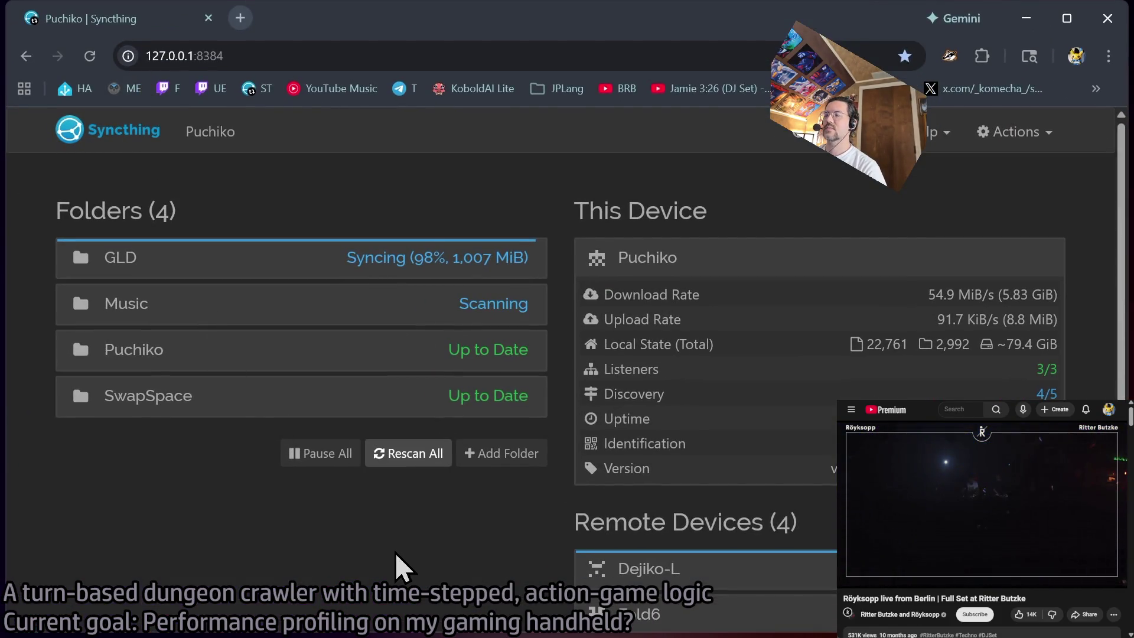
scroll(405, 524, down, 3)
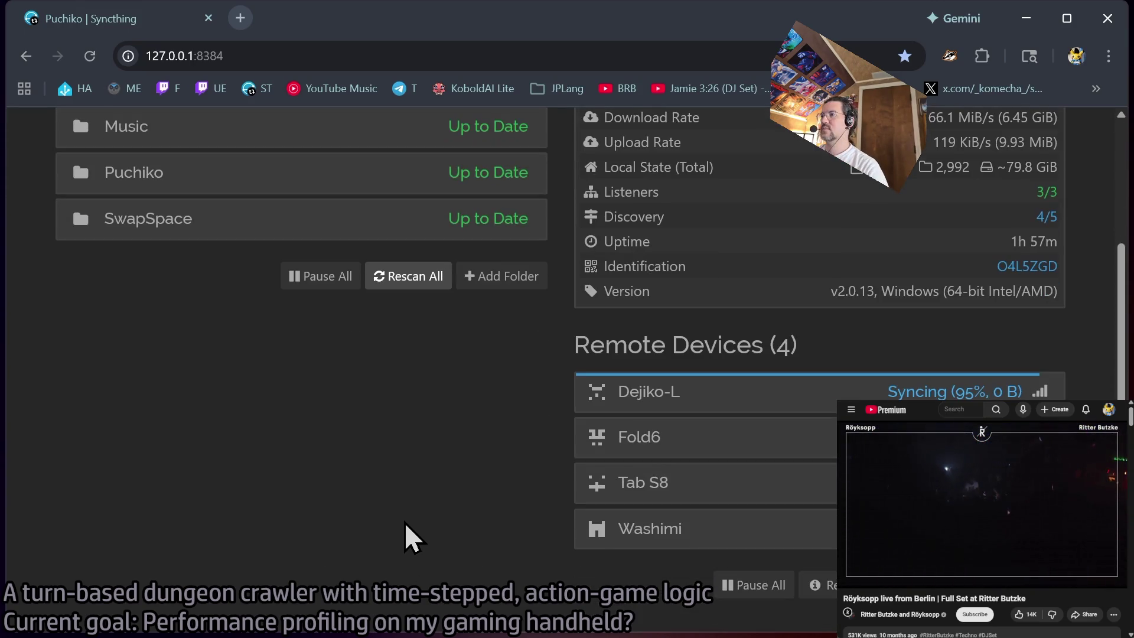
scroll(405, 523, up, 2)
scroll(403, 521, up, 1)
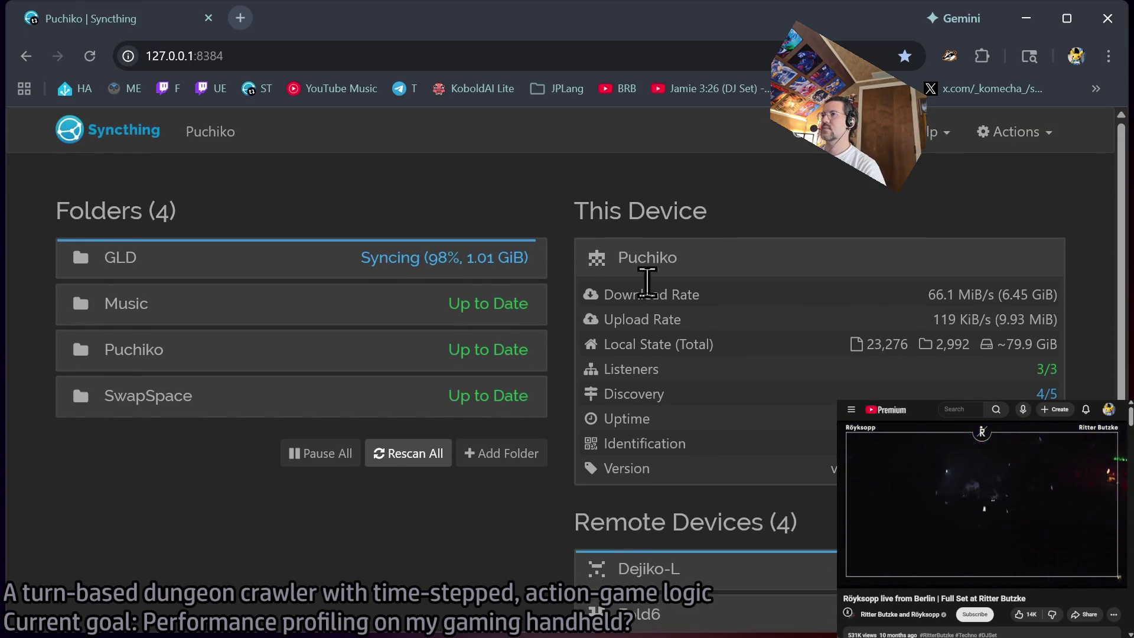
click(1023, 19)
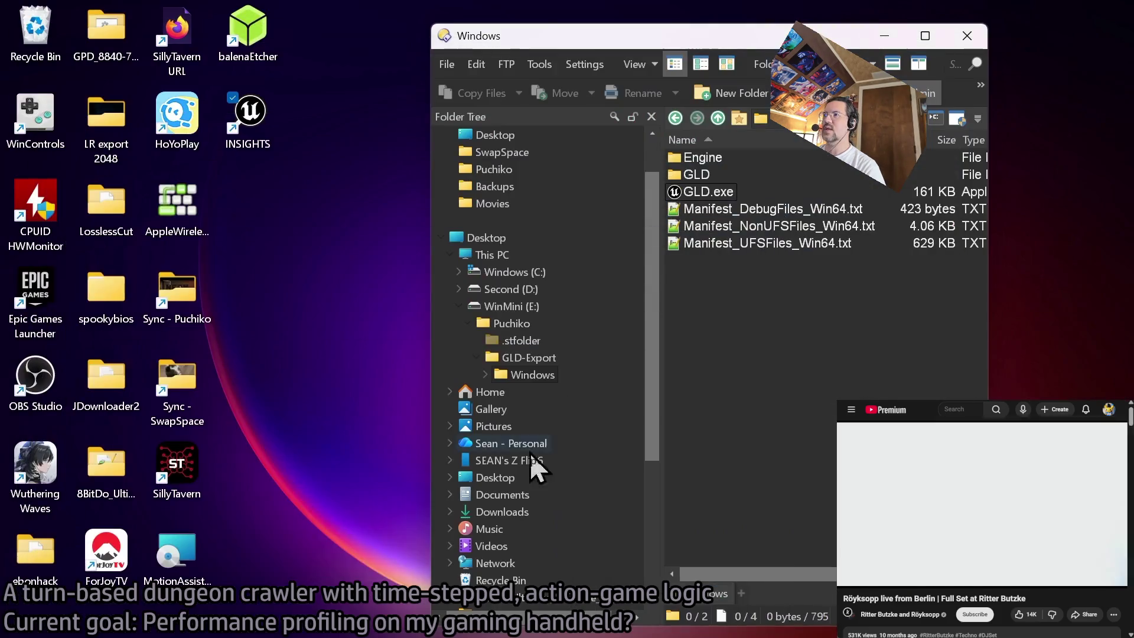
- Peek inside the GLD folder, return to the Windows build folder, and select then deselect GLD.exe
double_click(697, 174)
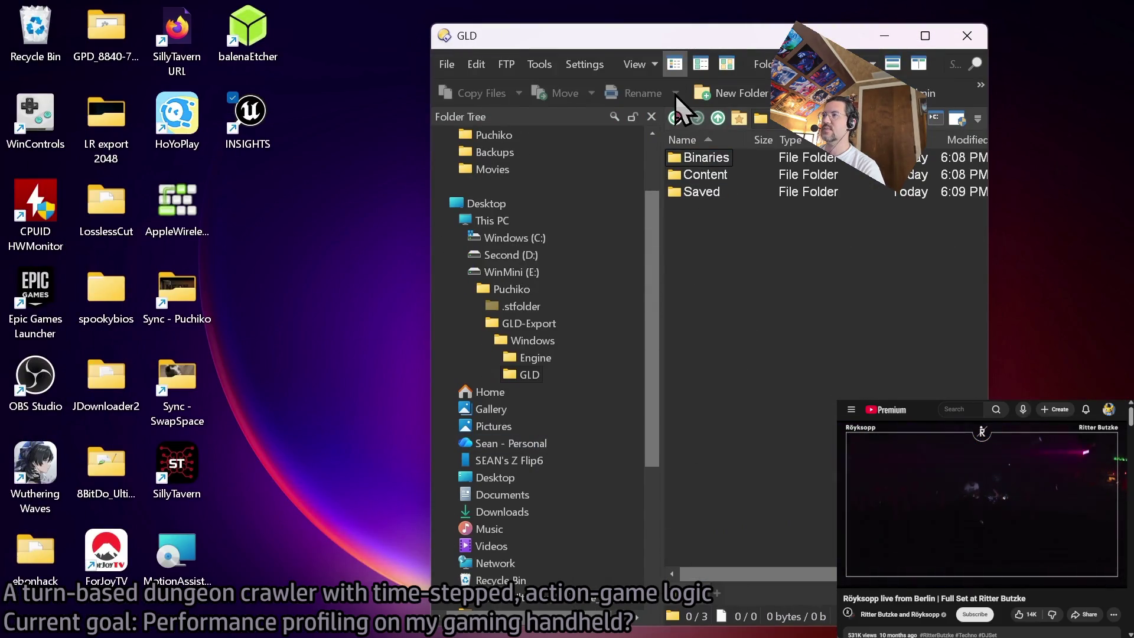
click(675, 118)
click(722, 199)
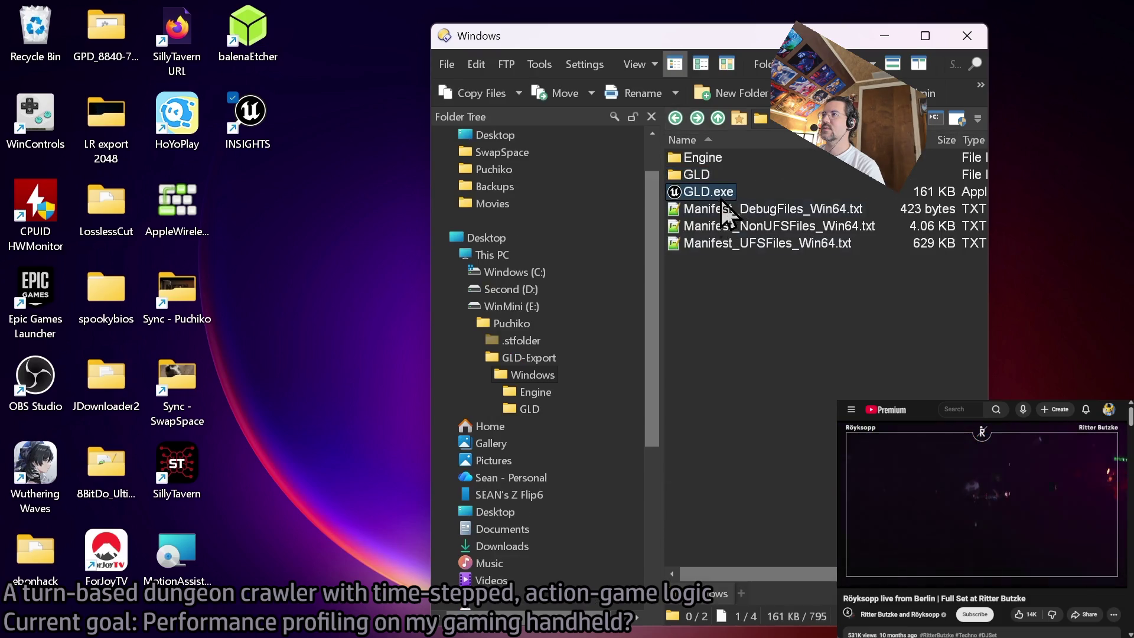
mouse_move(761, 574)
mouse_down()
mouse_move(886, 574)
mouse_move(697, 574)
mouse_up()
click(742, 526)
mouse_move(785, 576)
mouse_down()
mouse_move(827, 574)
mouse_move(709, 574)
mouse_up()
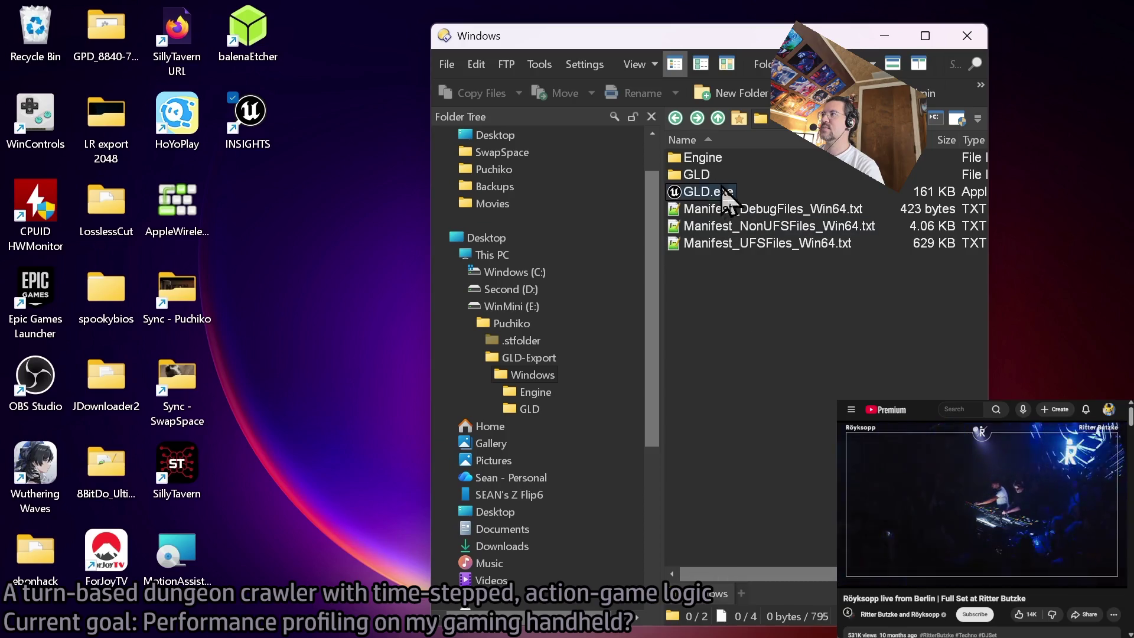
- Bring the Syncthing dashboard in Chrome to the front
mouse_move(424, 635)
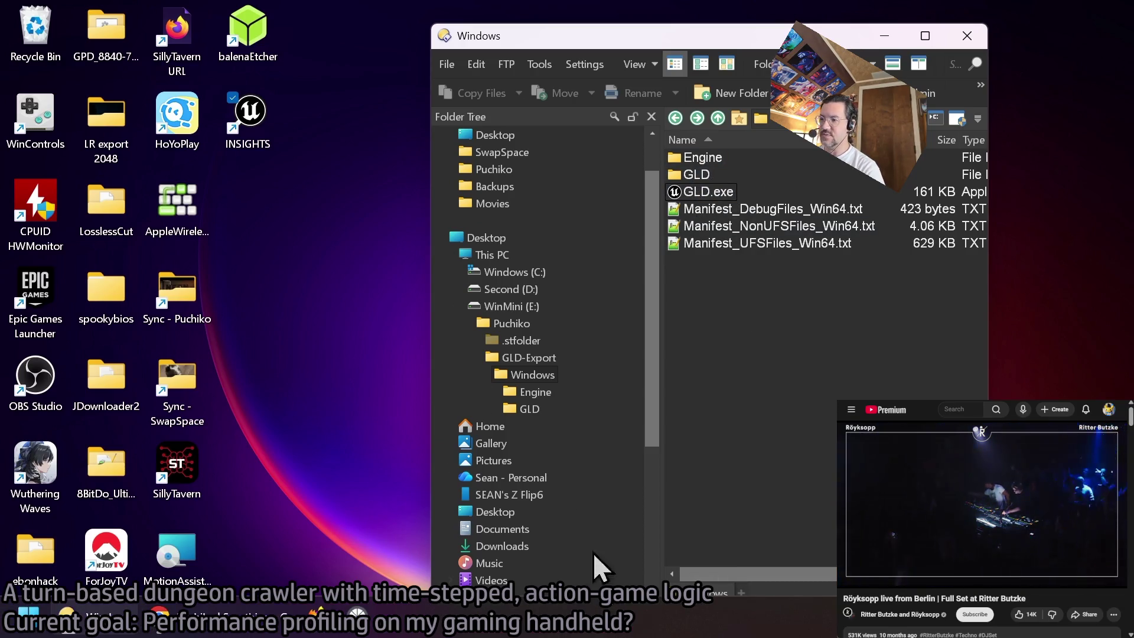
key(alt)
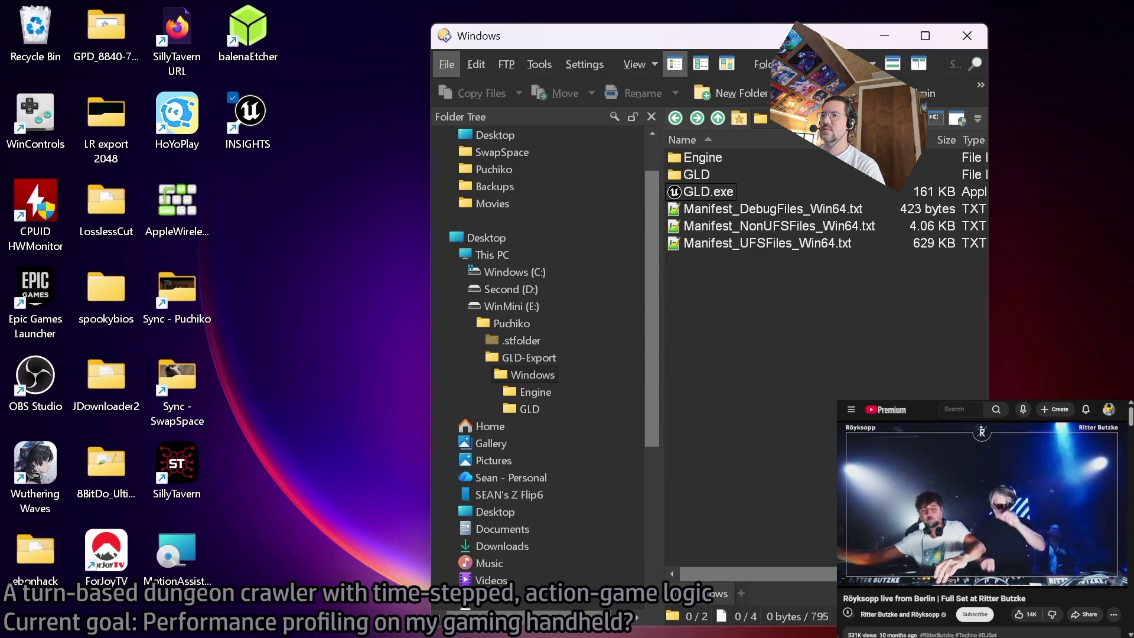
click(194, 611)
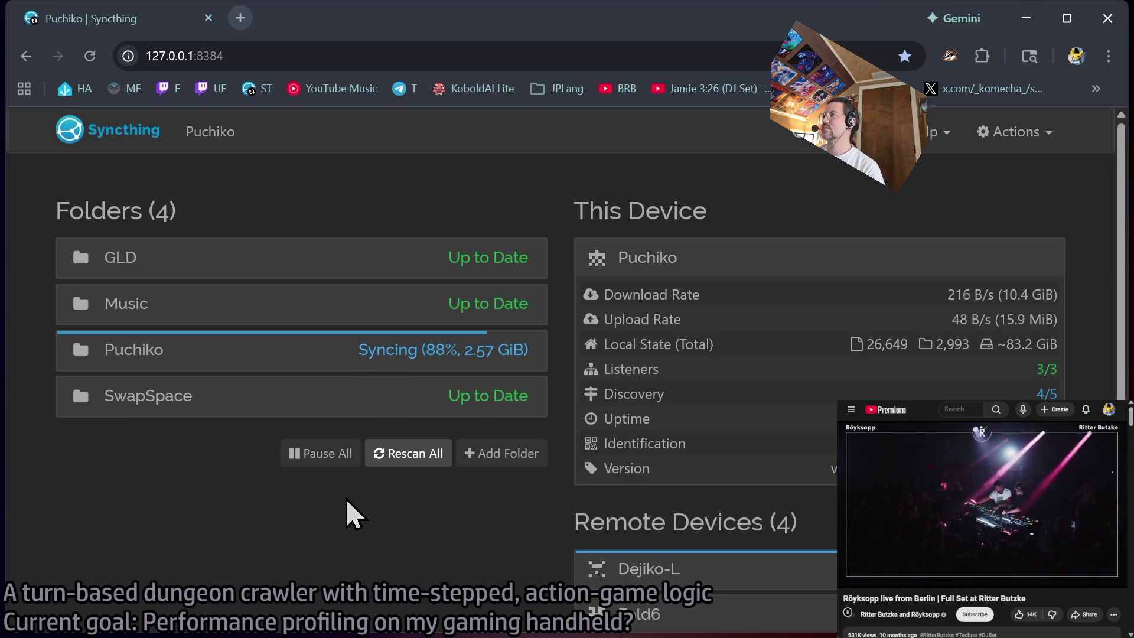
- Review the Puchiko folder's out-of-sync items list, then collapse its details
scroll(954, 334, down, 3)
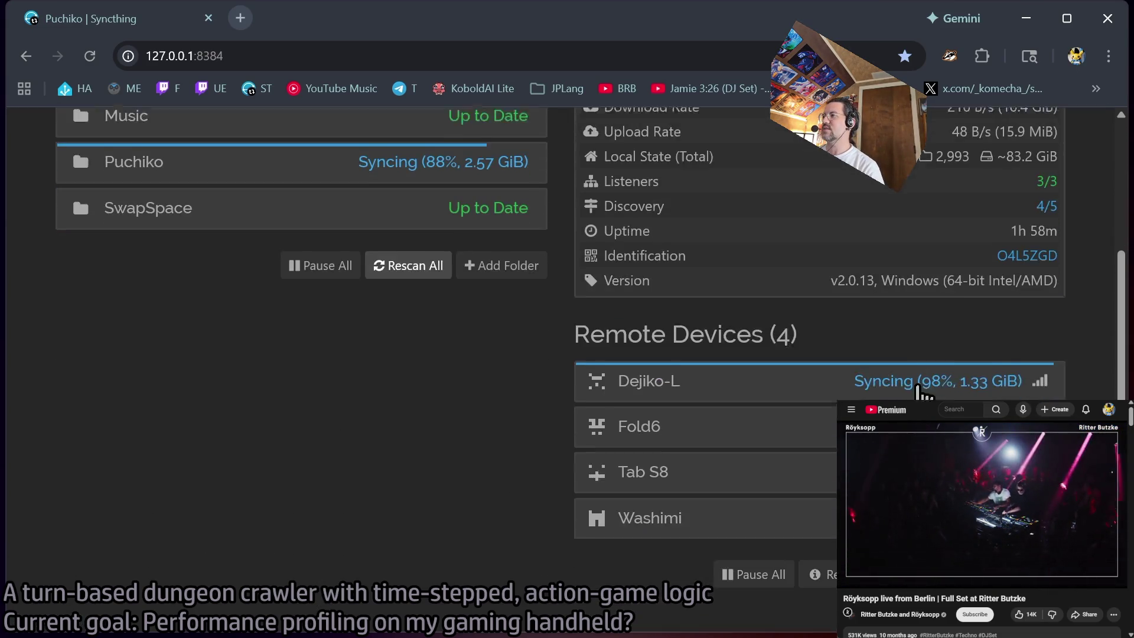
scroll(919, 390, up, 3)
click(298, 354)
click(528, 461)
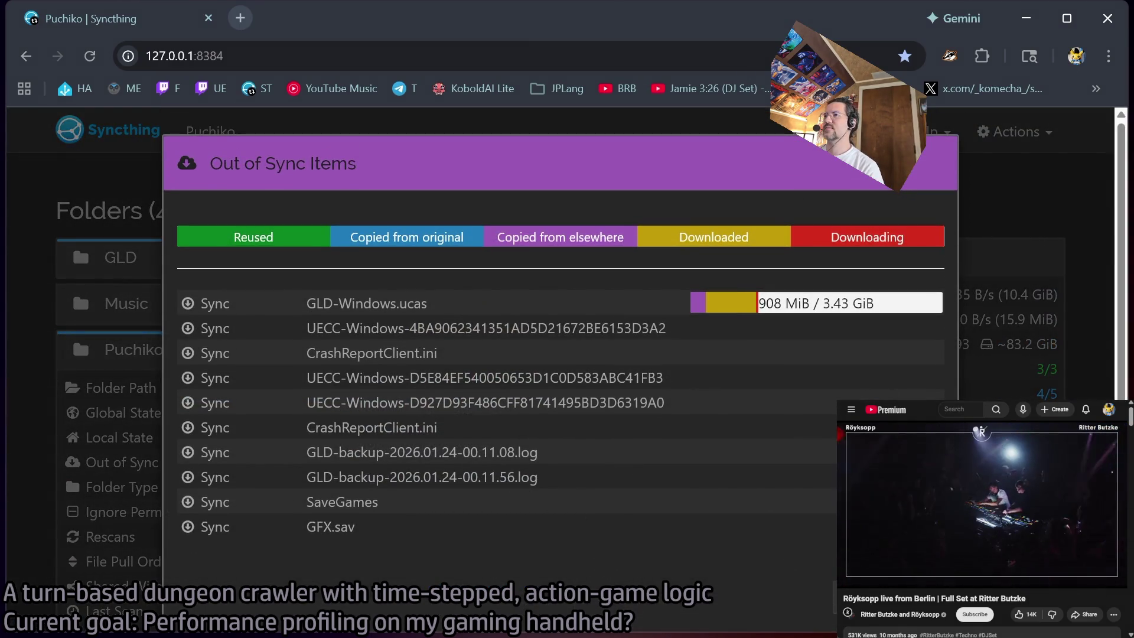
key(Escape)
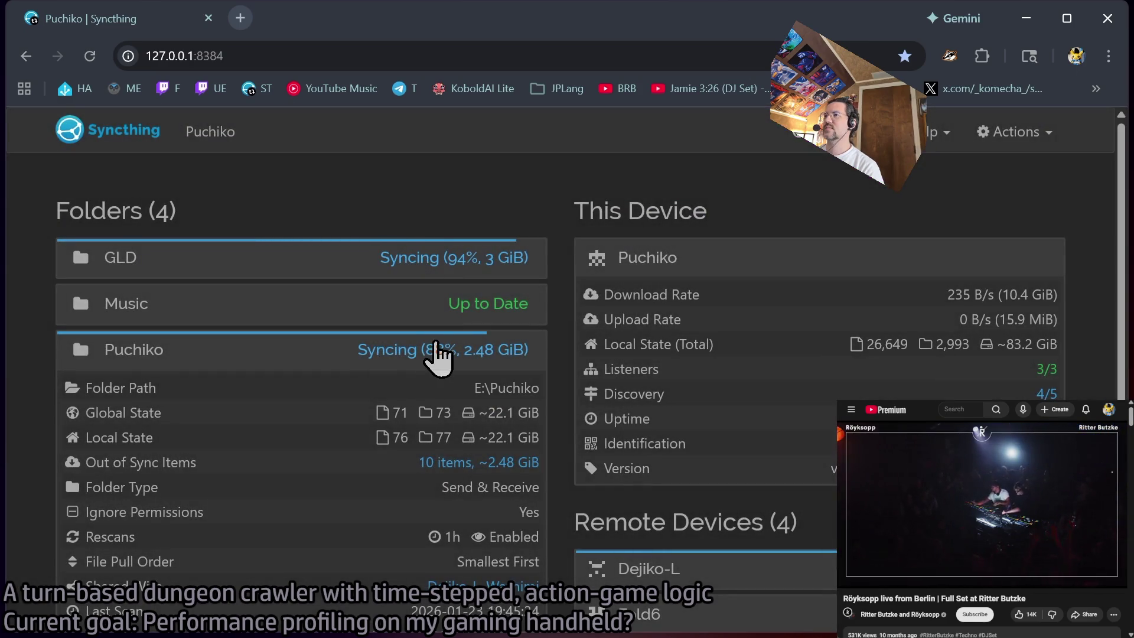
click(284, 350)
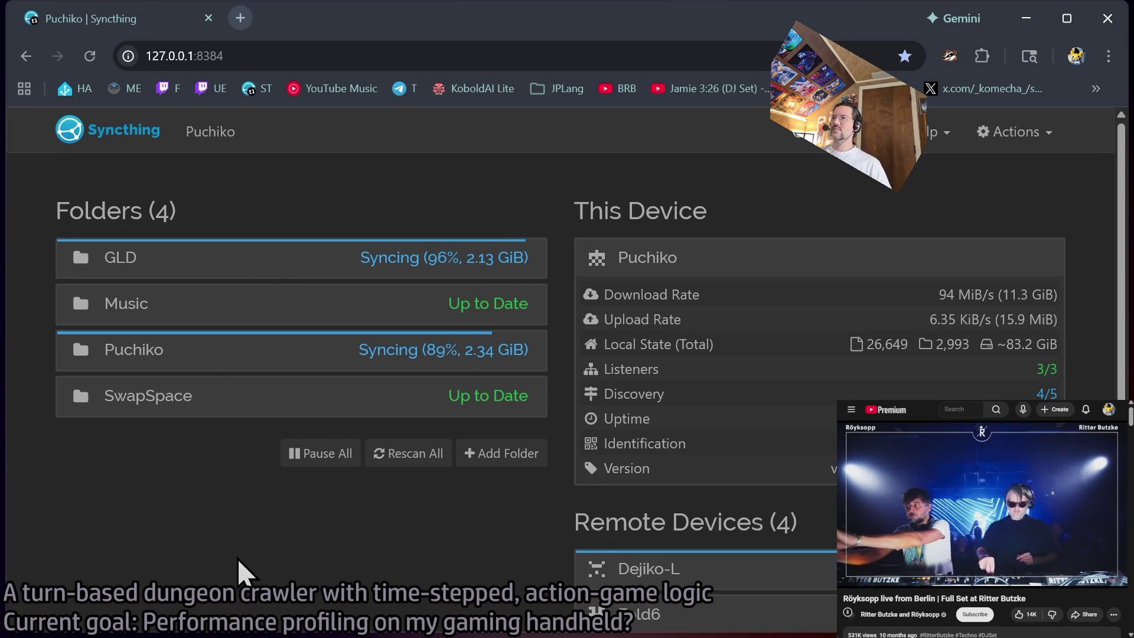
- Pause syncing of the GLD folder and return to the build folder
click(279, 257)
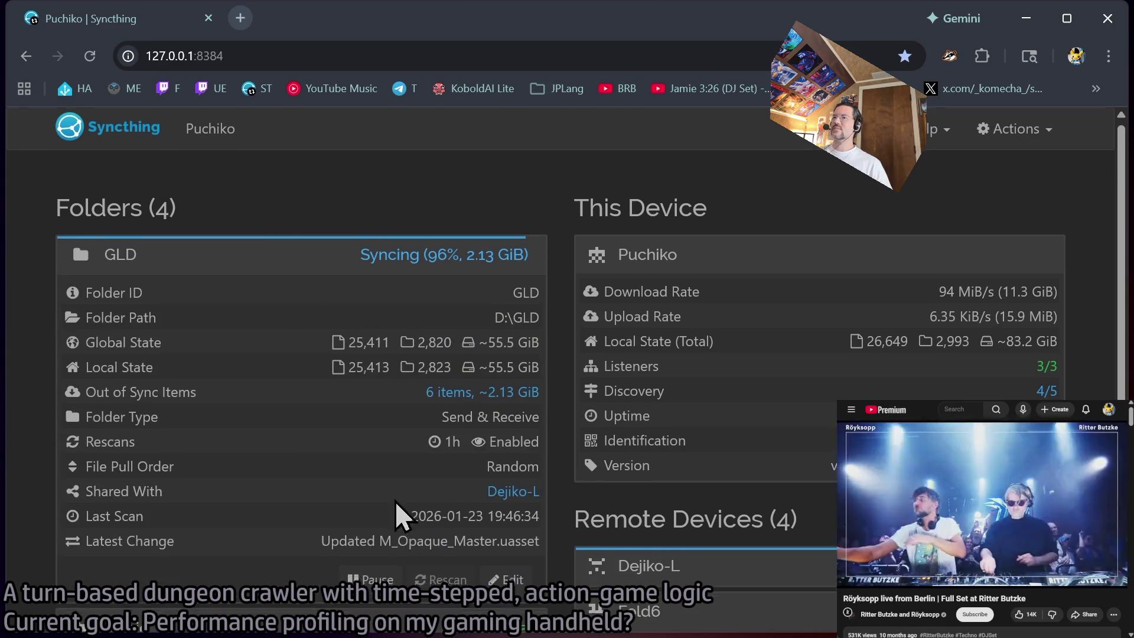
scroll(397, 514, down, 1)
click(372, 495)
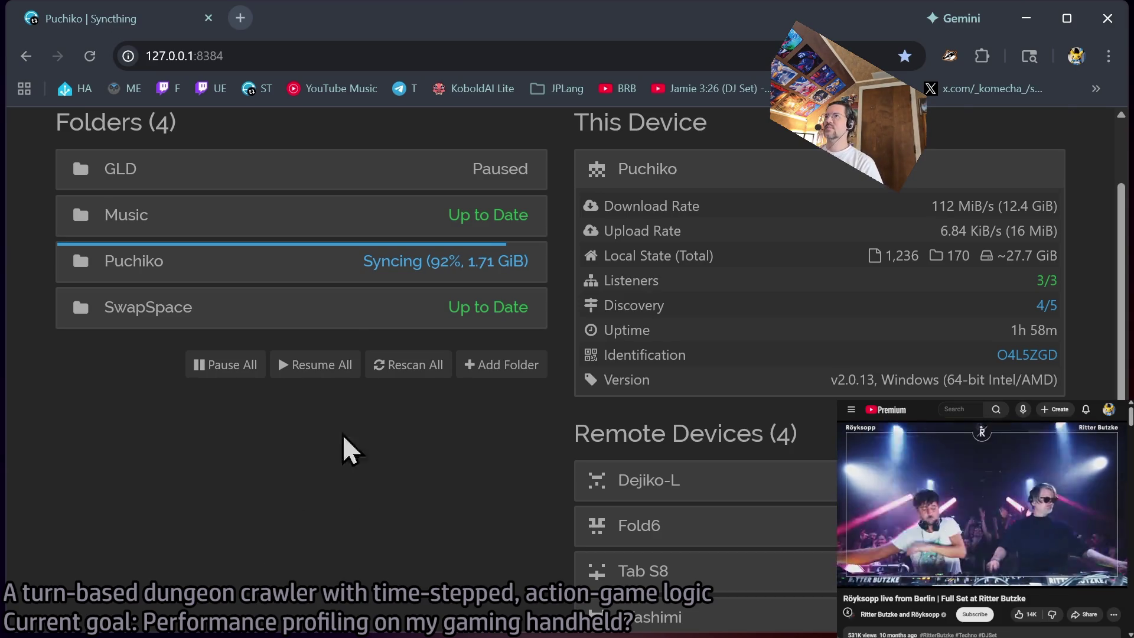
click(289, 169)
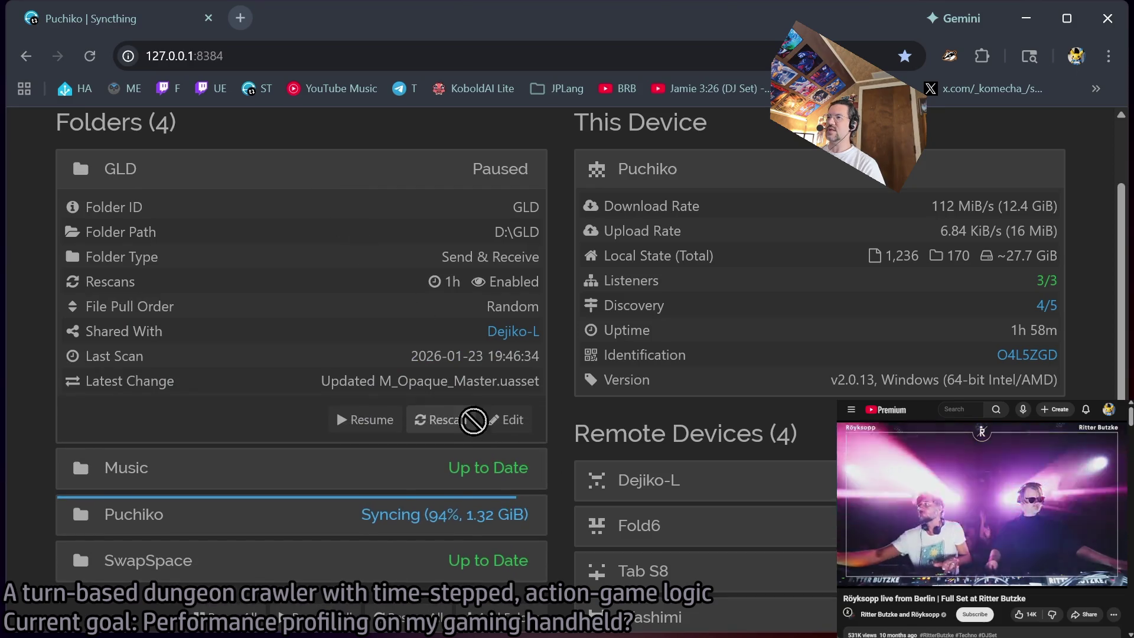
click(356, 169)
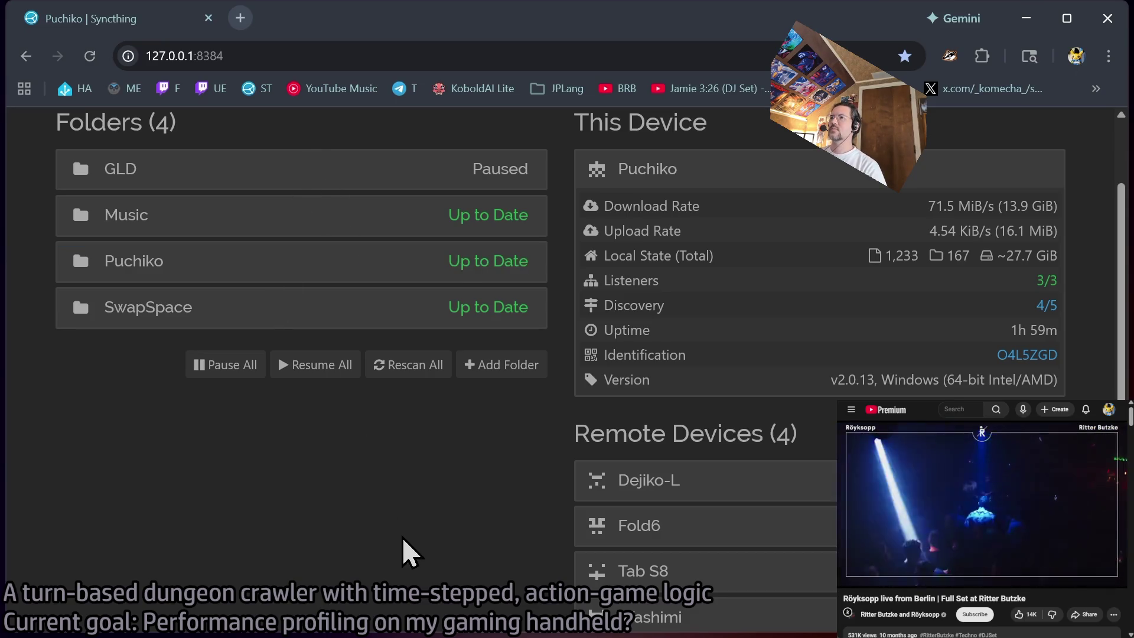
click(1024, 20)
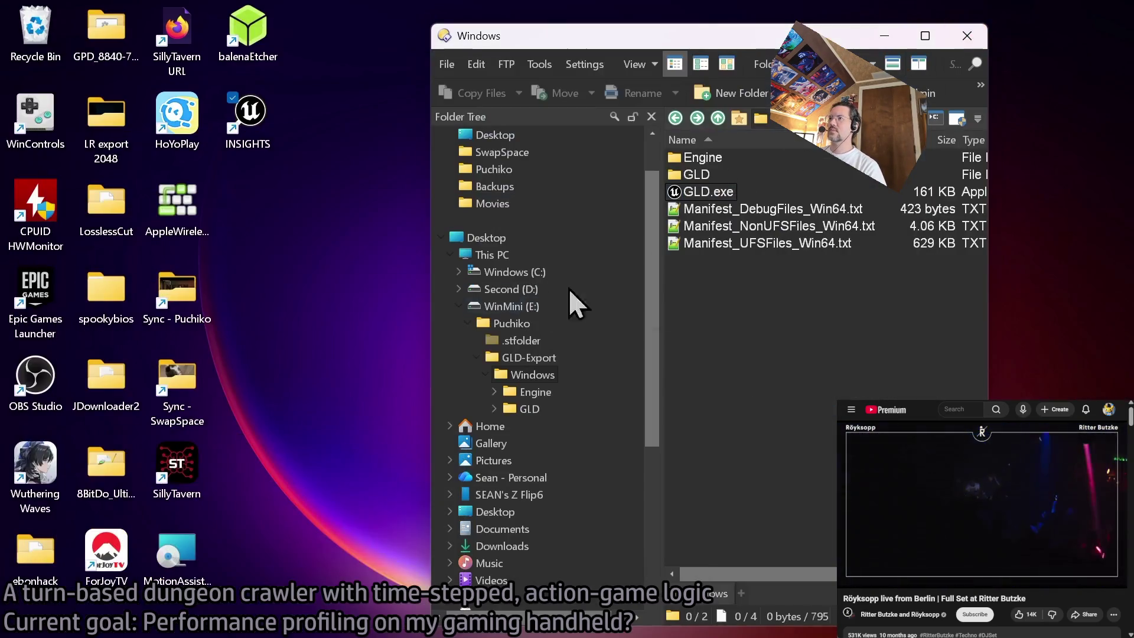
- Launch GLD.exe from the build folder and start a dungeon run in the 3D scene
scroll(780, 573, right, 3)
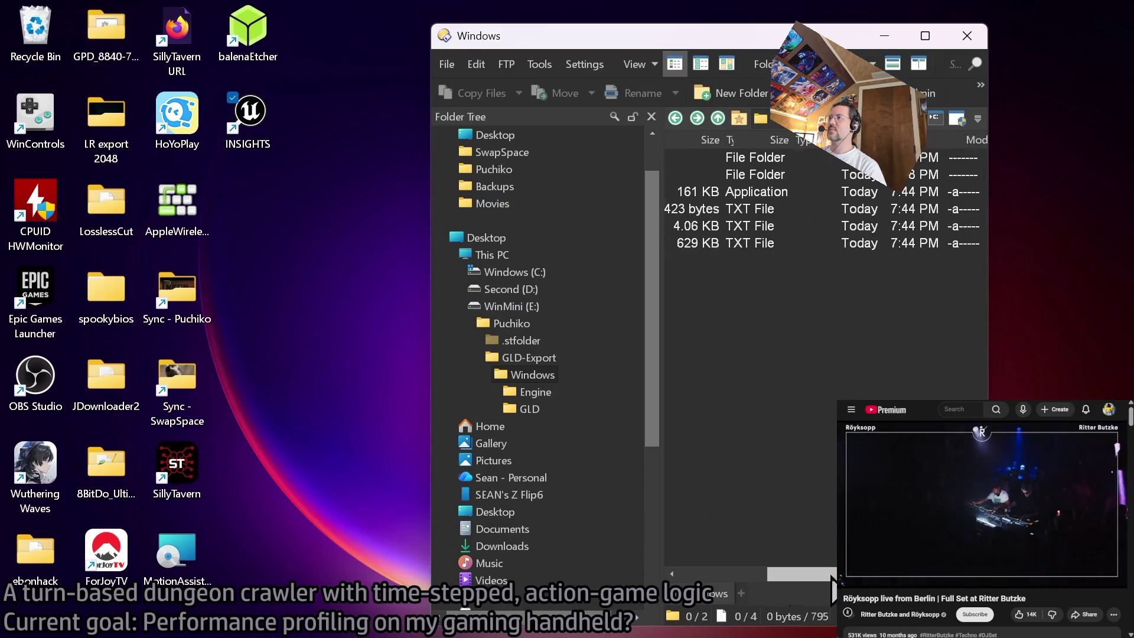
scroll(781, 573, left, 3)
click(716, 192)
double_click(716, 191)
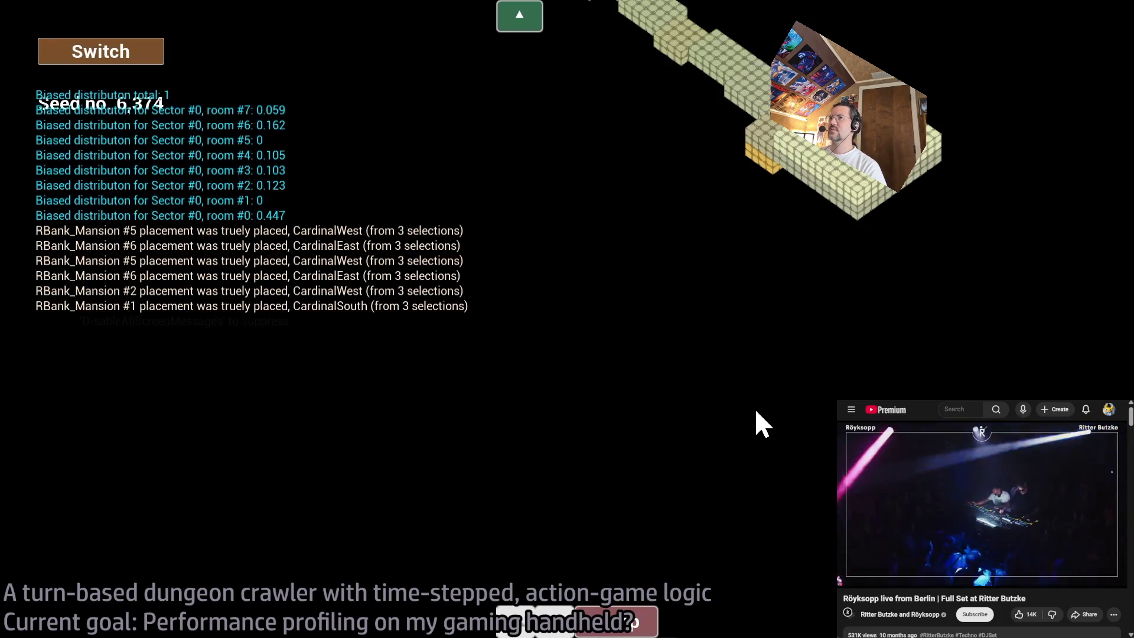
click(94, 86)
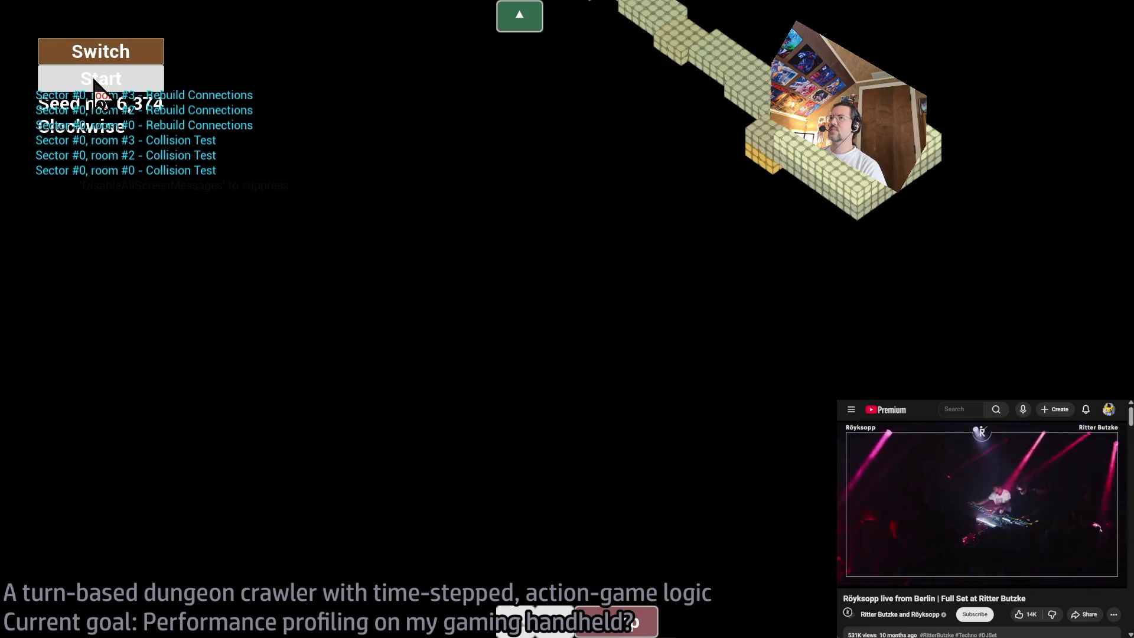
click(112, 83)
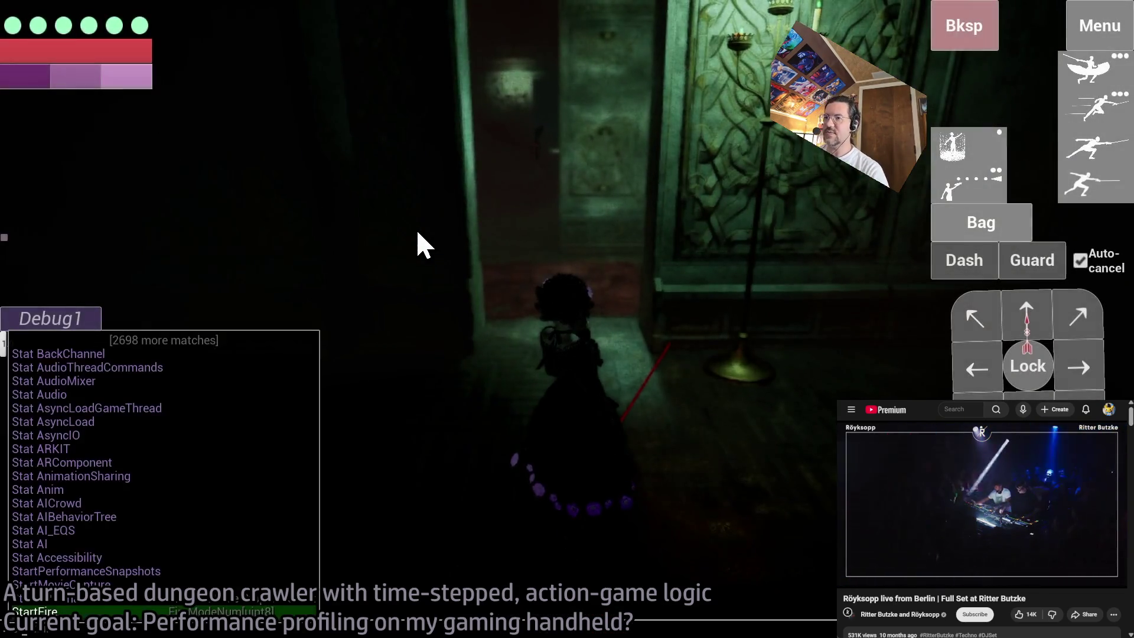
- Run 'stat gpu' to display per-pass GPU timings, then bring up the graphics settings overlay
text(gpu)
key(Return)
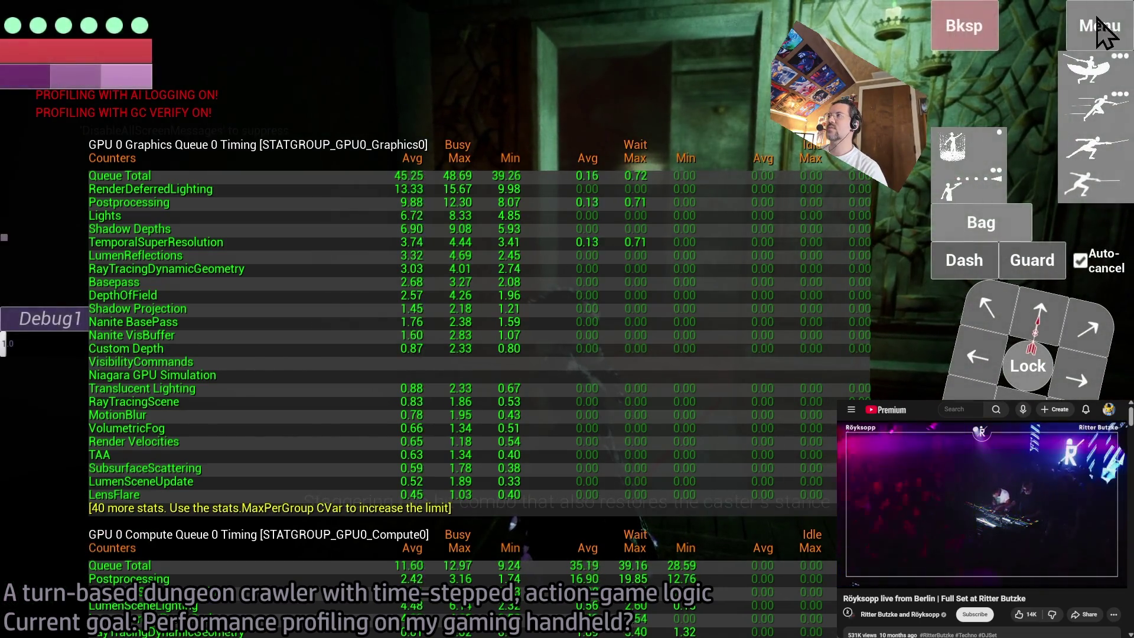
key(Escape)
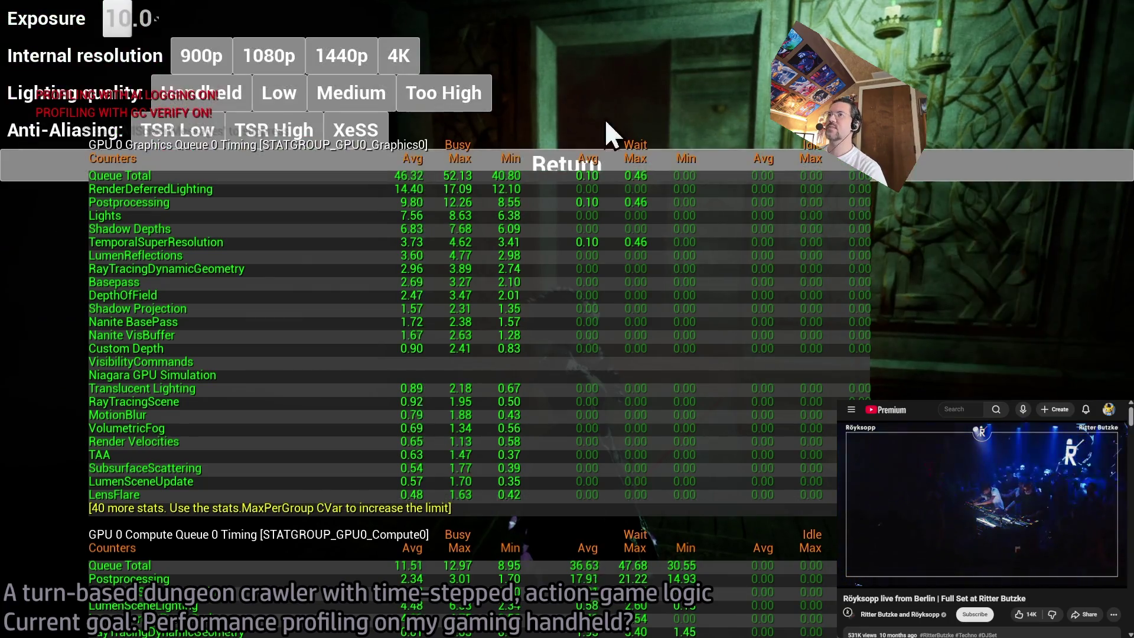
- Dismiss the settings overlay, review the lower GPU timings, and quit the game with Alt+F4
click(598, 171)
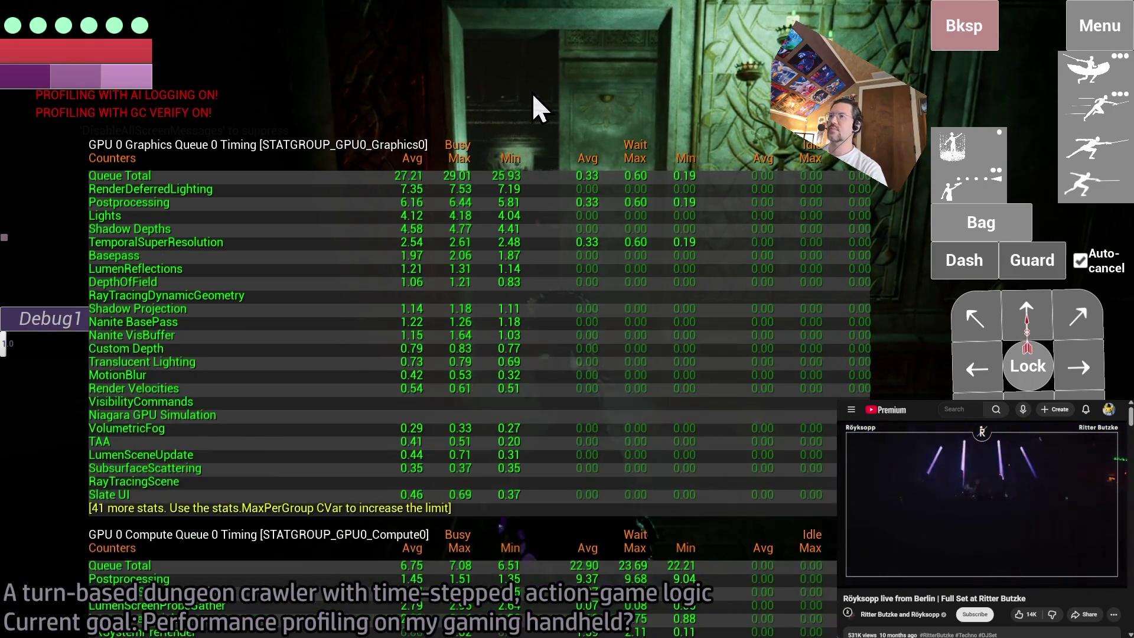
key(alt+F4)
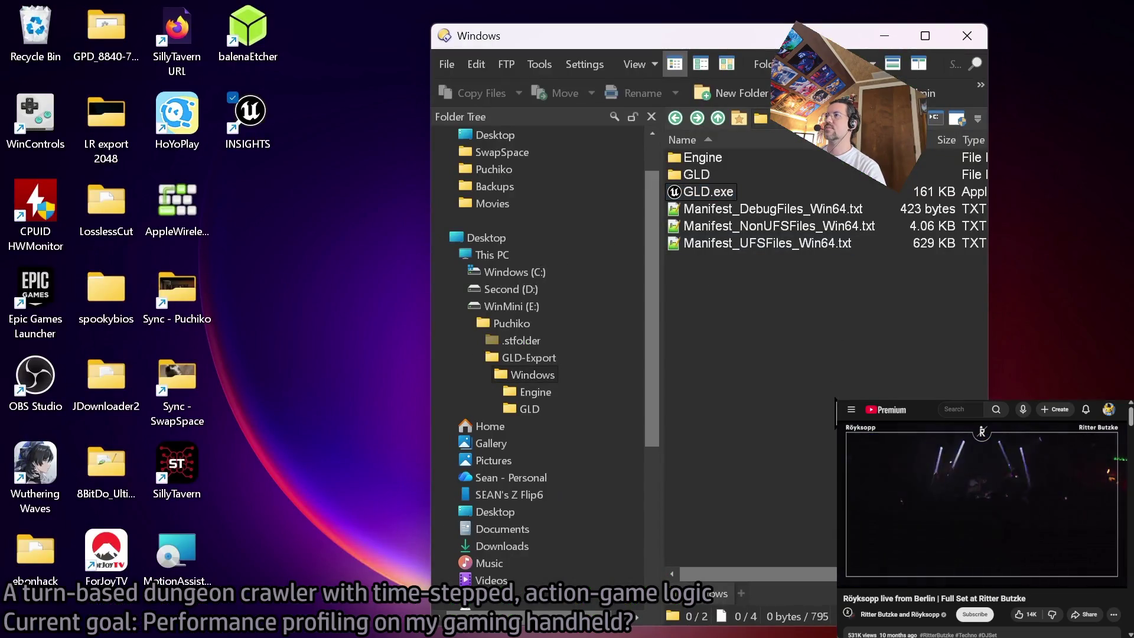
- Relaunch GLD.exe, then cycle windows to reach the Unreal Editor's BUILD SUCCESSFUL packaging log
double_click(708, 193)
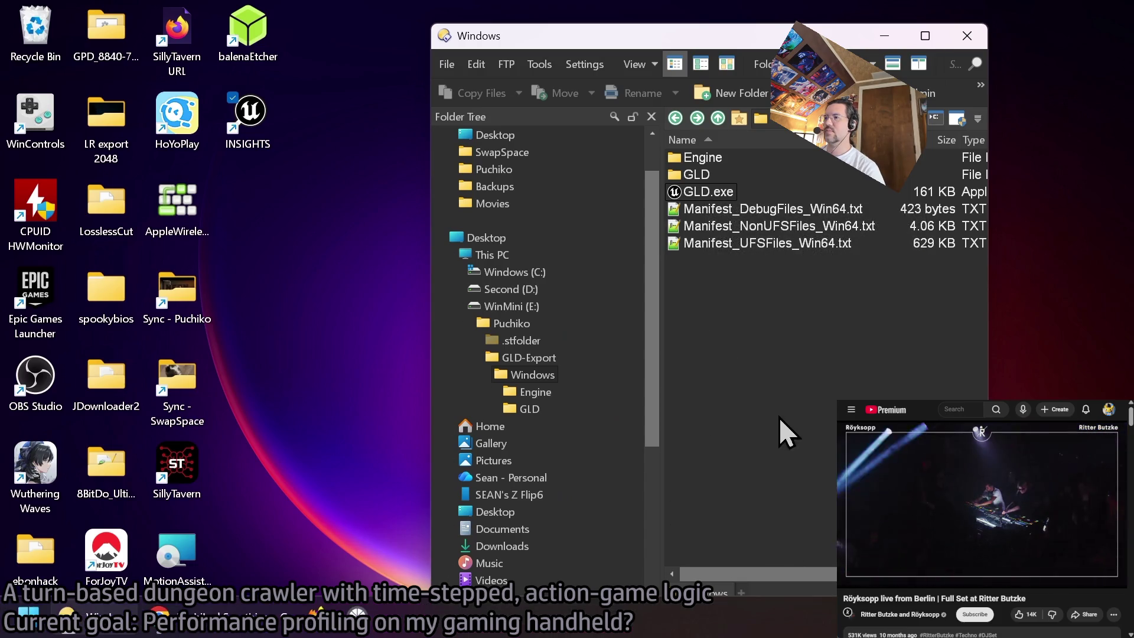
key(alt)
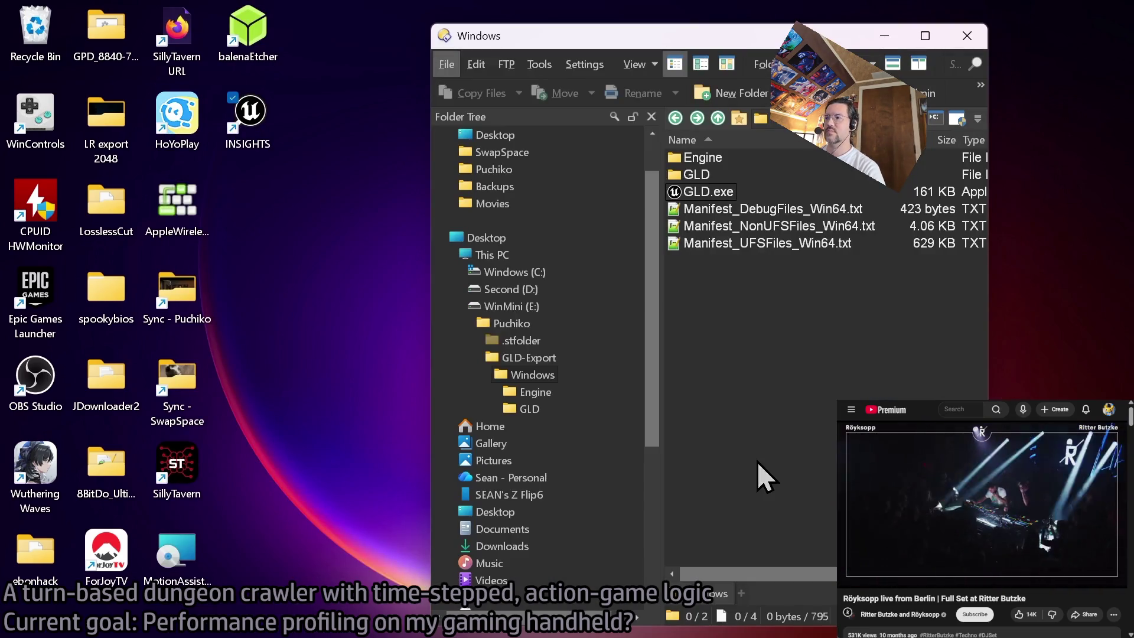
key(alt+Tab)
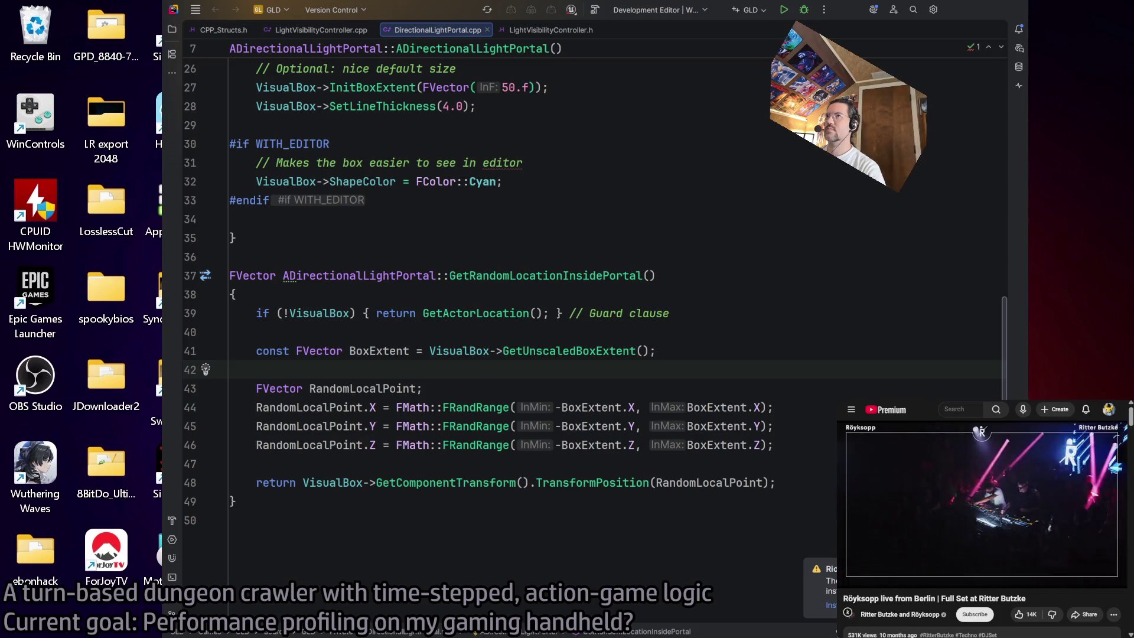
key(alt+Tab)
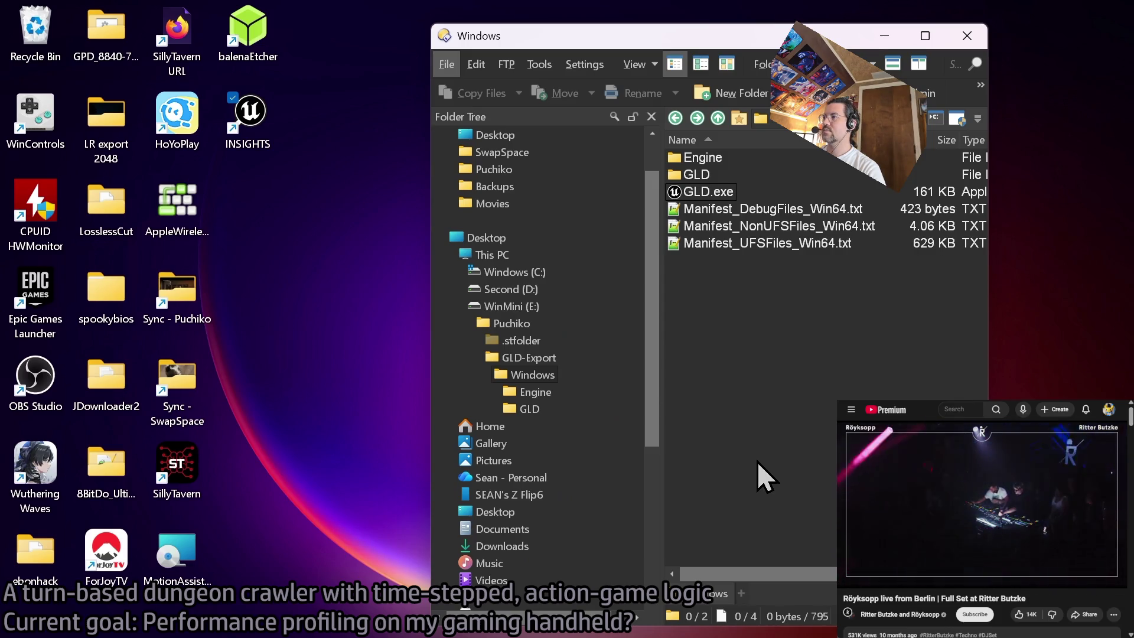
key(alt+Tab)
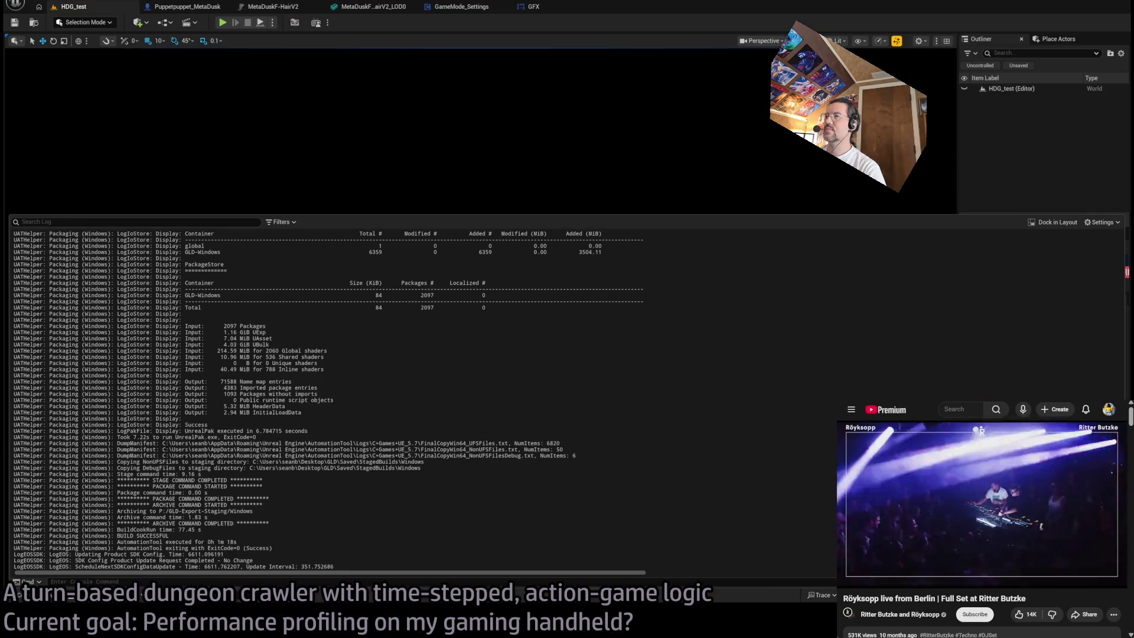
- Go to the Puppetpuppet_MetaDusk Blueprint's LOD override graph and rearrange its Make Array nodes
click(184, 11)
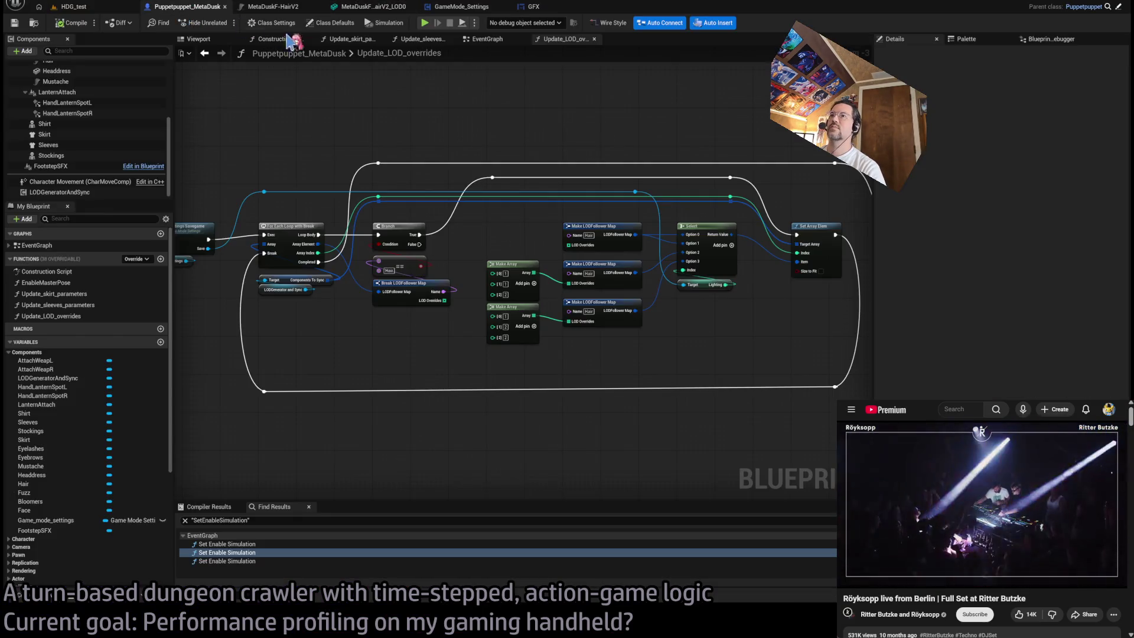
scroll(528, 302, up, 3)
mouse_move(582, 364)
mouse_down()
mouse_move(580, 334)
mouse_move(543, 366)
mouse_up()
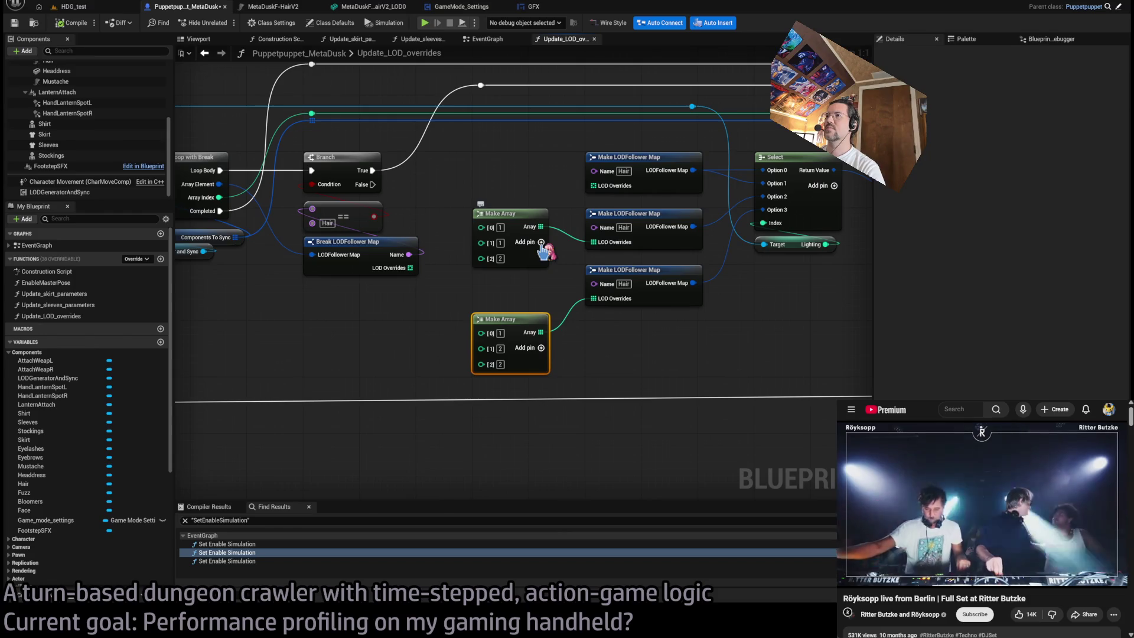
drag(534, 225, 532, 258)
- Duplicate a Make Array node, add an extra entry, and wire it into the top LOD Overrides
key(ctrl+d)
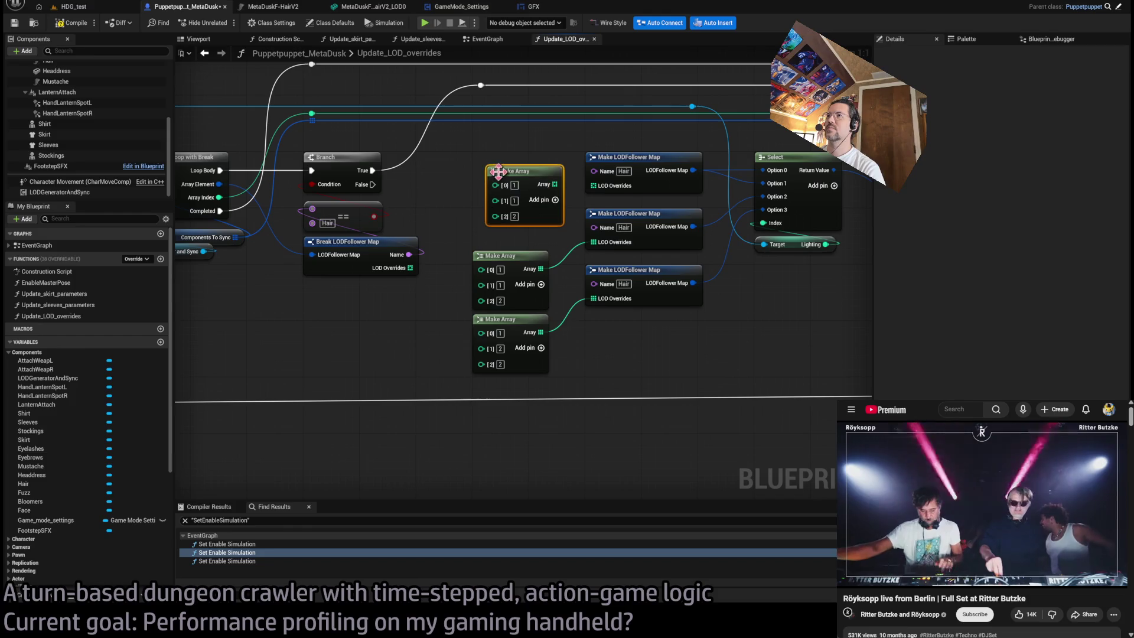
drag(495, 174, 493, 160)
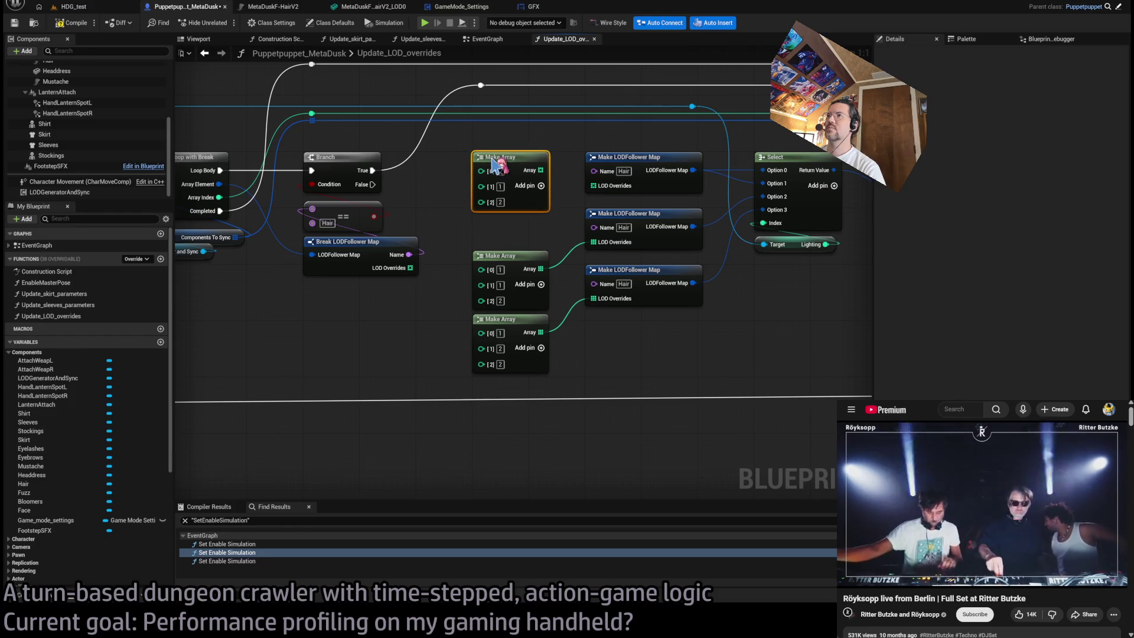
click(540, 186)
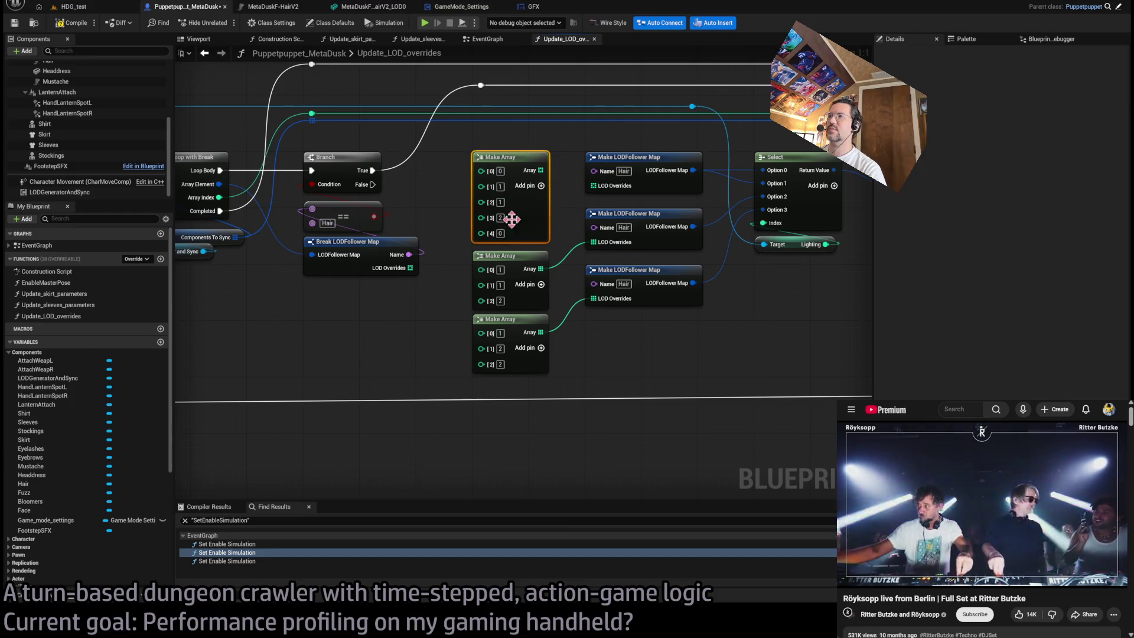
drag(539, 170, 596, 186)
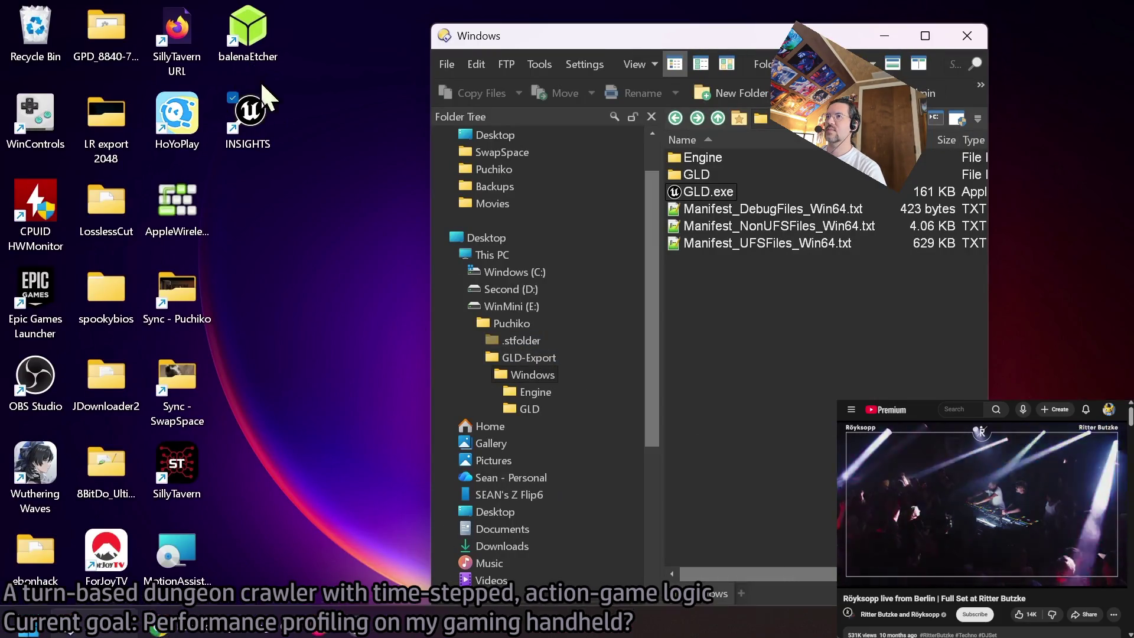
- Launch Unreal Insights, confirm the live GLD Win64 trace session, then minimize back to the game
double_click(248, 115)
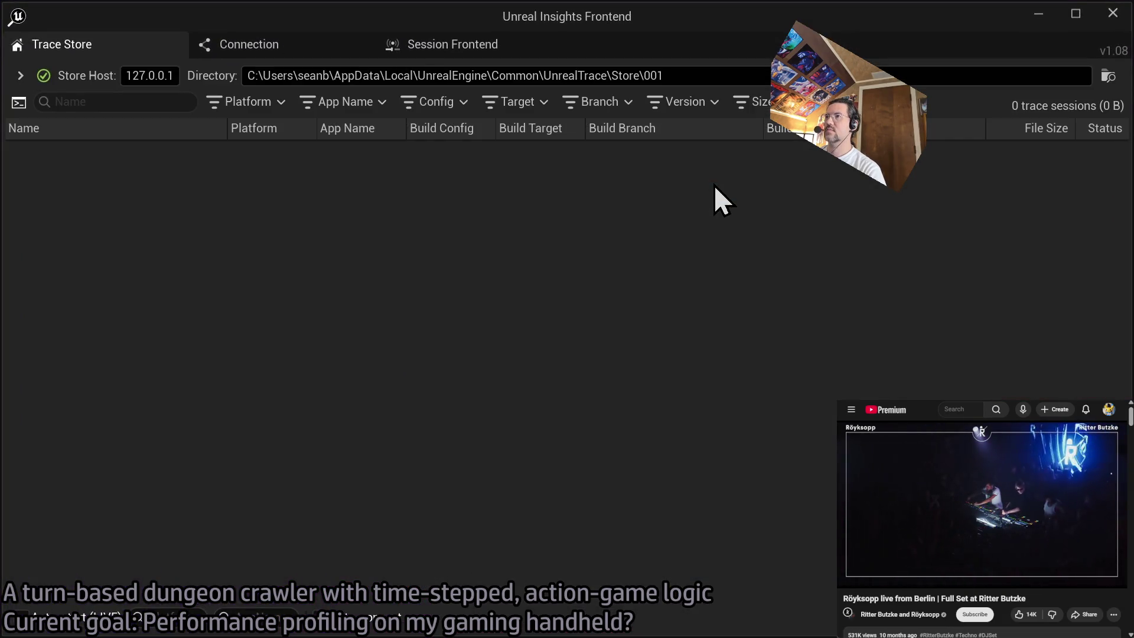
click(1038, 13)
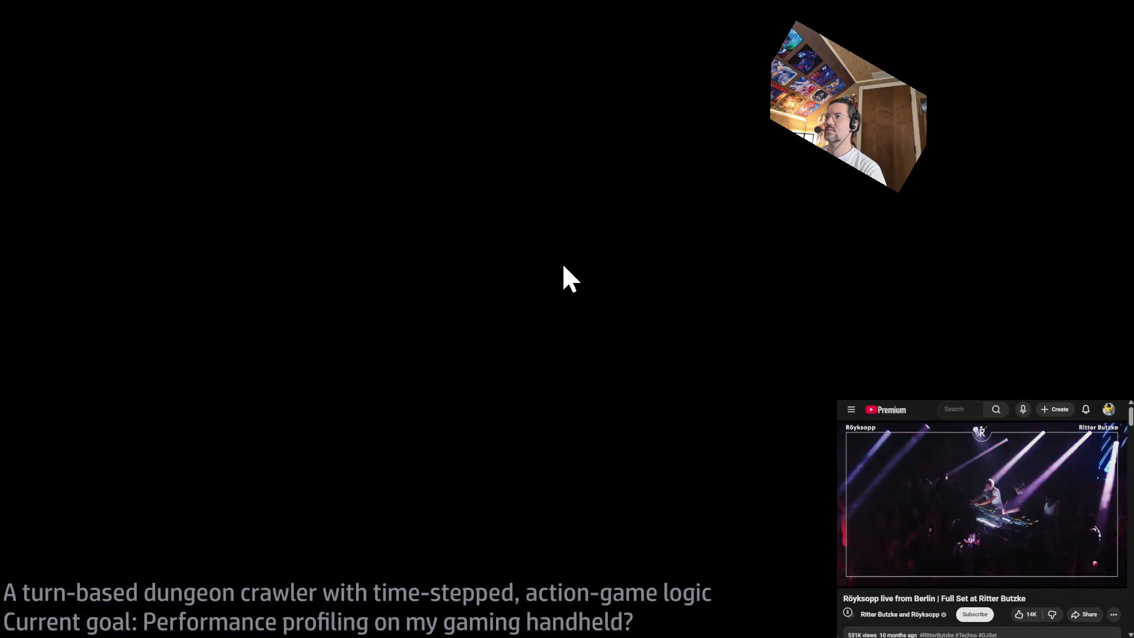
click(483, 490)
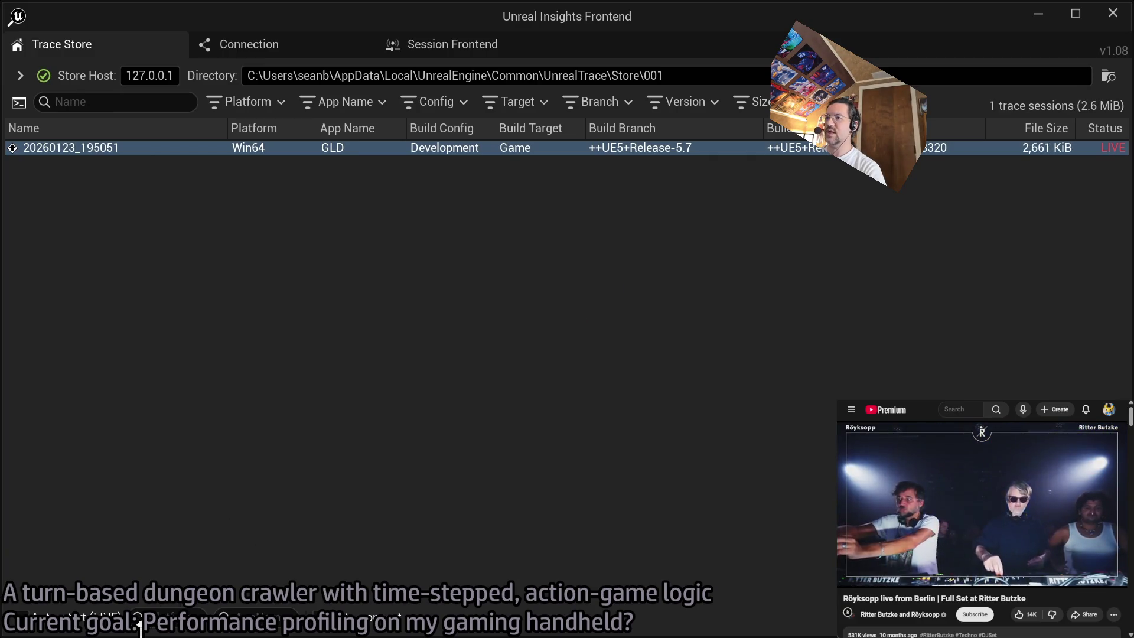
click(1045, 10)
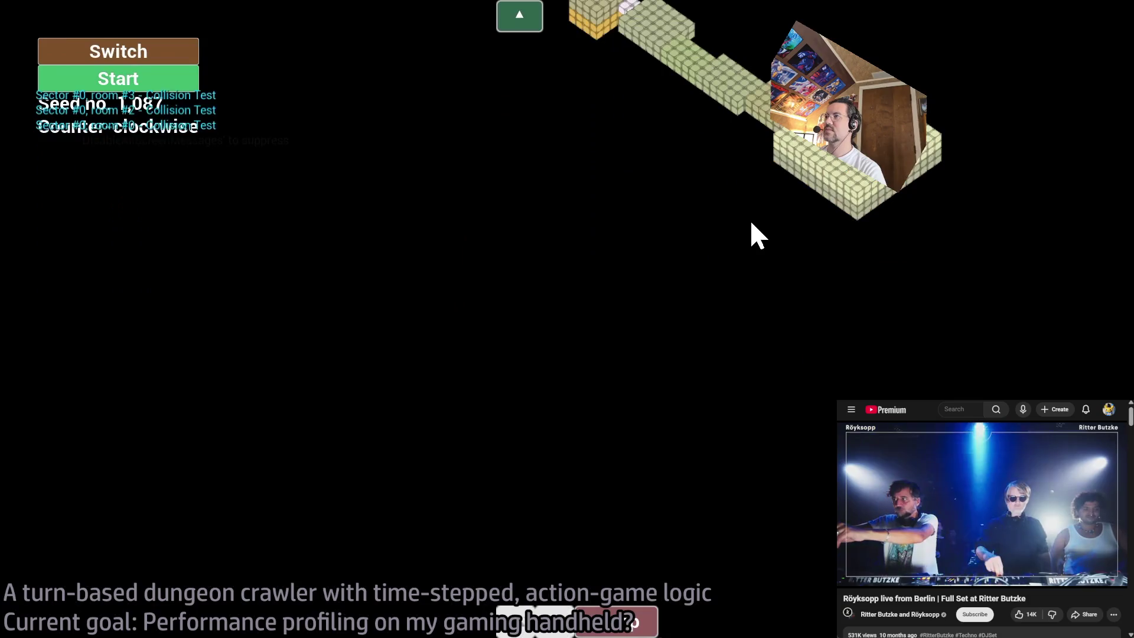
- Start a run, queue five one-second forward moves, and enable the debug option
click(92, 85)
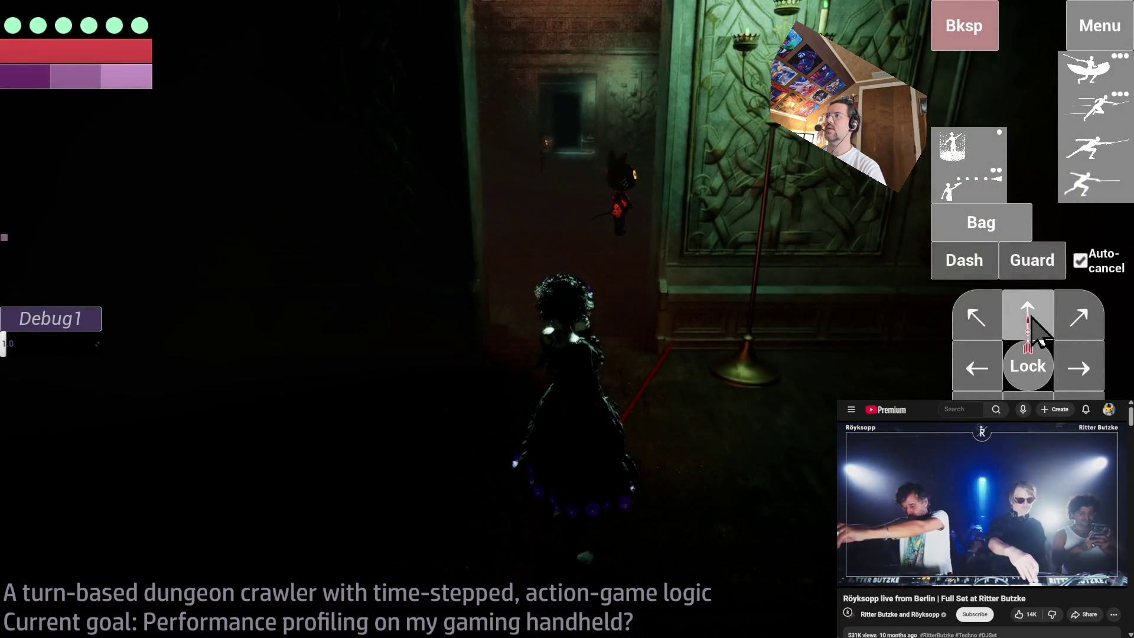
click(1031, 322)
click(1030, 321)
click(1031, 322)
click(1030, 322)
click(1030, 322)
click(1030, 322)
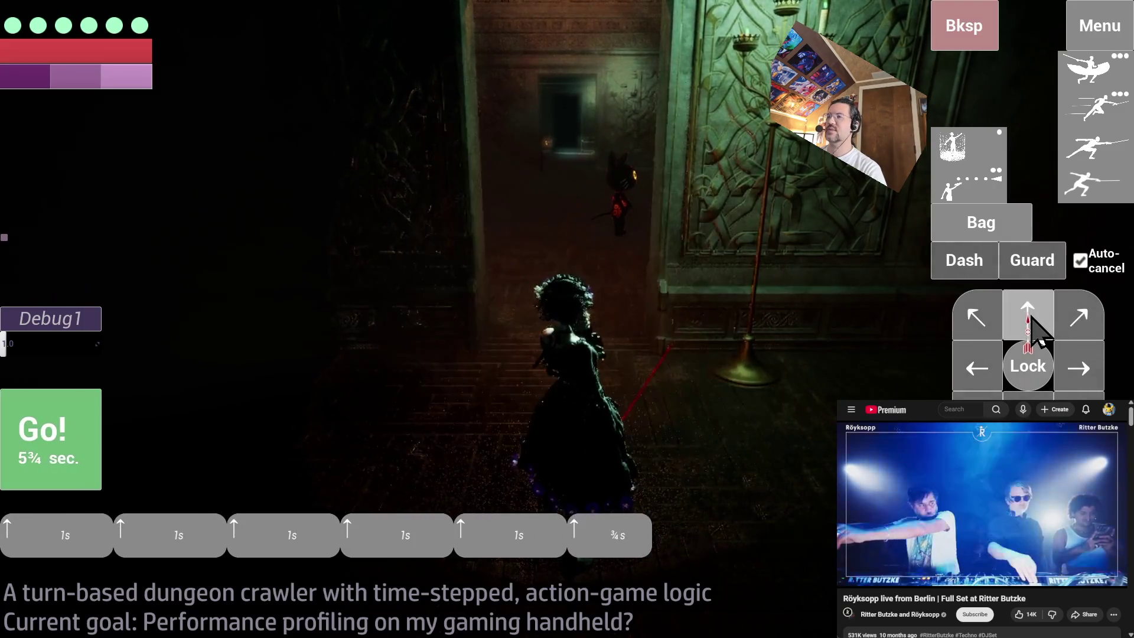
click(1030, 321)
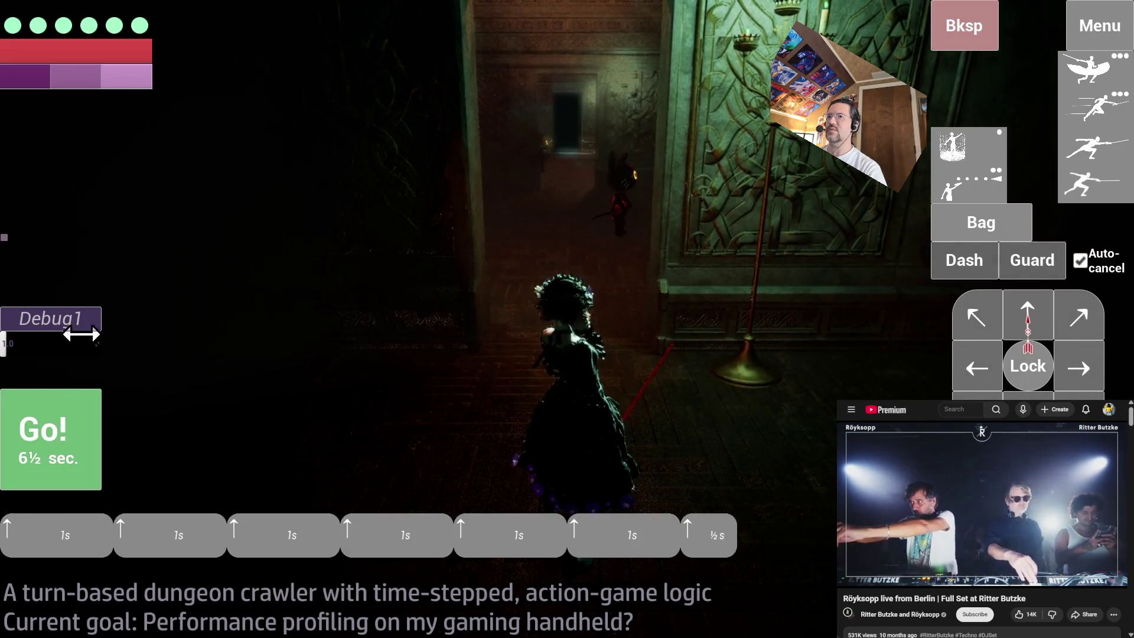
click(4, 238)
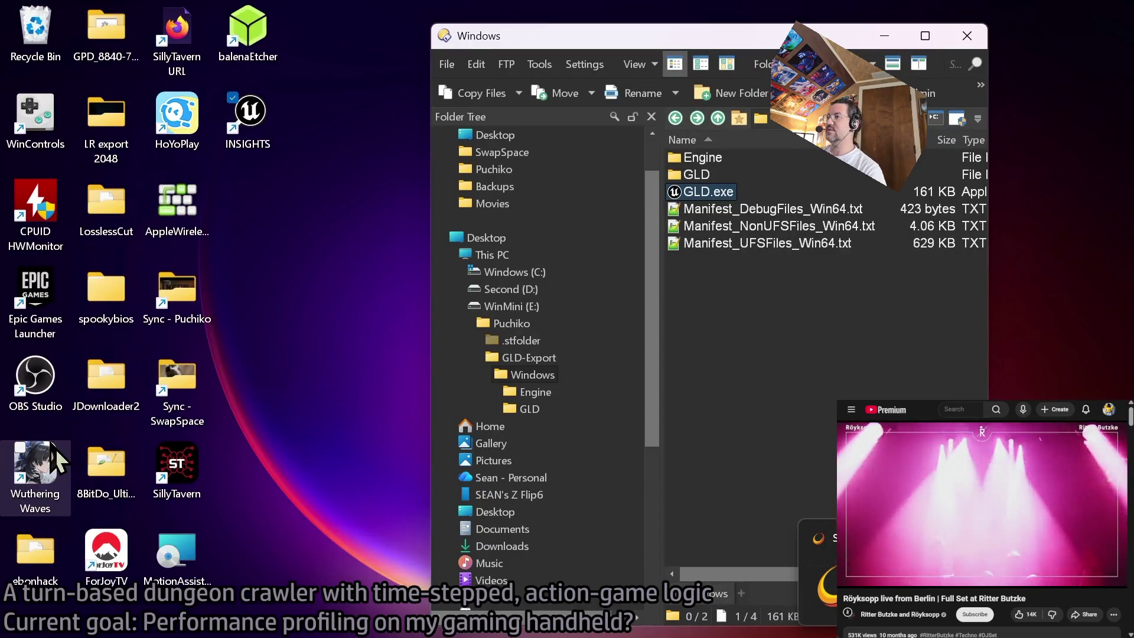
- Open the recorded GLD trace in Timing Insights and zoom into the timeline
click(455, 631)
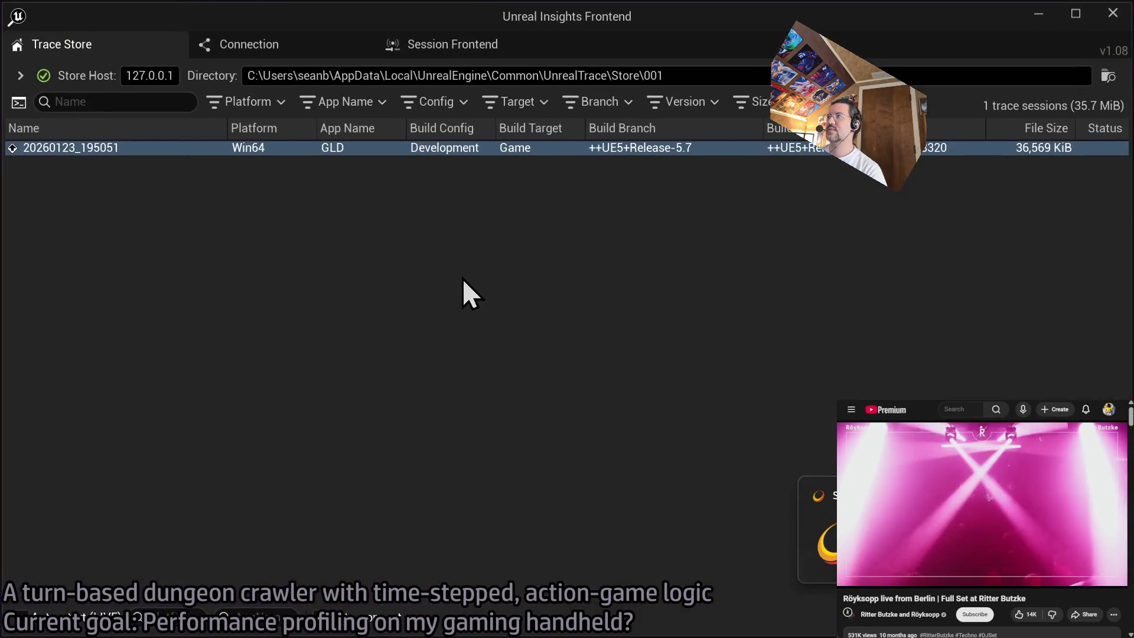
double_click(385, 147)
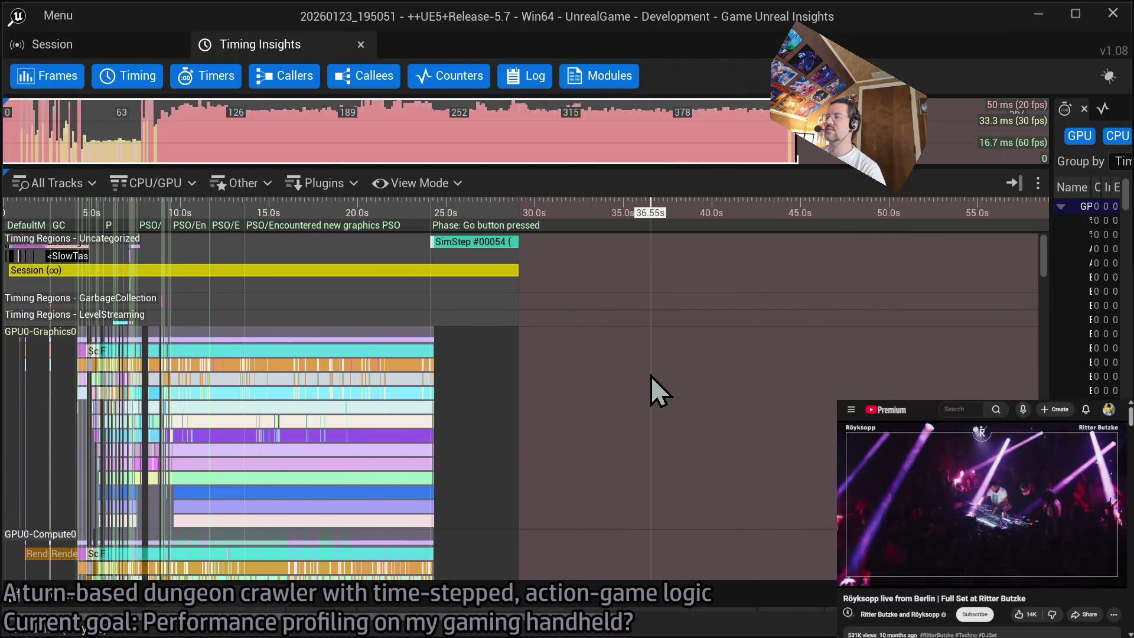
scroll(514, 375, up, 10)
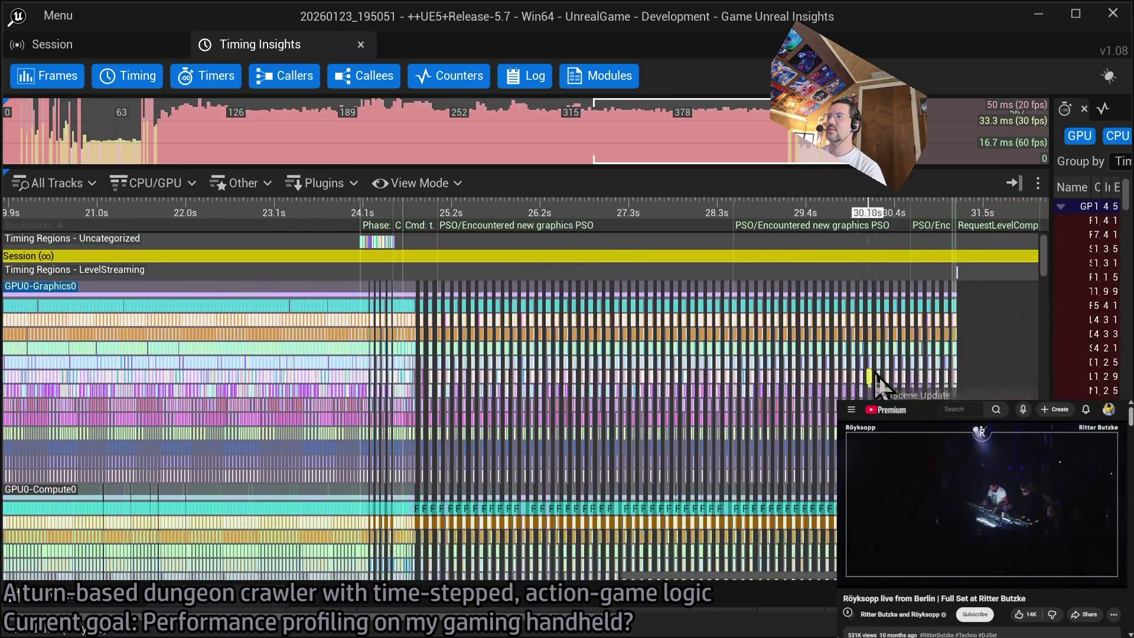
scroll(630, 334, up, 5)
scroll(741, 309, up, 10)
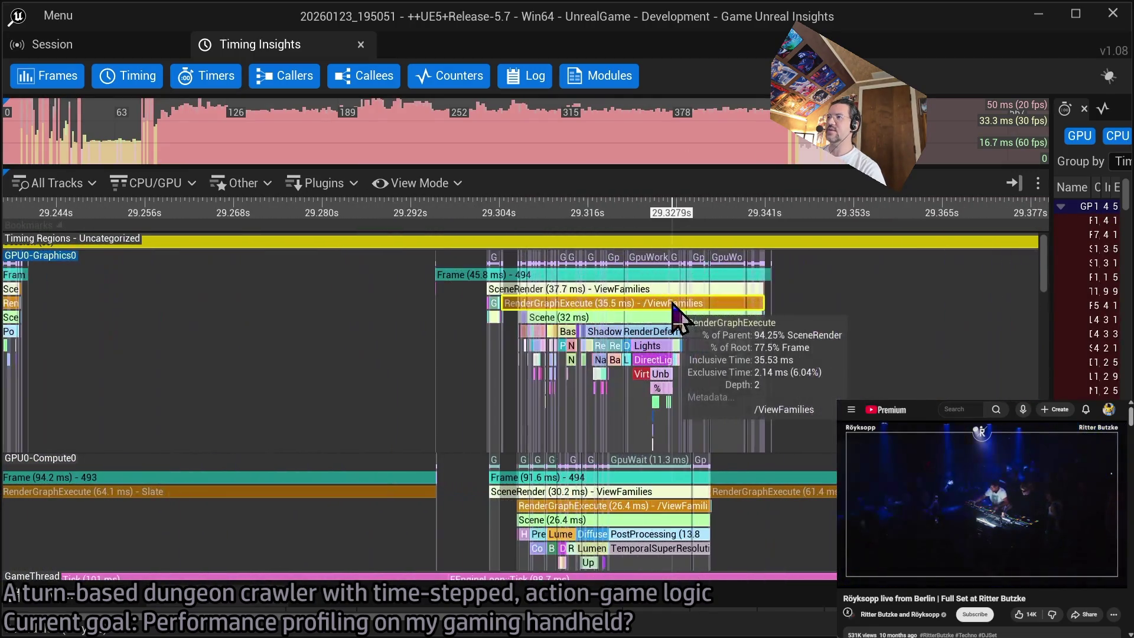
- Hide all timeline tracks except GPU, GPU0-Graphics0 and GPU0-Compute0
click(31, 181)
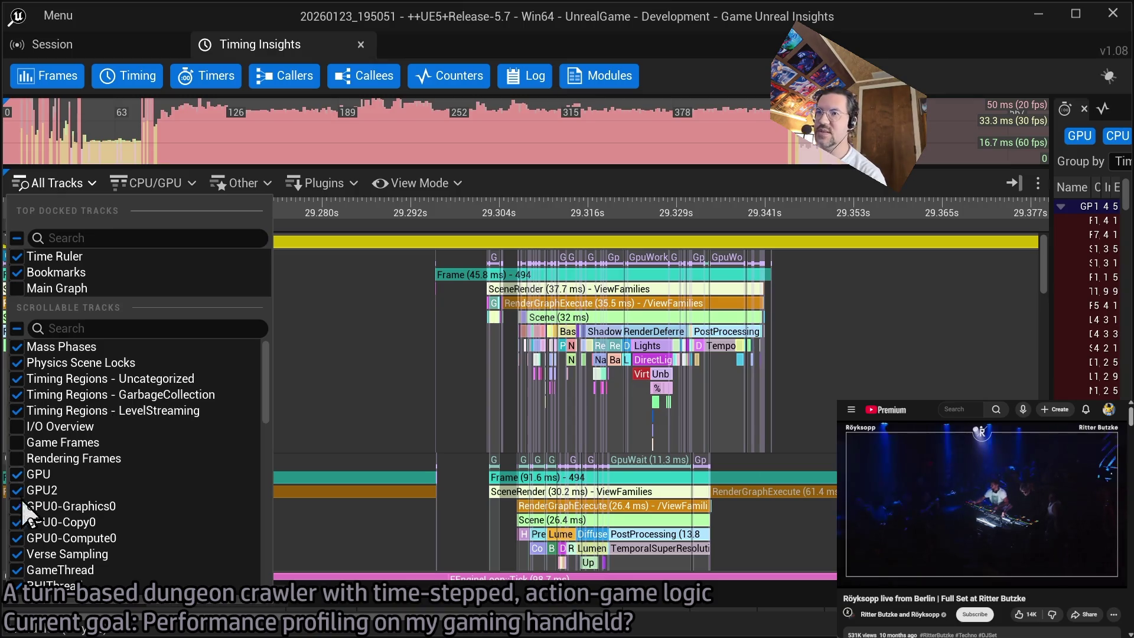
click(16, 327)
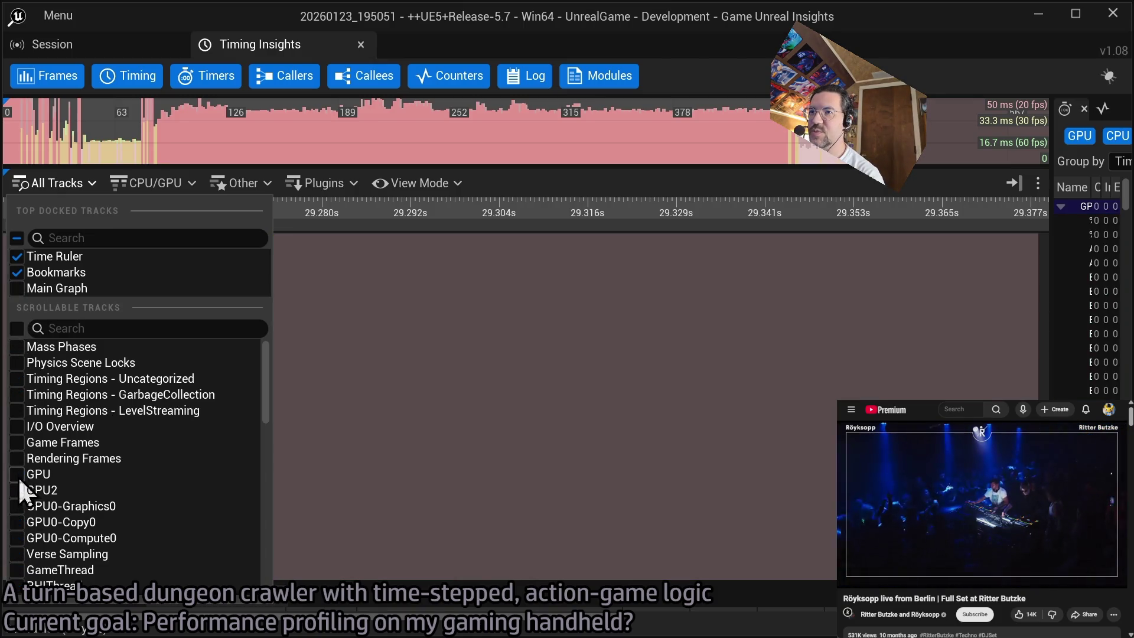
click(17, 506)
click(16, 538)
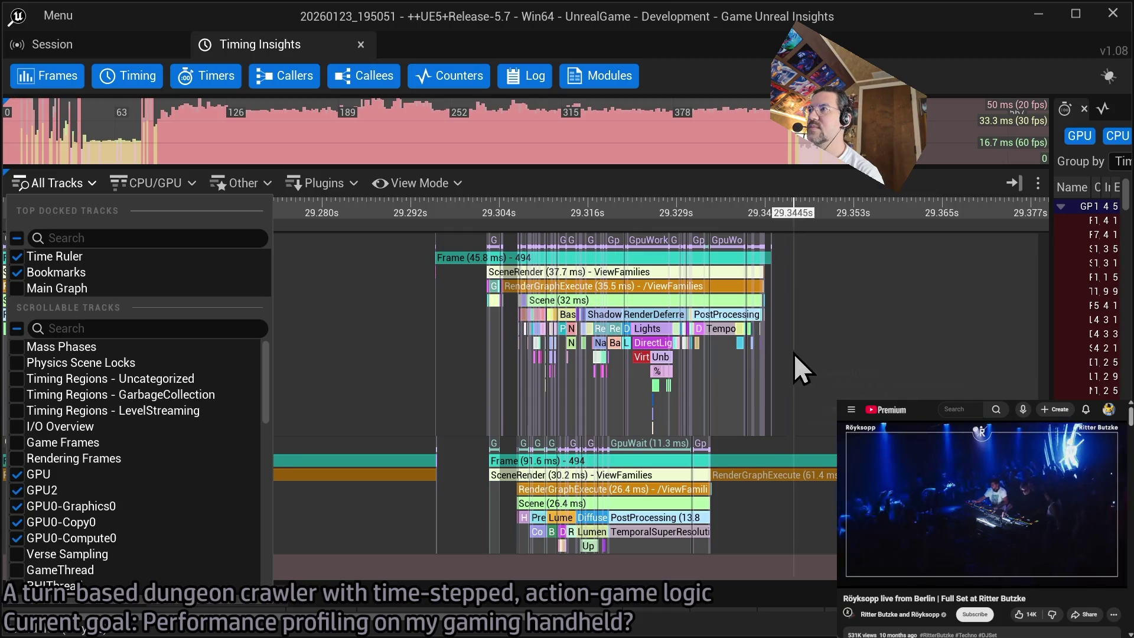
click(794, 353)
- Zoom and pan across frame 494's GPU graphics and compute passes
scroll(587, 392, up, 2)
mouse_move(587, 392)
mouse_down()
mouse_move(532, 440)
mouse_move(564, 399)
mouse_up()
scroll(607, 380, up, 1)
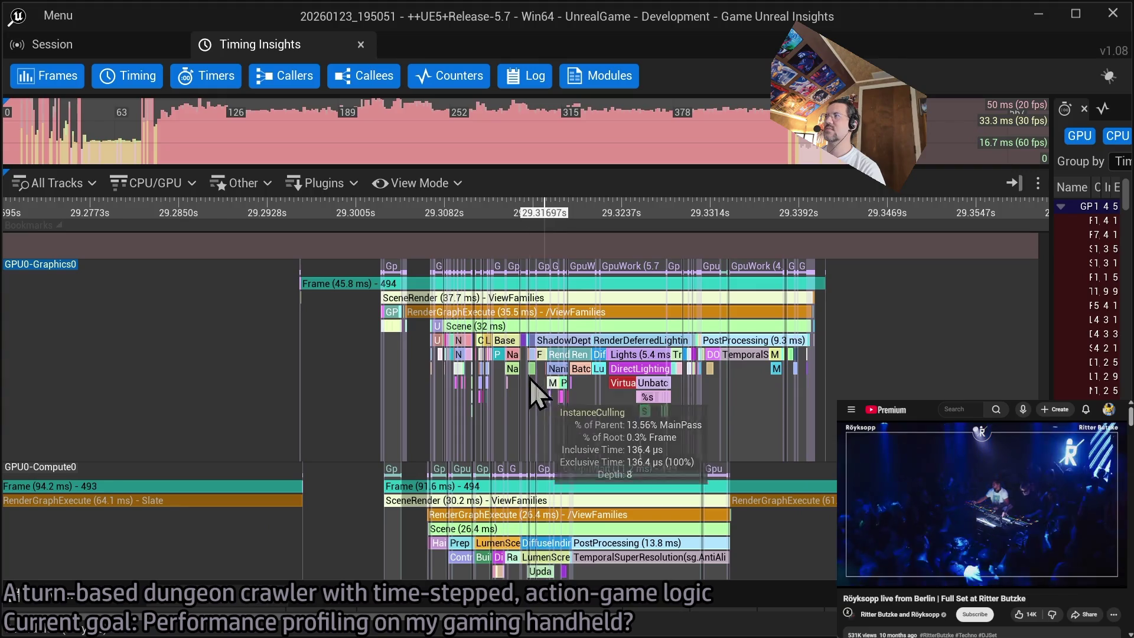
scroll(506, 354, up, 5)
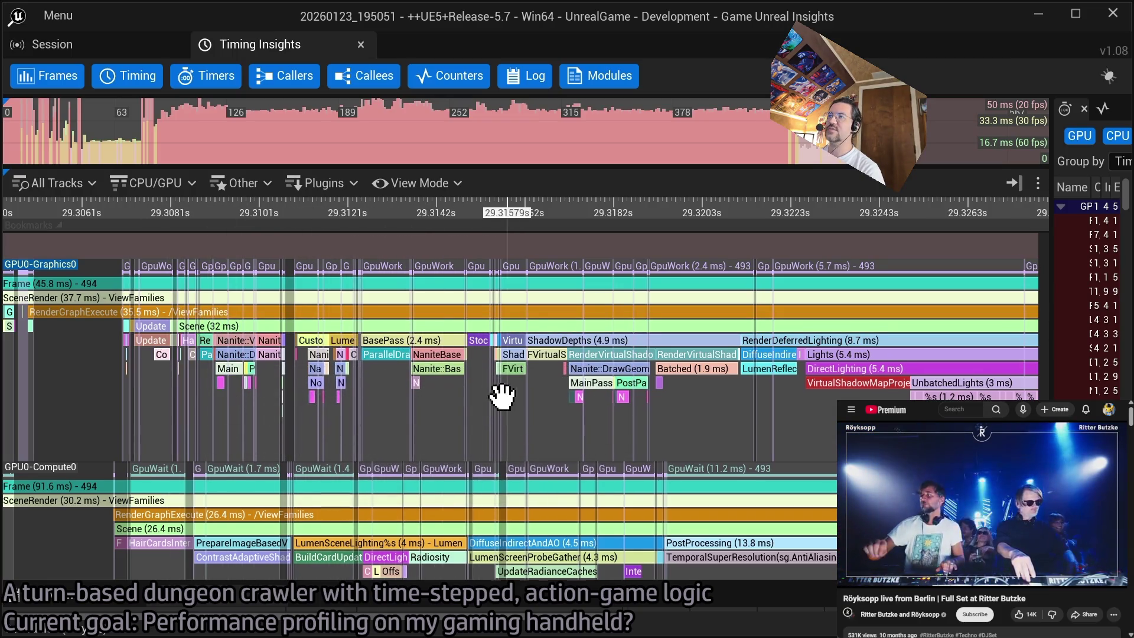
drag(501, 393, 434, 399)
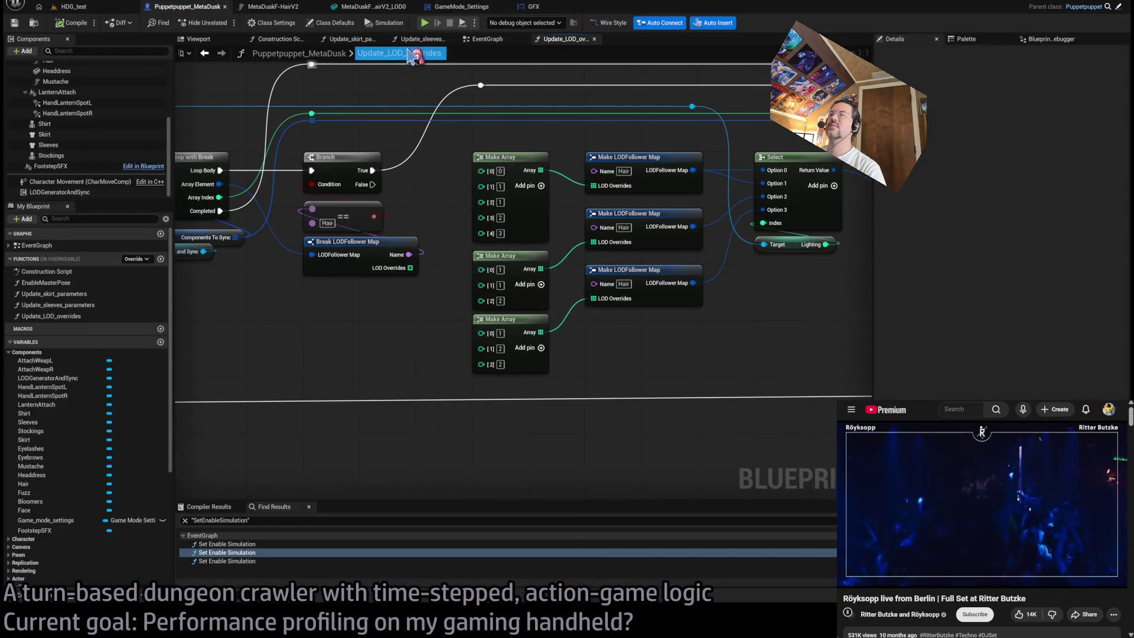
- Open BP_VolFog_box, delete its Destroy Actor node from BeginPlay, and compile the Blueprint
key(ctrl+p)
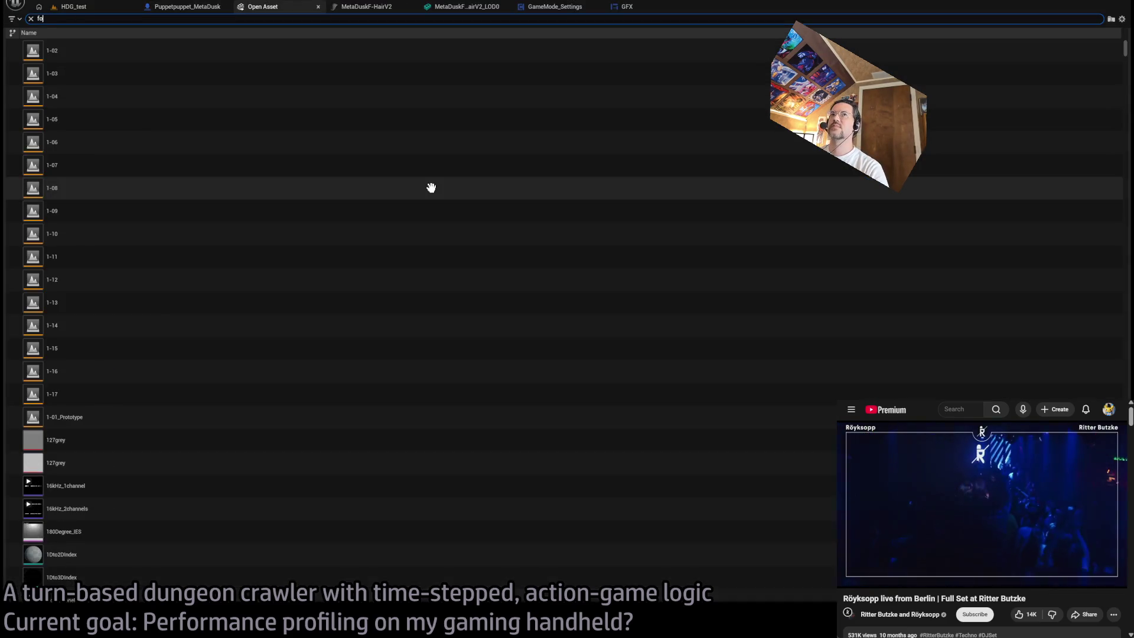
text(g)
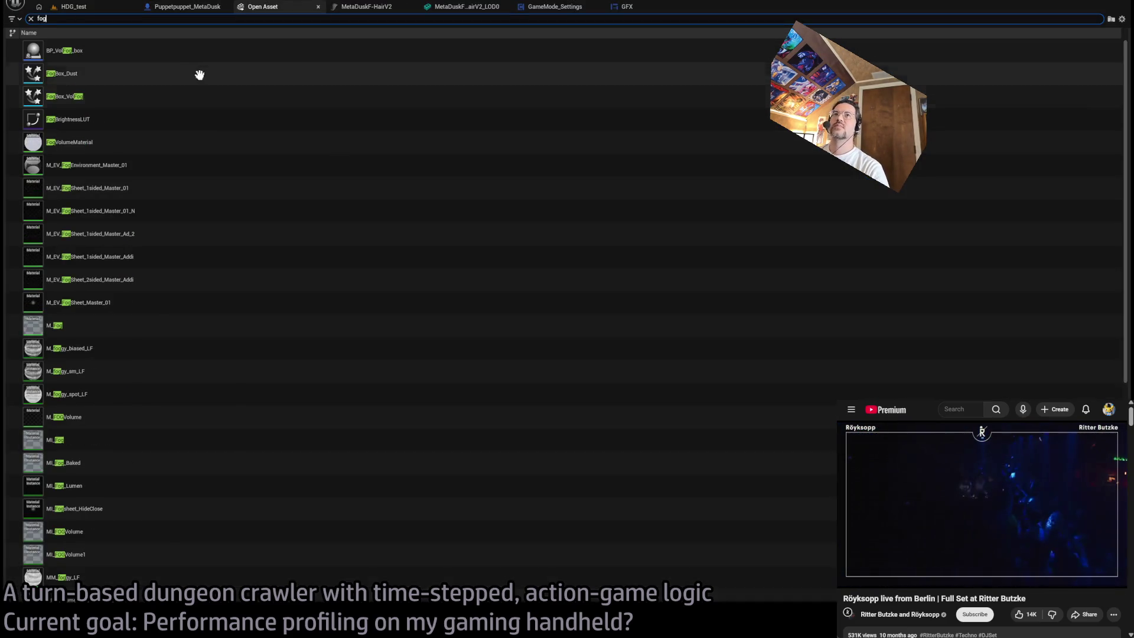
double_click(203, 58)
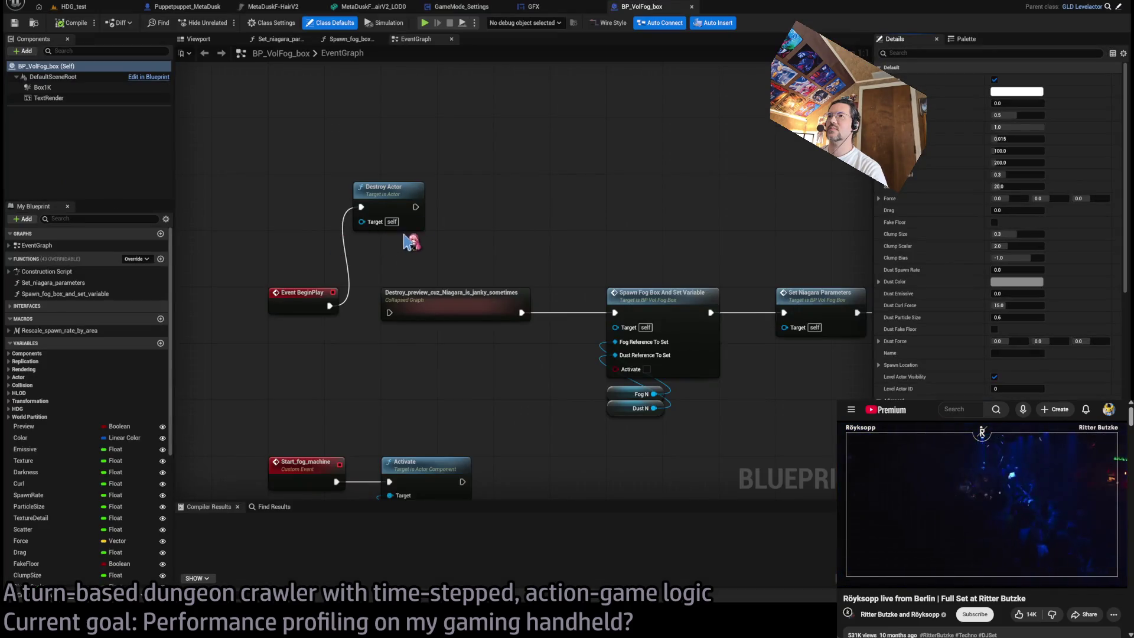
mouse_move(469, 170)
mouse_down()
mouse_move(354, 303)
mouse_move(389, 313)
mouse_up()
key(Delete)
key(ctrl+s)
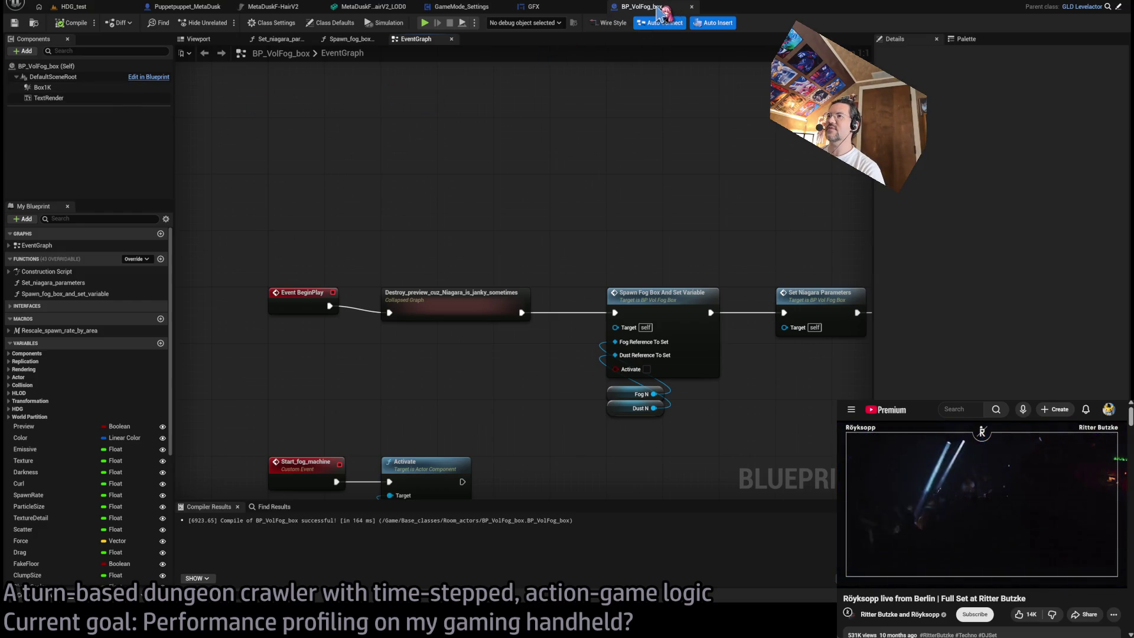
key(ctrl+Tab)
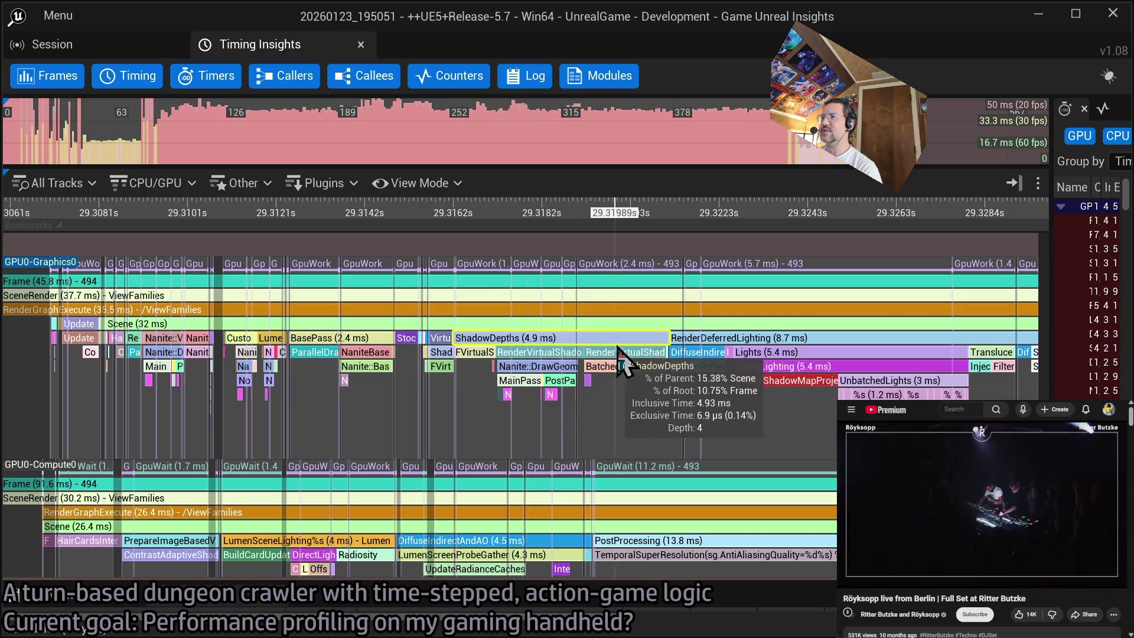
mouse_move(738, 352)
mouse_down()
mouse_move(643, 425)
mouse_move(558, 413)
mouse_up()
drag(896, 387, 494, 369)
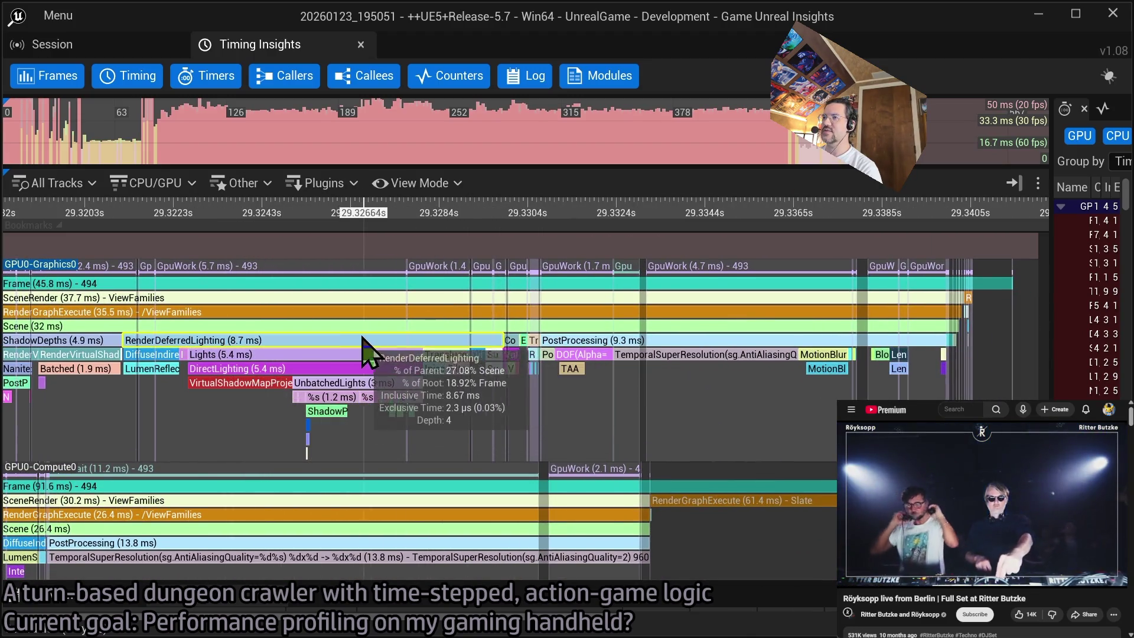
mouse_move(195, 396)
mouse_down()
mouse_move(291, 398)
mouse_move(408, 348)
mouse_up()
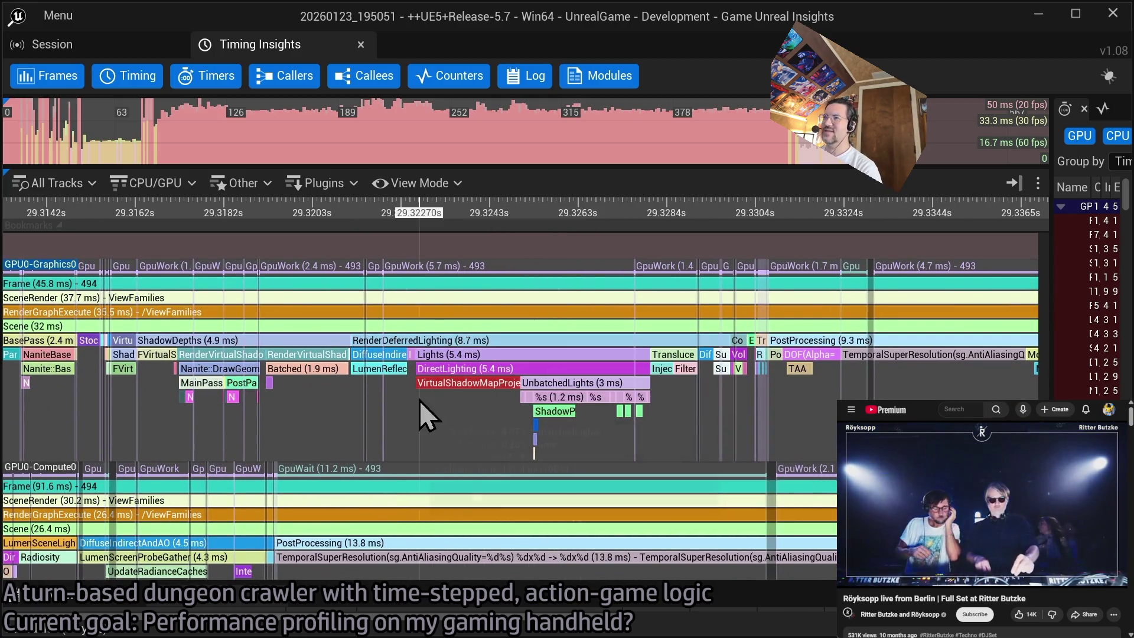
drag(419, 401, 530, 372)
drag(295, 357, 520, 362)
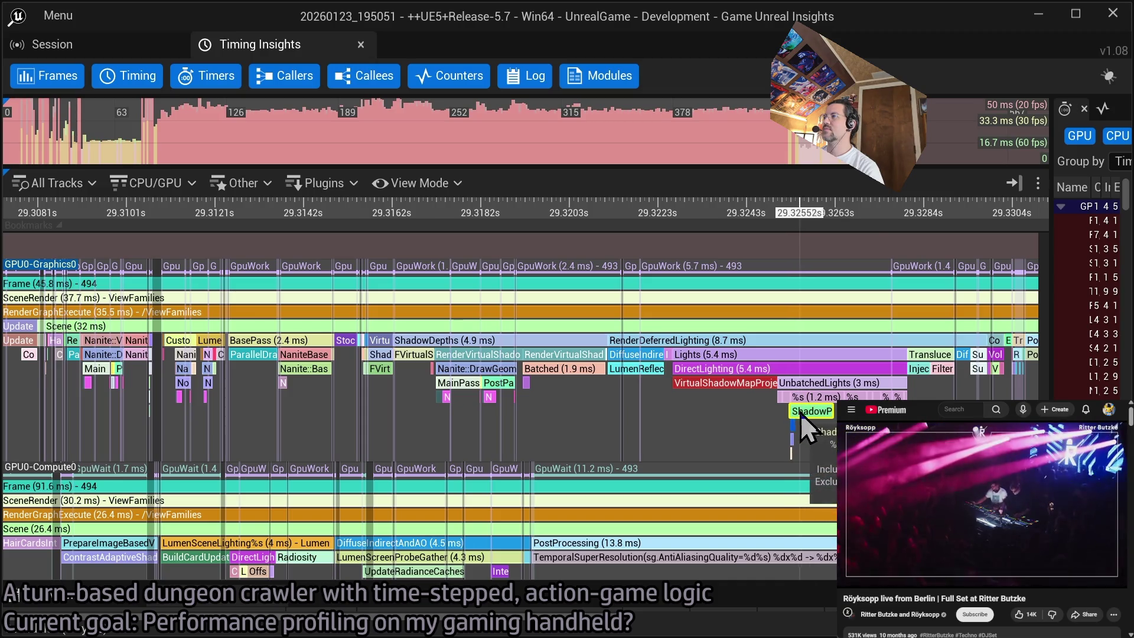
scroll(843, 402, up, 6)
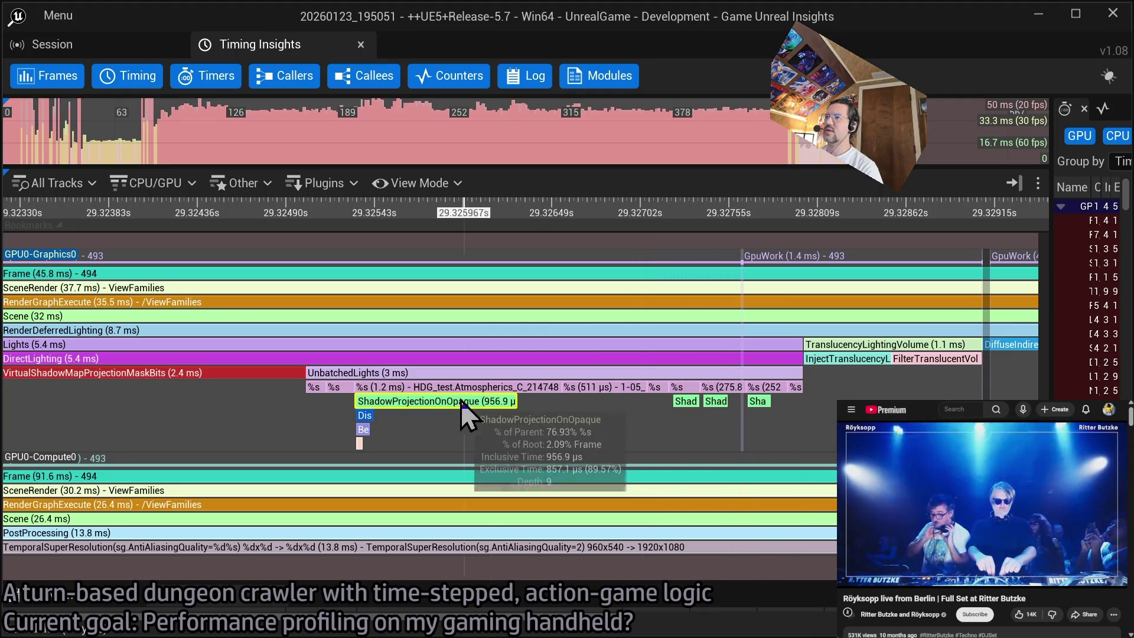
scroll(385, 416, down, 3)
scroll(385, 416, up, 3)
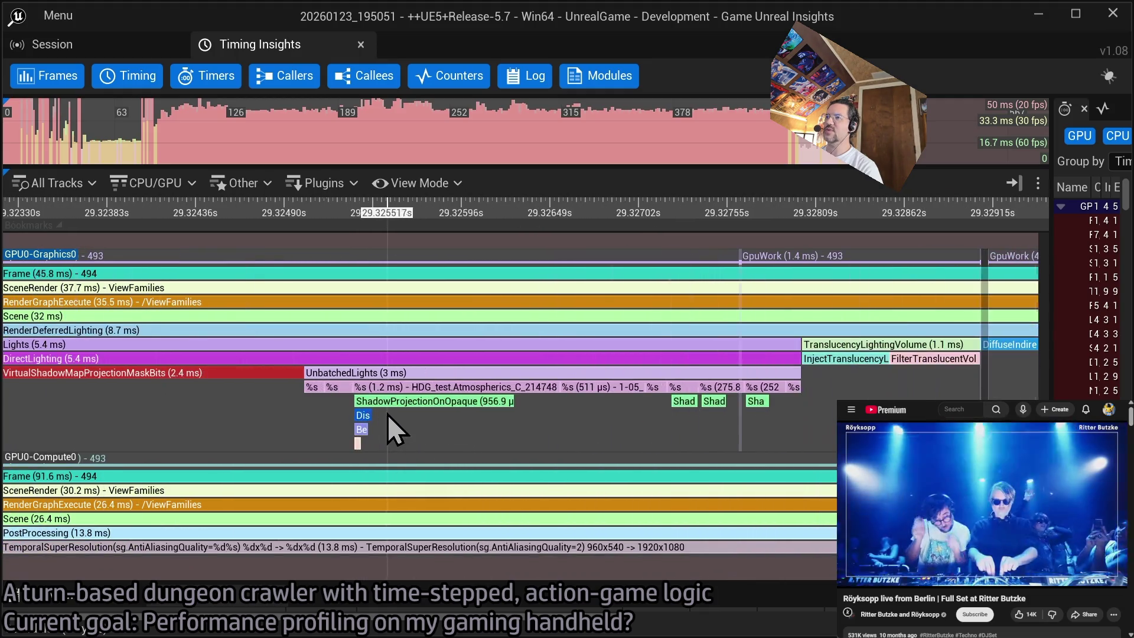
scroll(490, 438, down, 6)
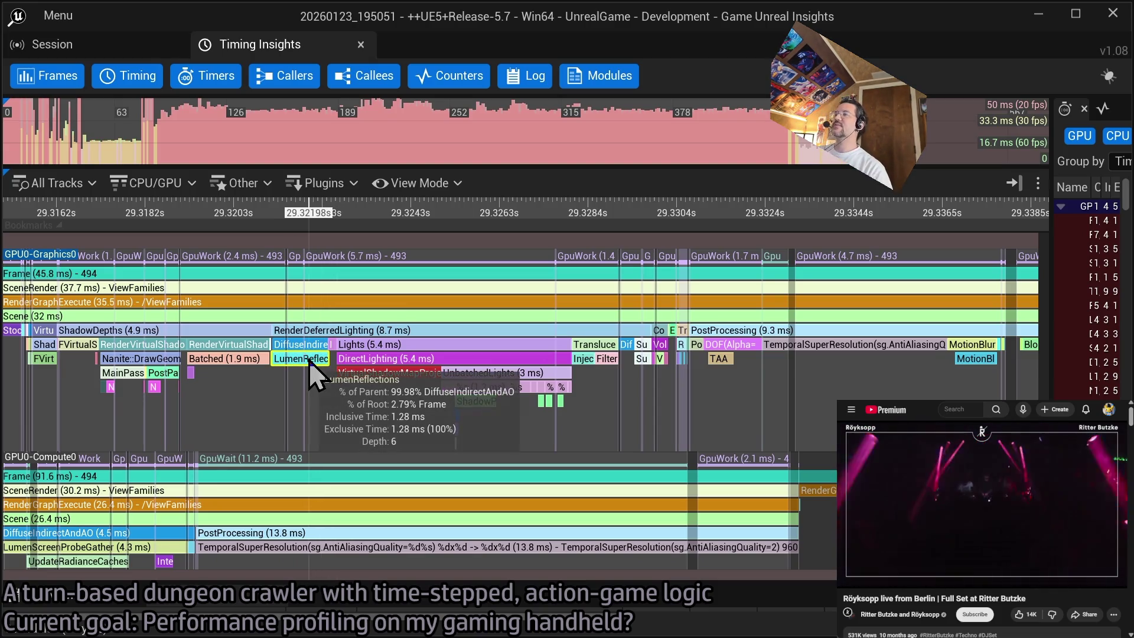
mouse_move(280, 379)
mouse_down()
mouse_move(523, 378)
mouse_move(457, 416)
mouse_up()
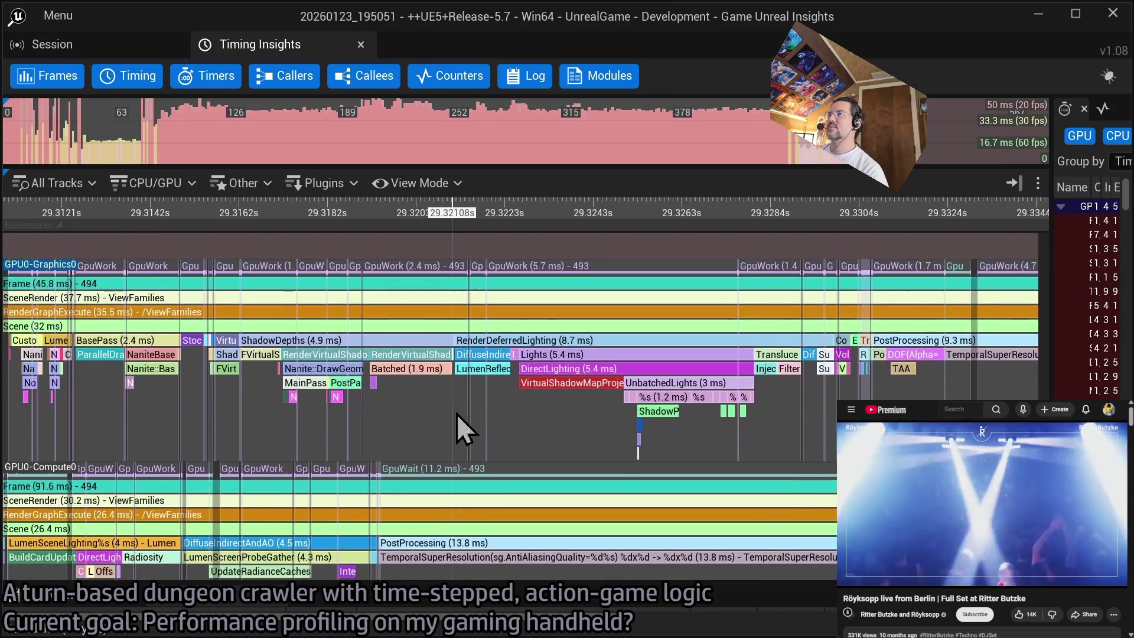
drag(336, 410, 435, 405)
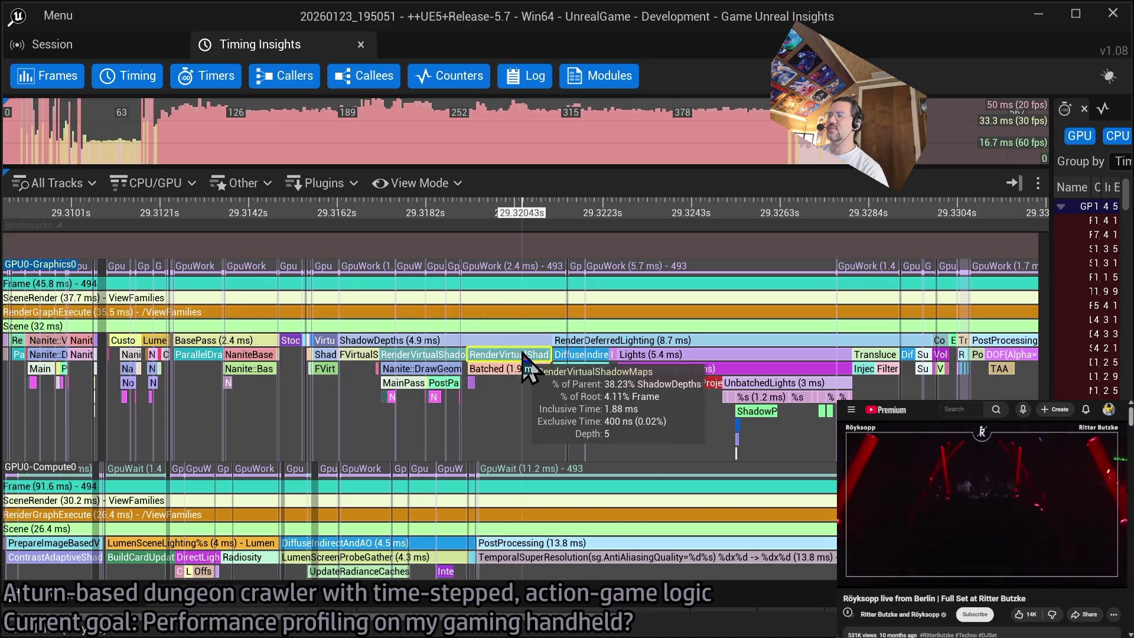
drag(396, 381, 470, 383)
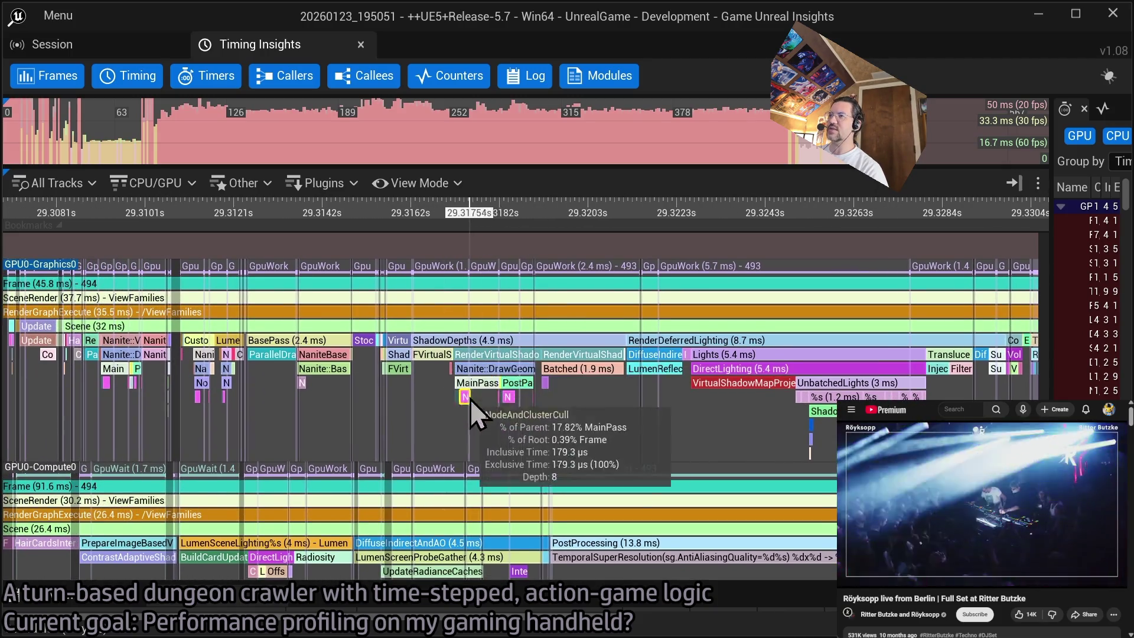
mouse_move(584, 373)
mouse_down()
mouse_move(499, 393)
mouse_move(421, 391)
mouse_up()
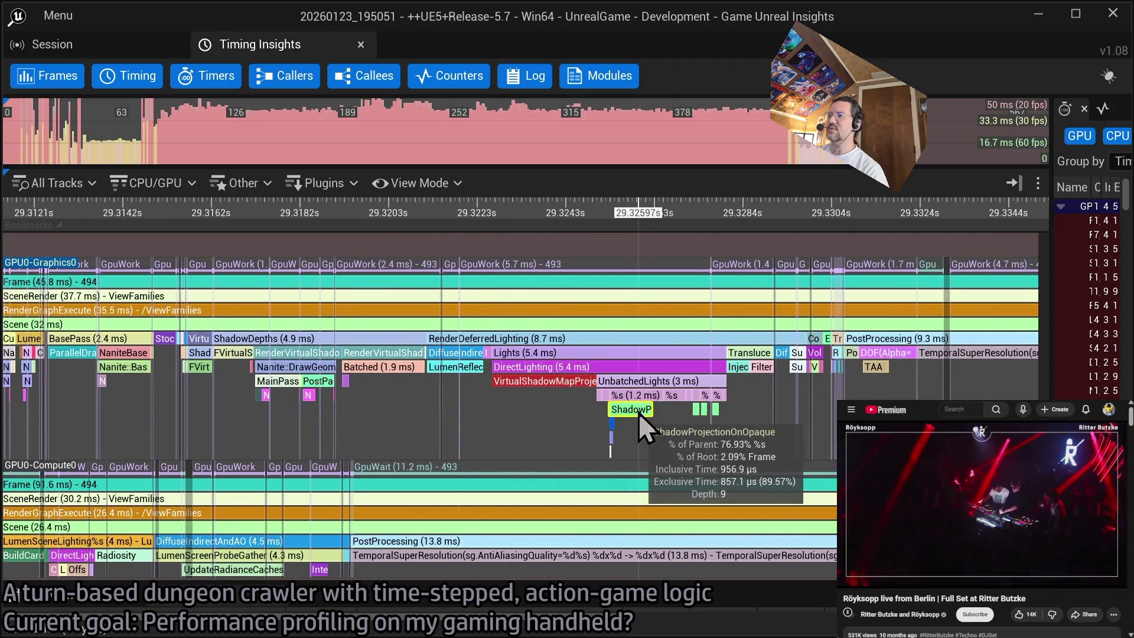
drag(705, 401, 559, 396)
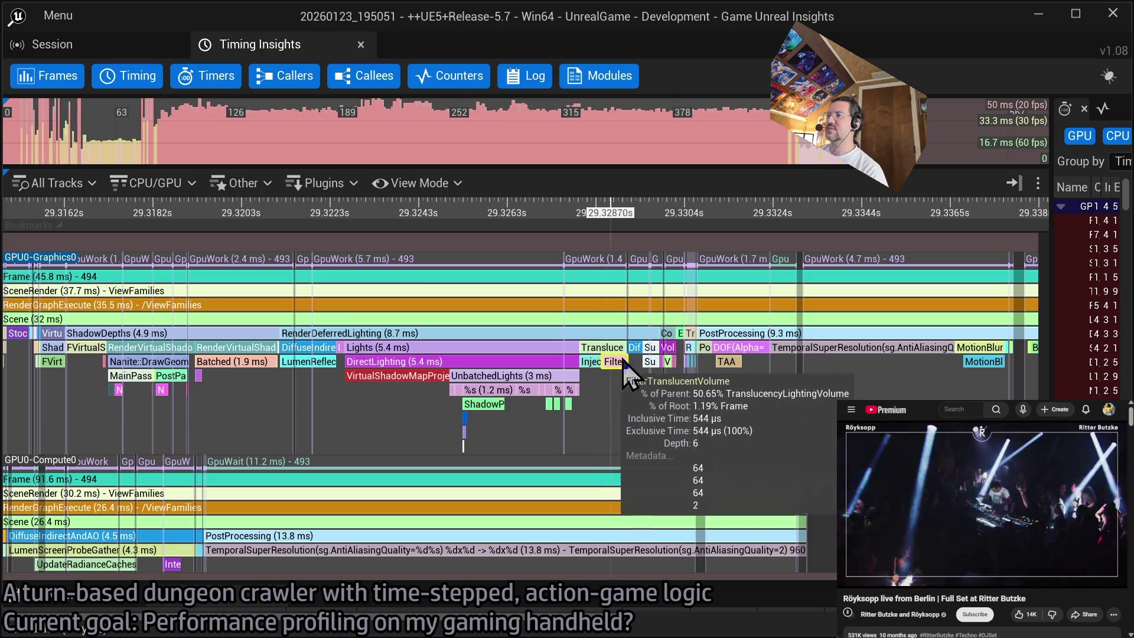
drag(374, 375, 738, 377)
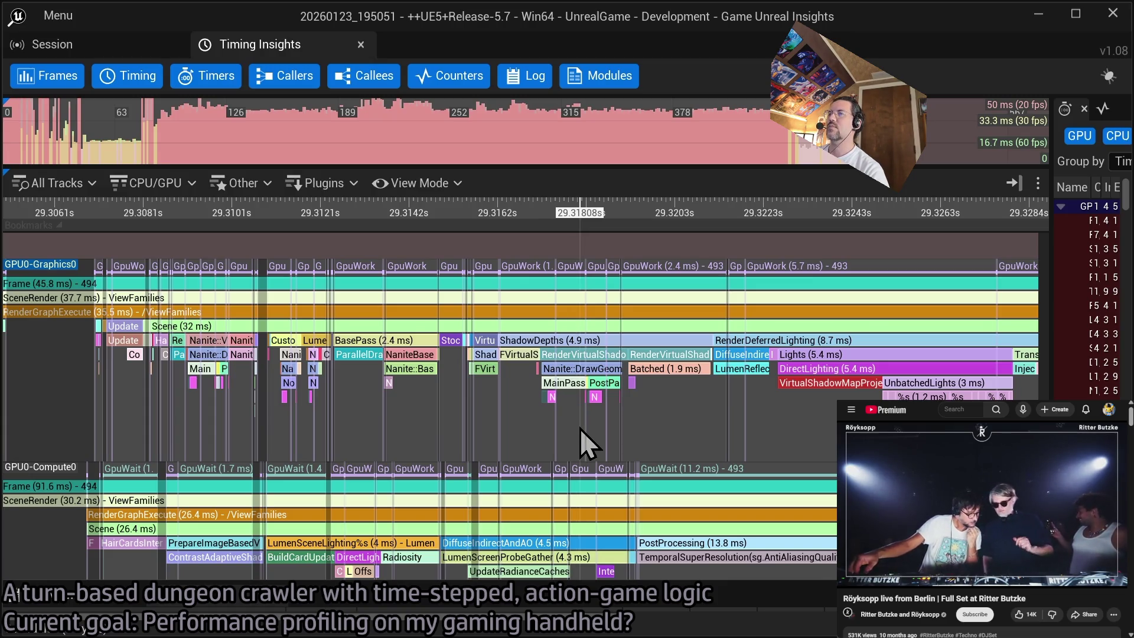
mouse_move(597, 390)
mouse_down()
mouse_move(488, 342)
mouse_move(431, 357)
mouse_up()
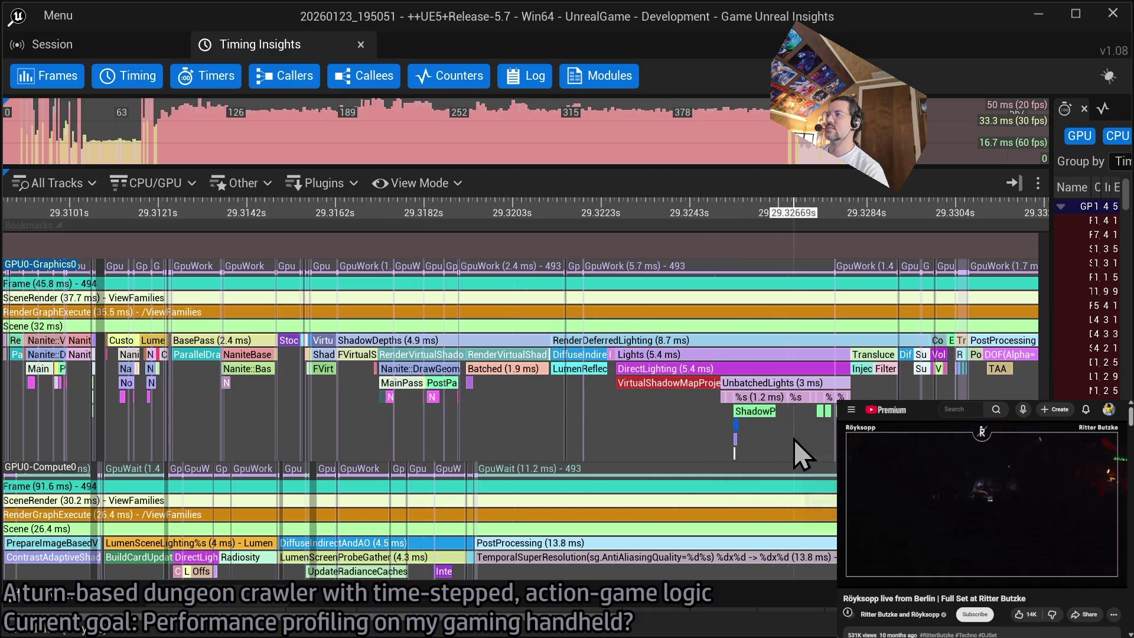
drag(732, 444, 591, 435)
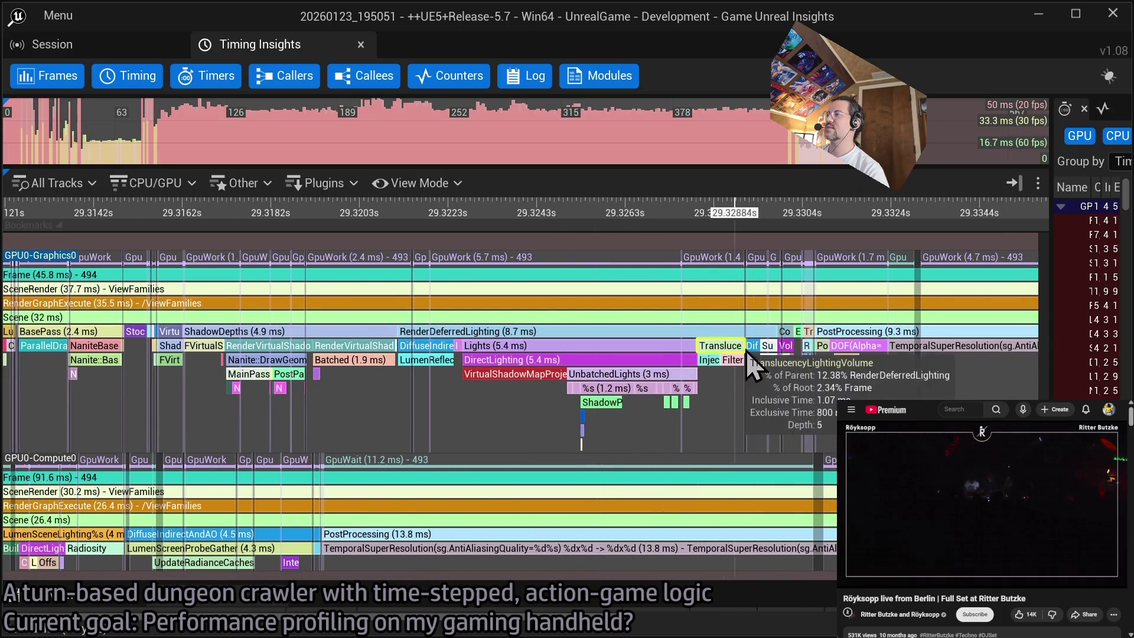
drag(847, 381, 493, 378)
mouse_move(633, 343)
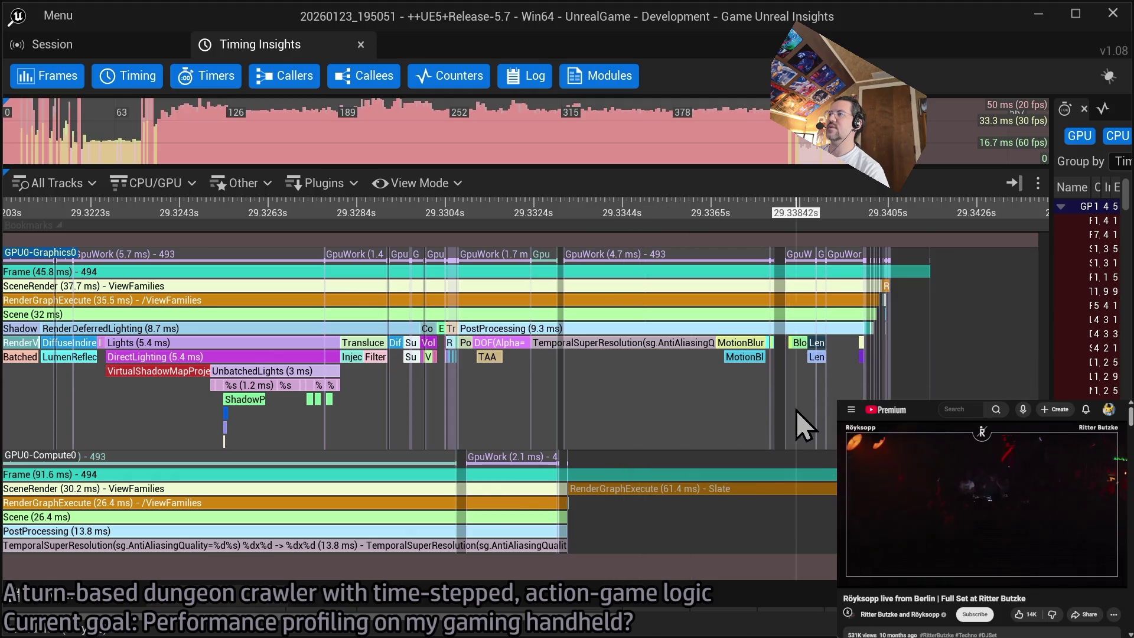
click(1038, 11)
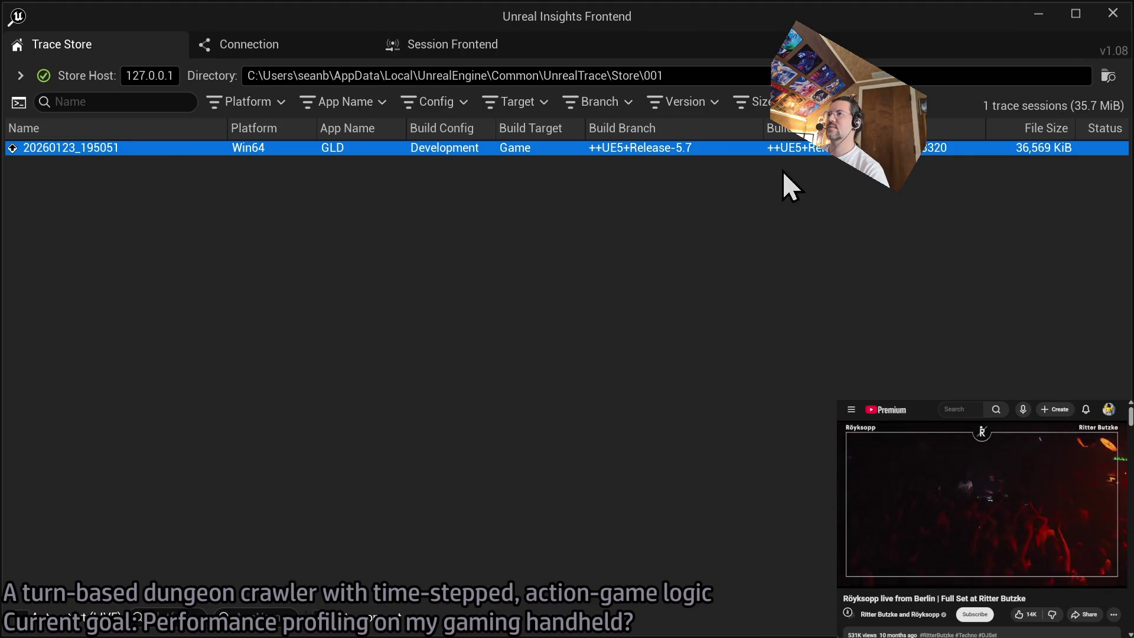
- Close the Insights trace browser and timing trace window, then relaunch GLD.exe
click(1113, 13)
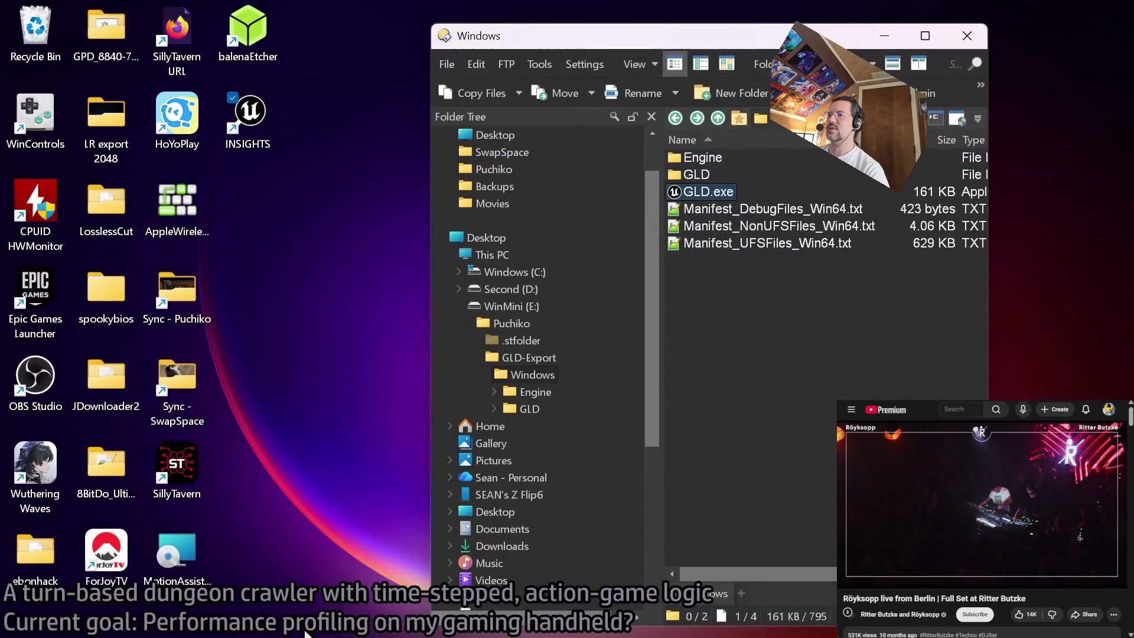
click(453, 608)
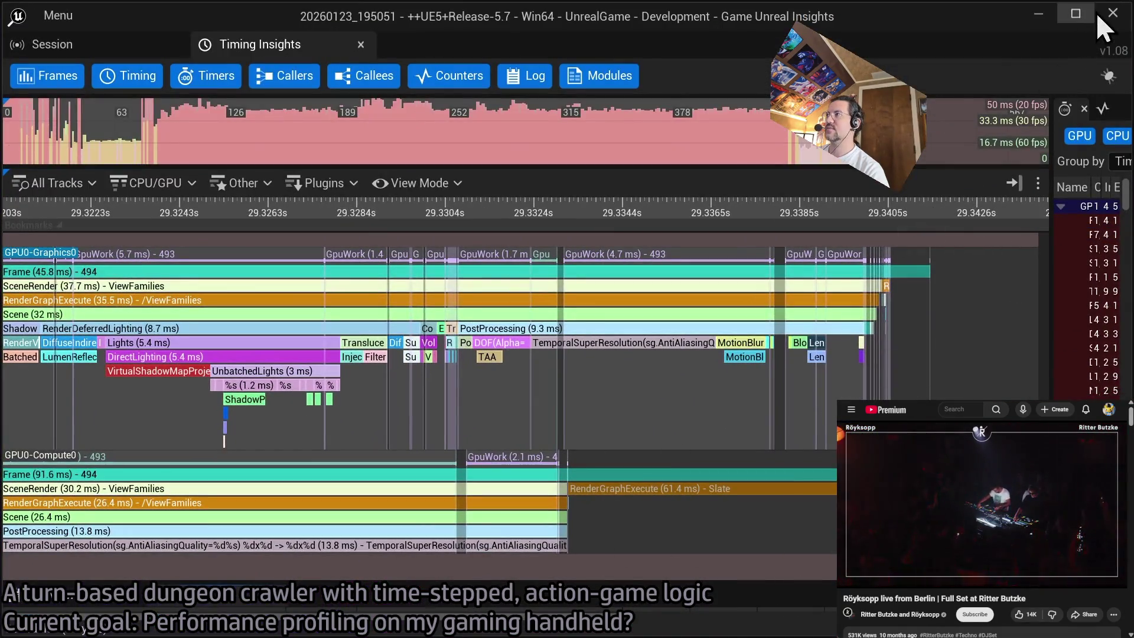
click(1113, 13)
double_click(709, 193)
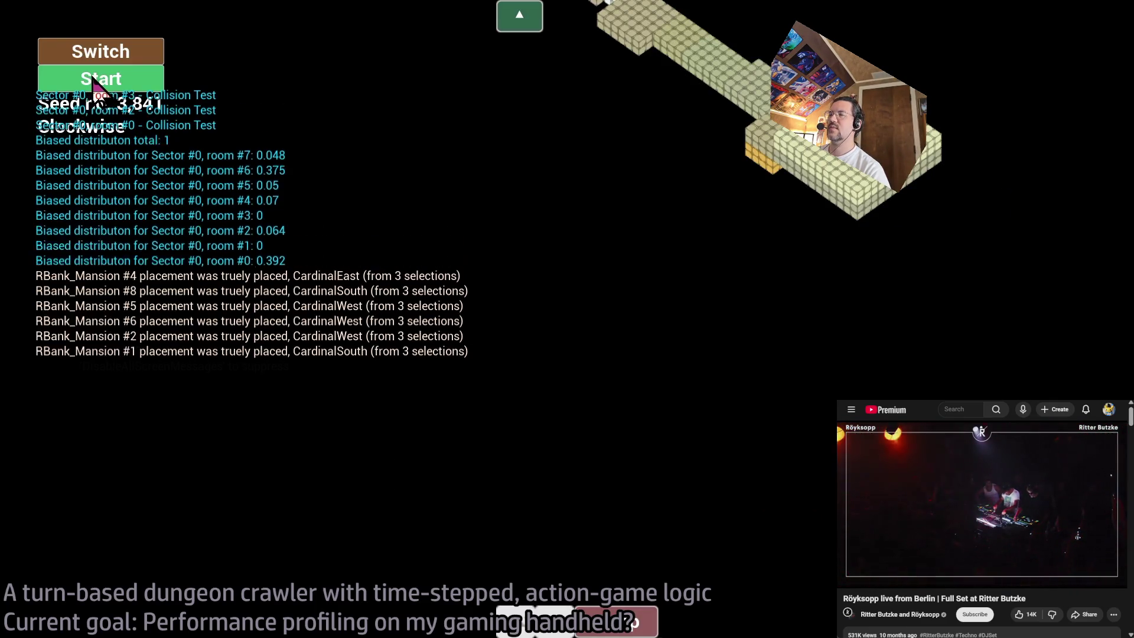
- Start GLD and show the 'stat gpu' timing table over the dungeon scene
click(97, 82)
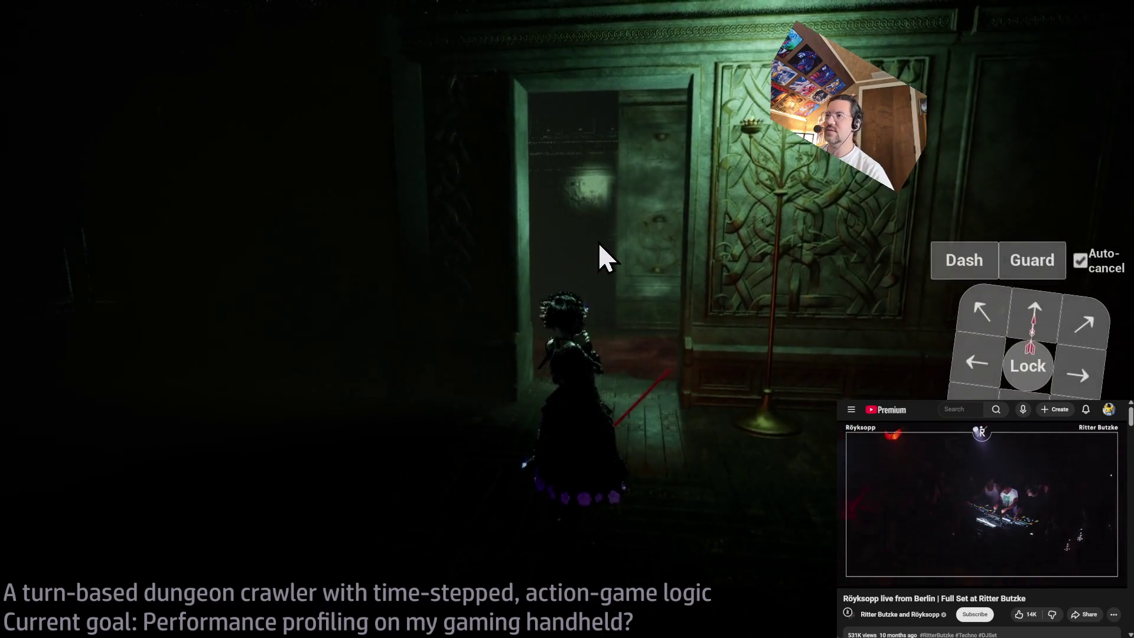
key(grave)
text(t gpu)
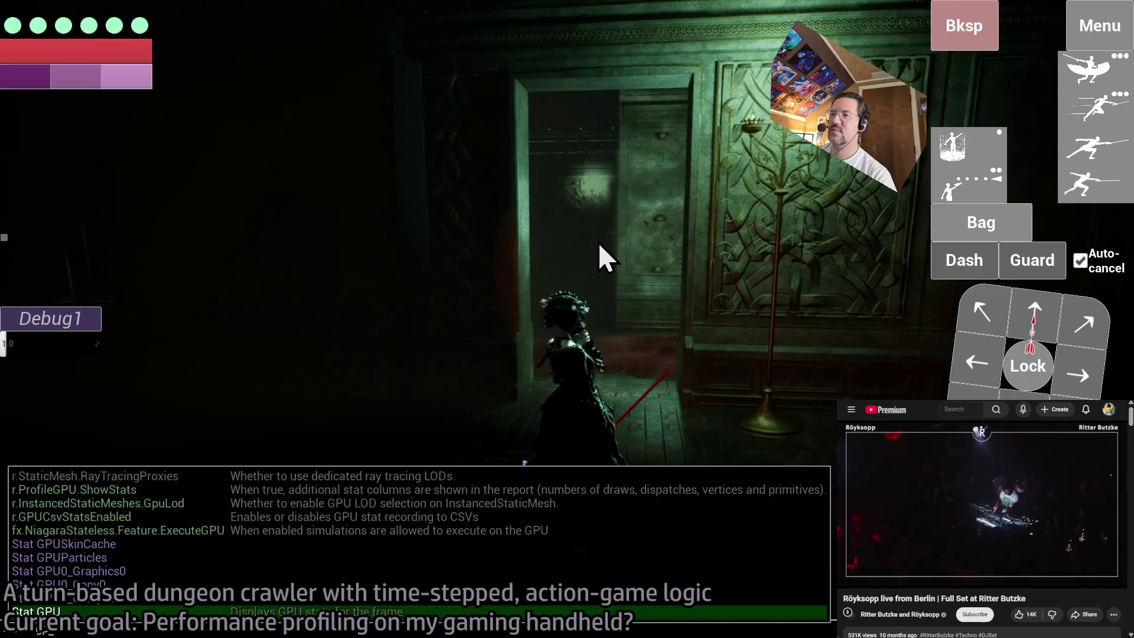
key(Return)
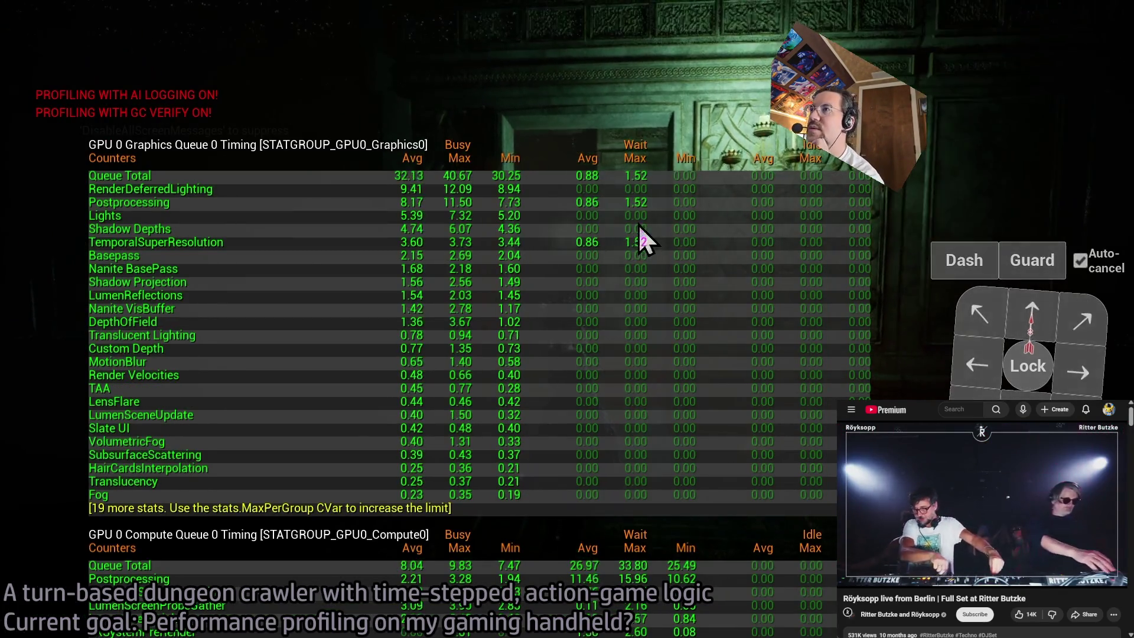
- Open and close the game's graphics settings menu, then reopen the console
click(1101, 28)
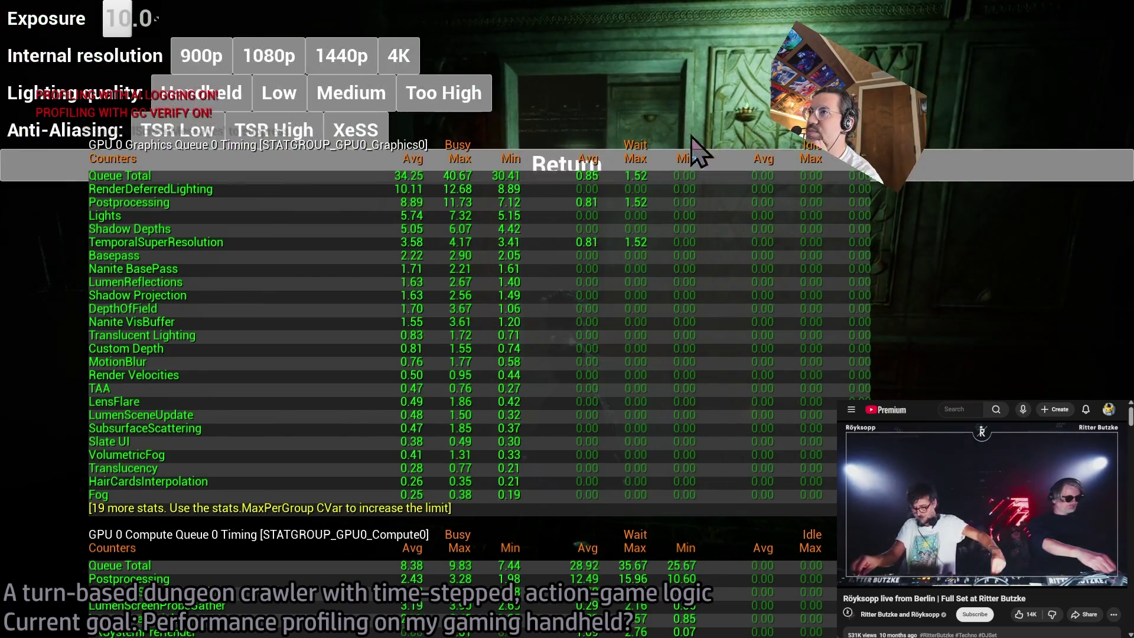
click(347, 155)
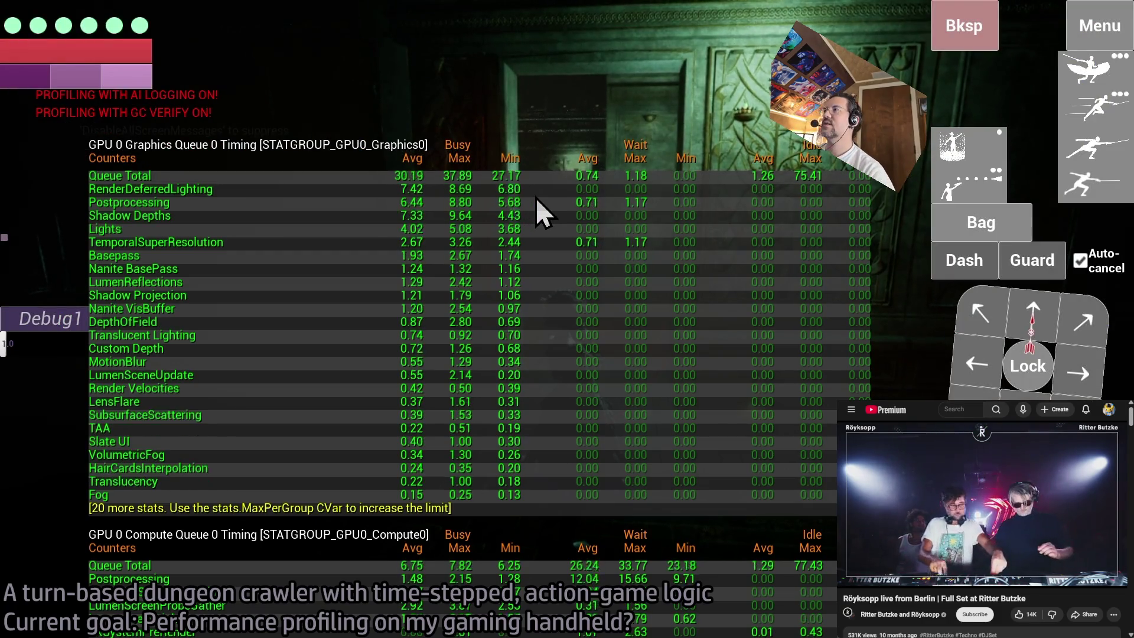
key(grave)
- Show the 'stat unit' frame and GPU time readout and restore the touch controls
text(stat unit)
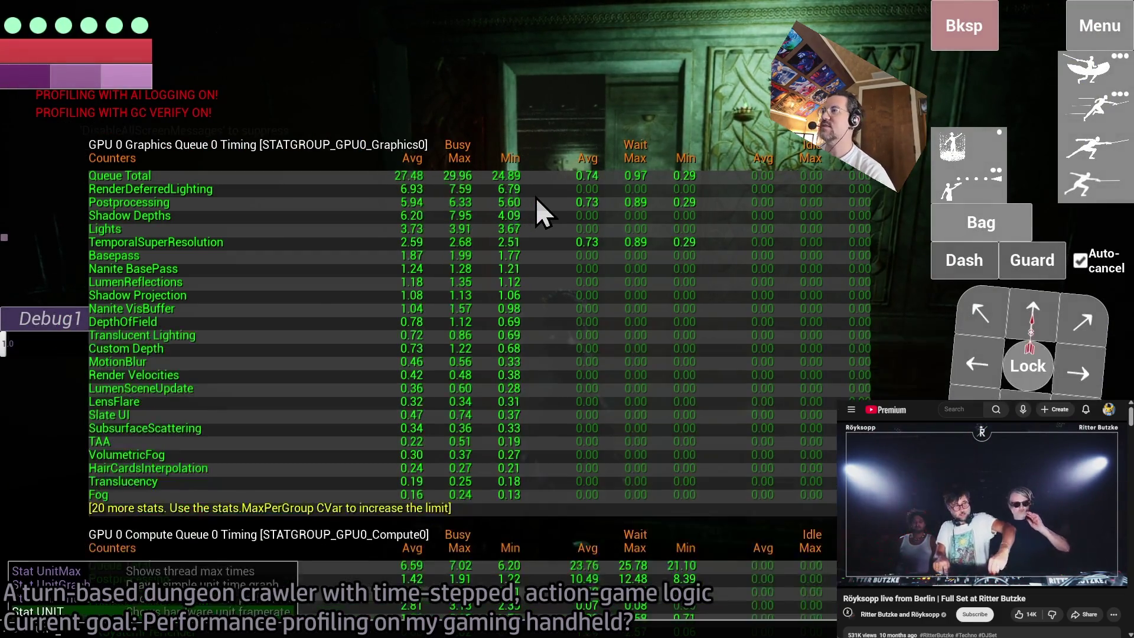
key(Return)
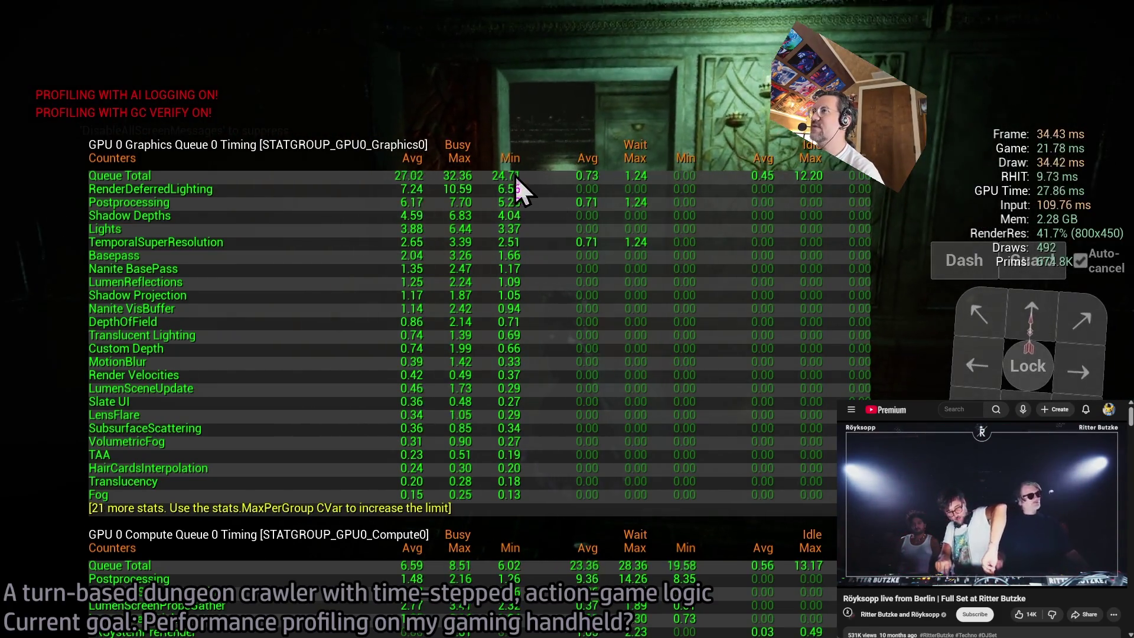
click(663, 299)
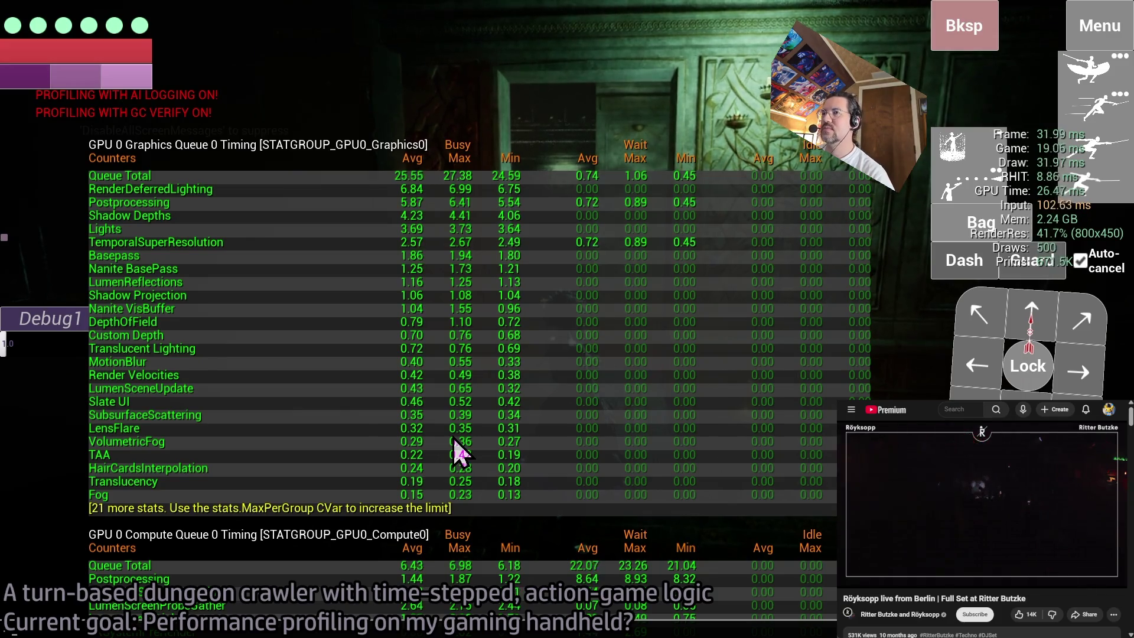
- Query r.AntiAliasingMethod, then run methods 0, 1 and 2, ending on TAA
text(r.AntiAliasingMethod)
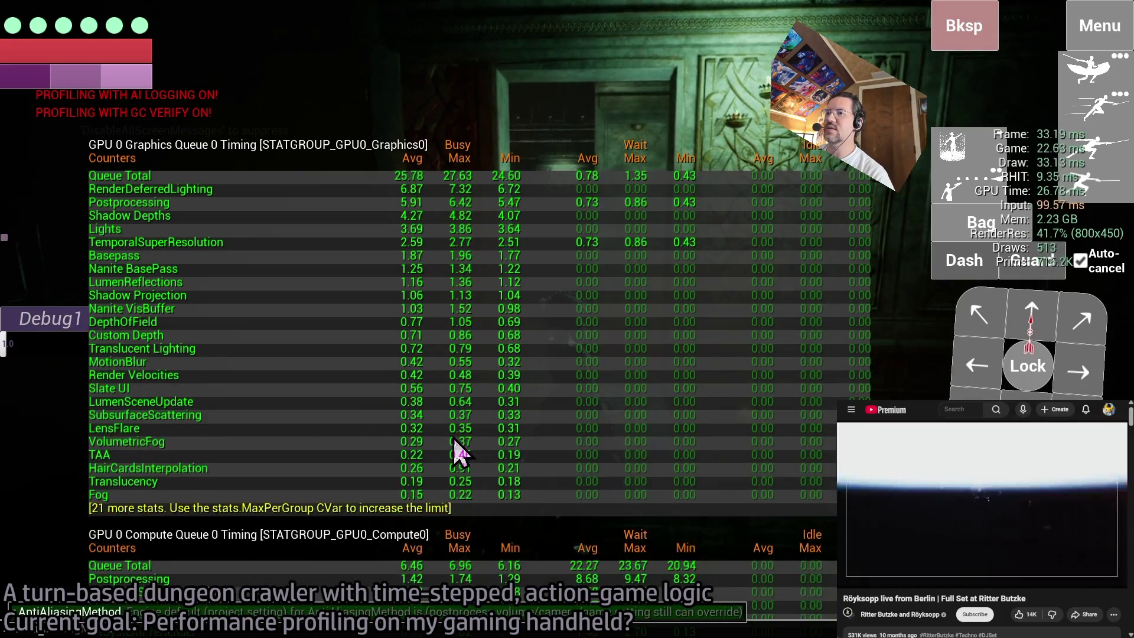
key(Return)
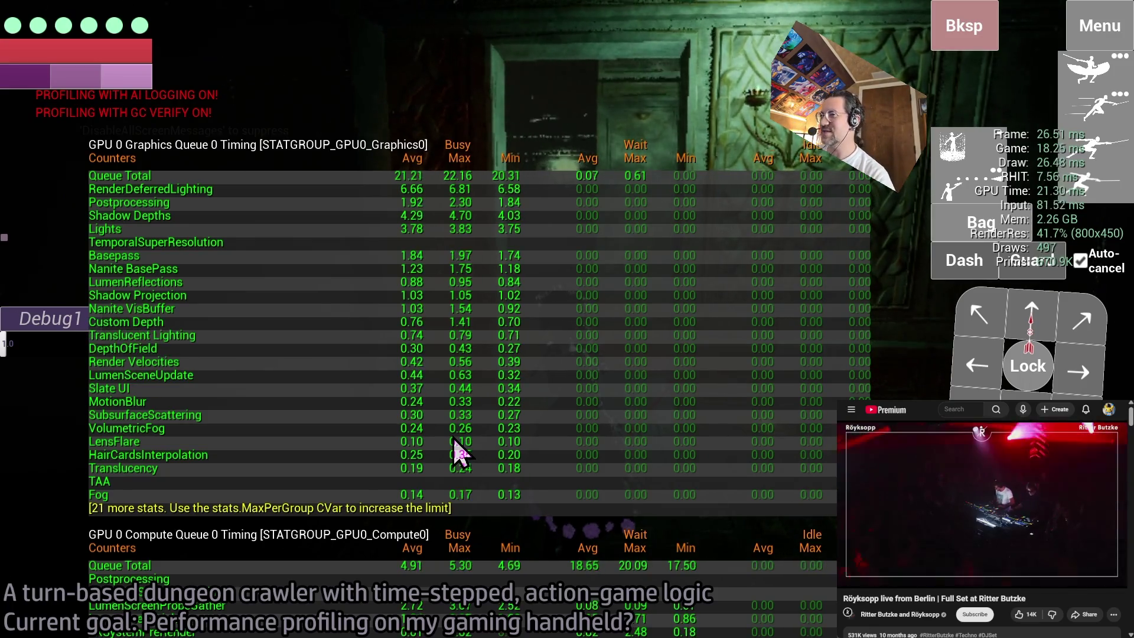
key(grave)
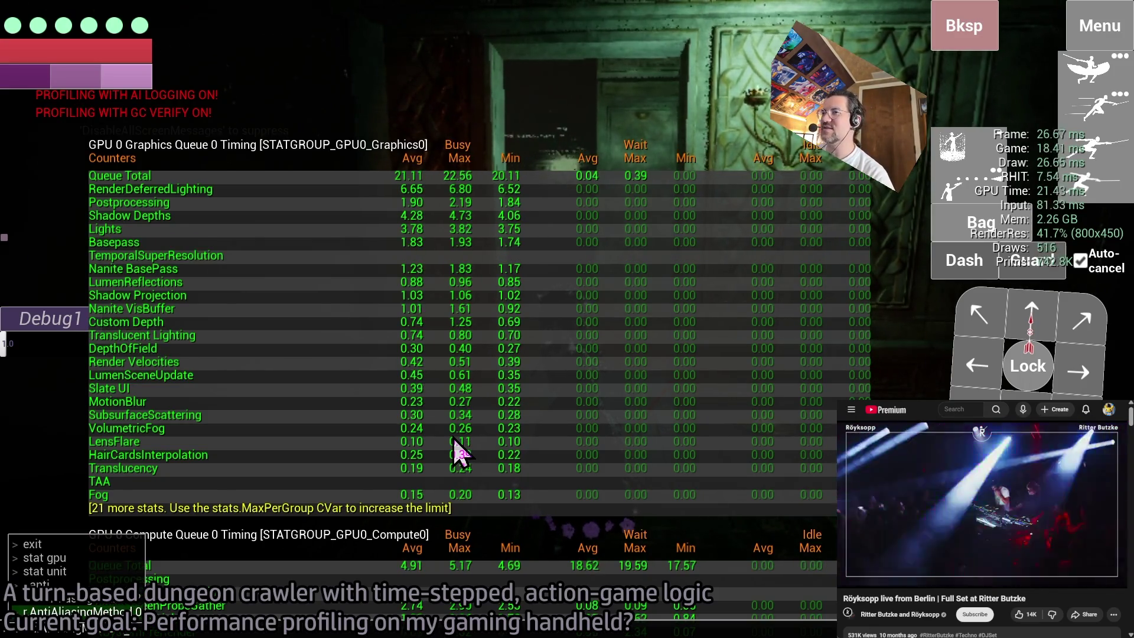
key(Return)
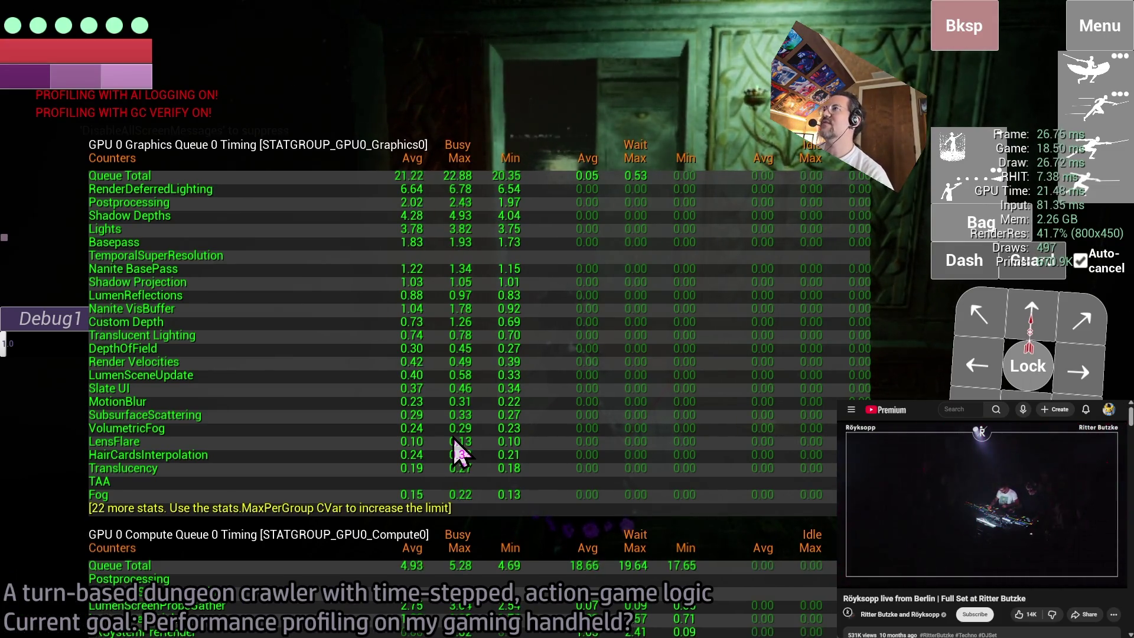
key(grave)
key(Return)
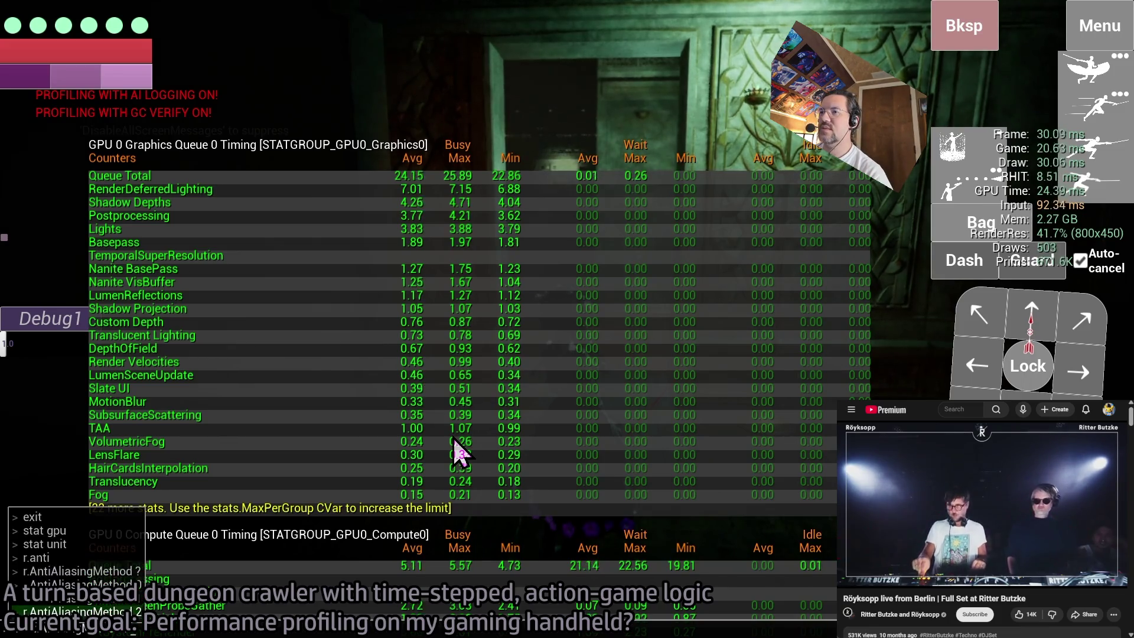
- Compare TSR (r.AntiAliasingMethod 4) cost against TAA, then begin a t.MaxFPS frame-rate cap
key(grave)
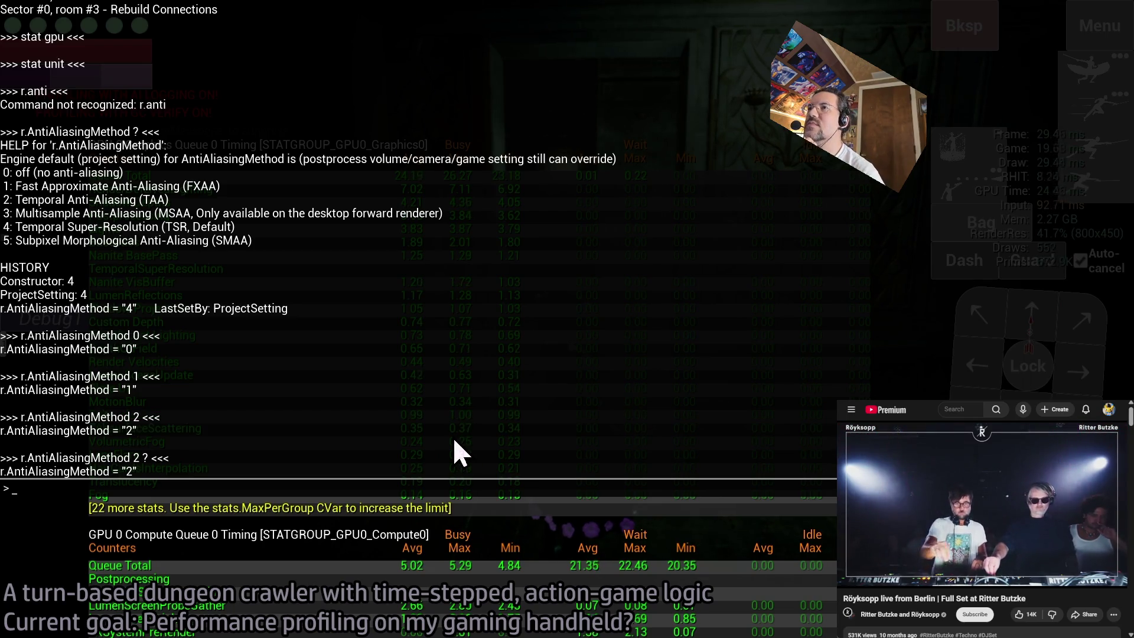
key(grave)
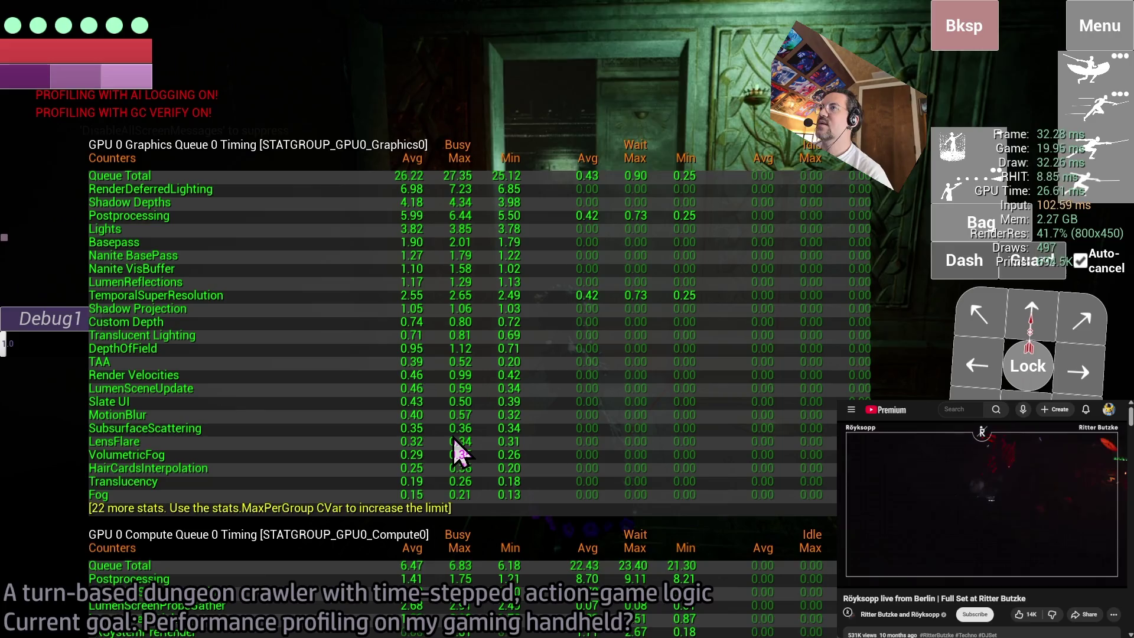
key(grave)
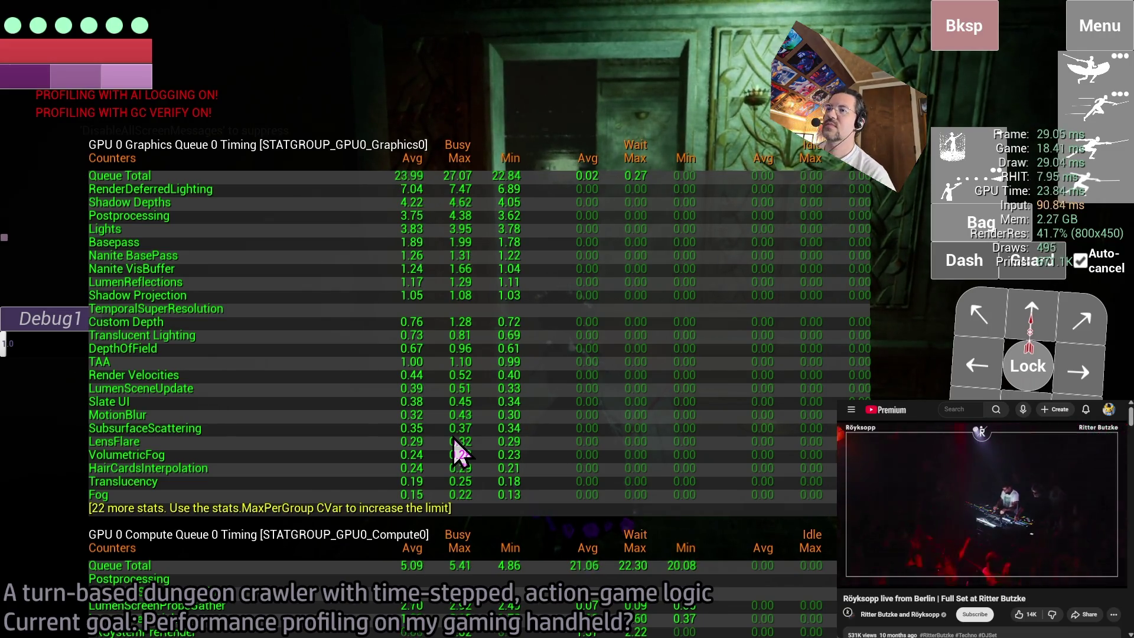
key(grave)
text(t.max)
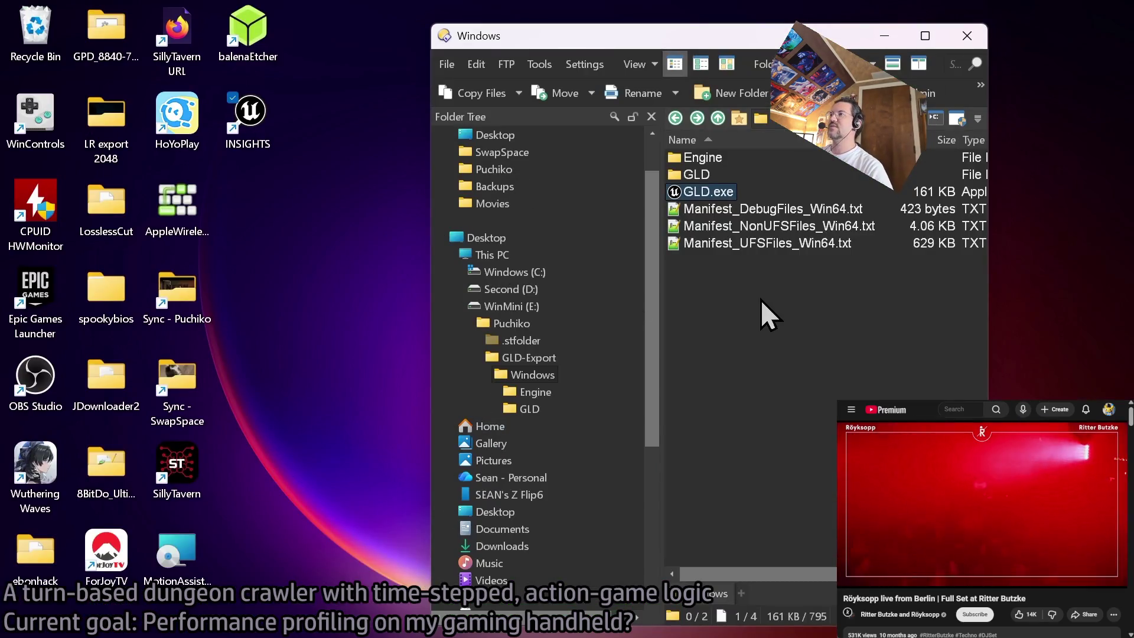
- Minimize Directory Opus and launch Unreal Insights from the desktop INSIGHTS shortcut
mouse_move(267, 633)
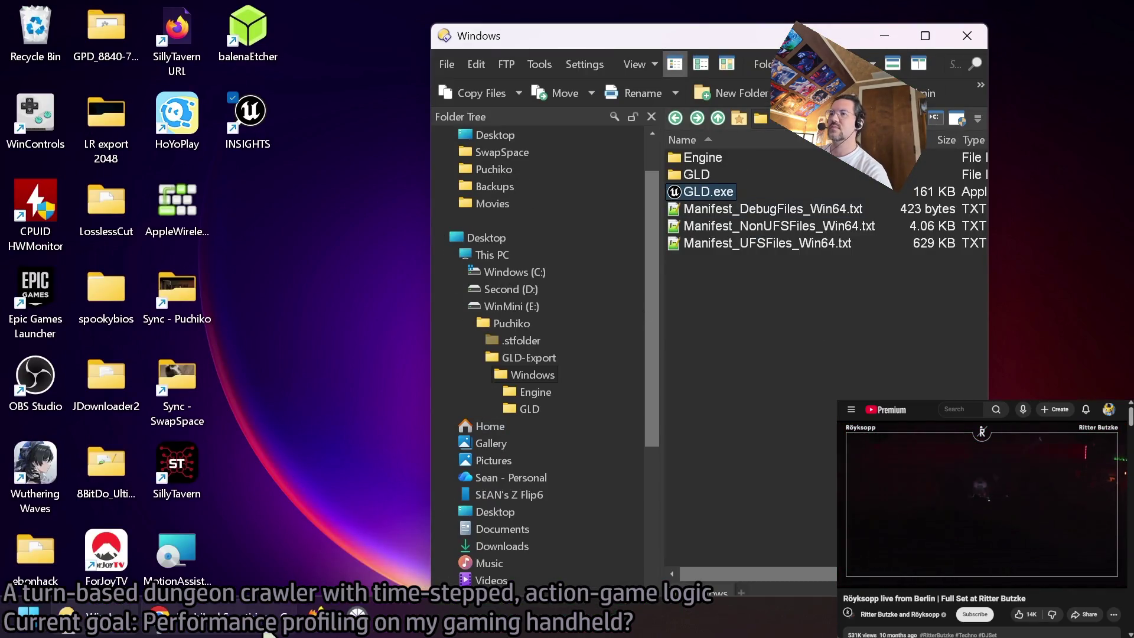
click(884, 36)
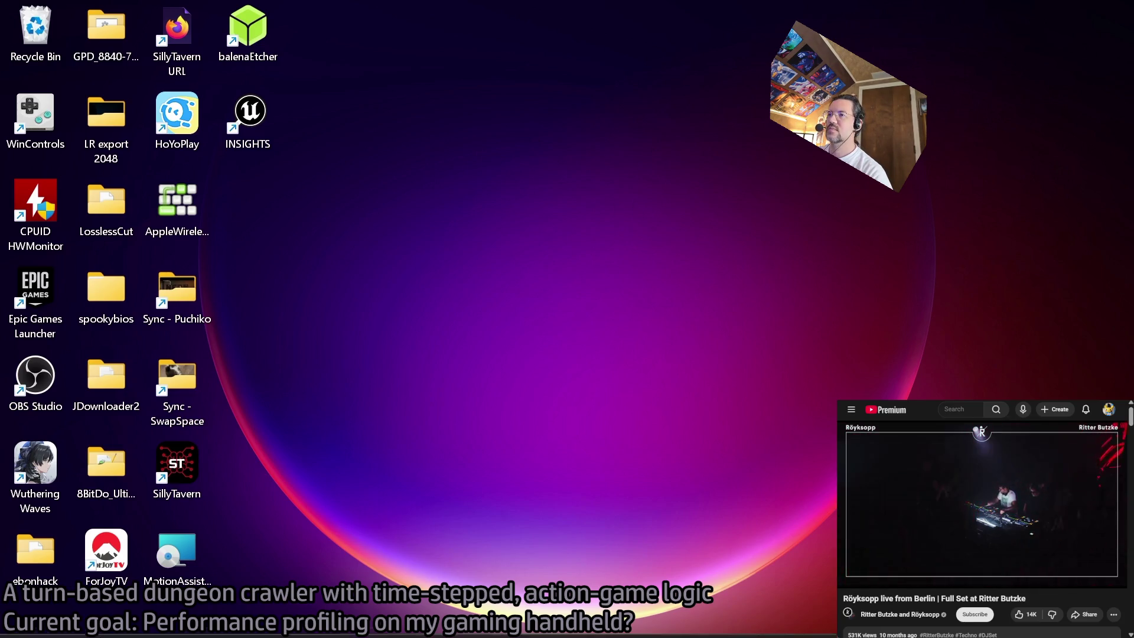
mouse_move(189, 632)
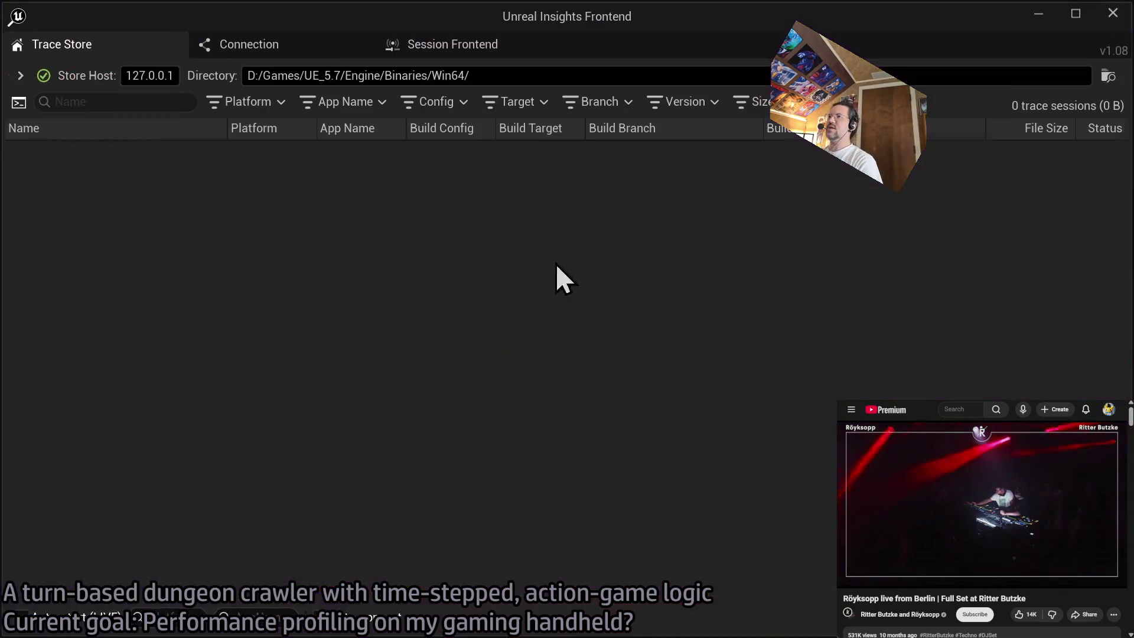
- Open the game trace and hide the GPU0 Graphics, Copy and Compute tracks
double_click(147, 149)
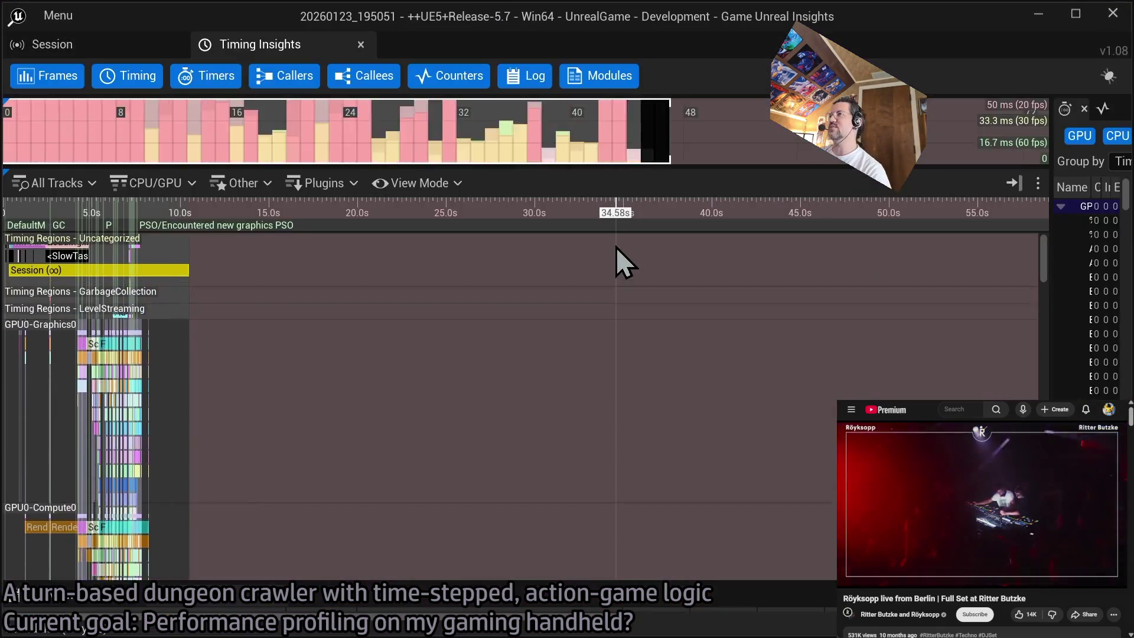
click(30, 182)
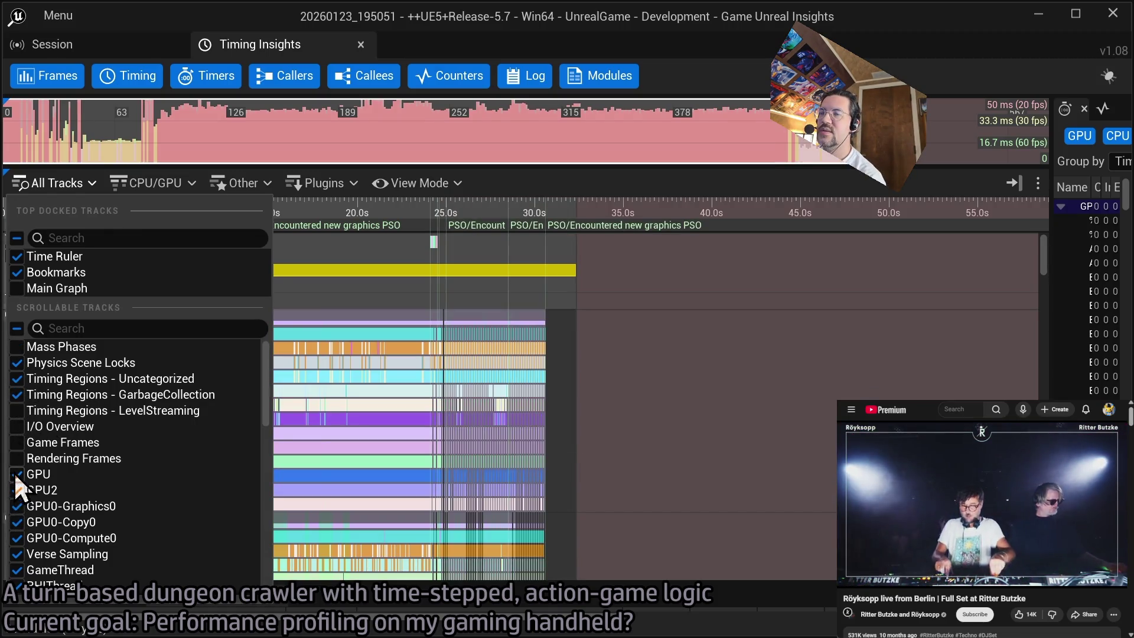
click(17, 538)
click(17, 522)
click(17, 506)
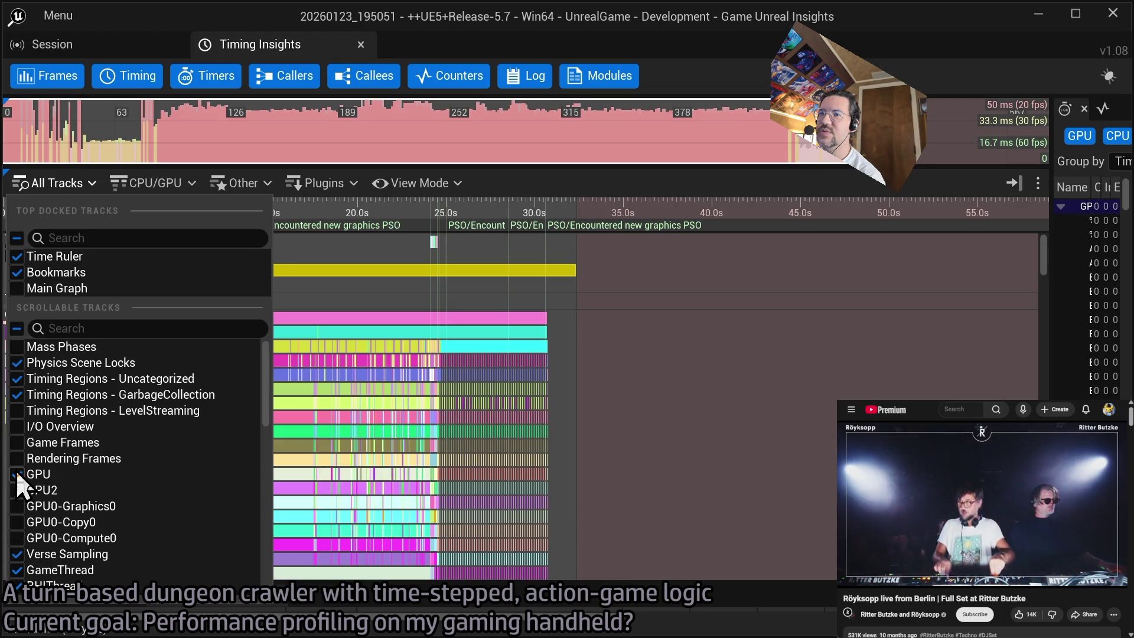
- Hide the Timing Regions and Physics Scene Locks tracks, then close the track list
click(17, 395)
click(17, 378)
click(17, 363)
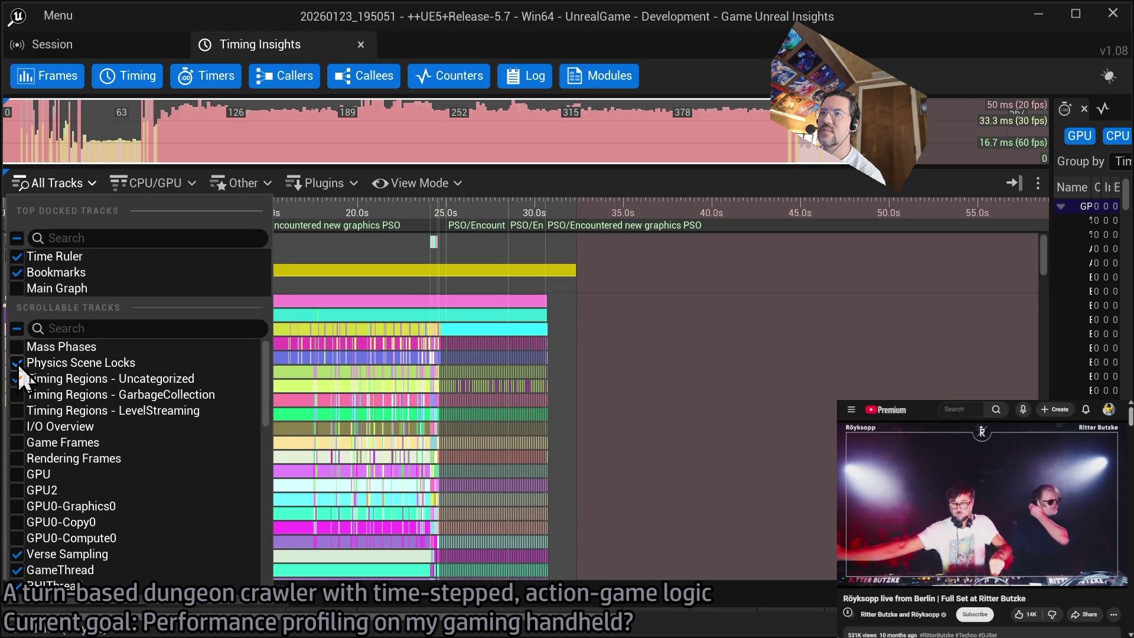
click(17, 363)
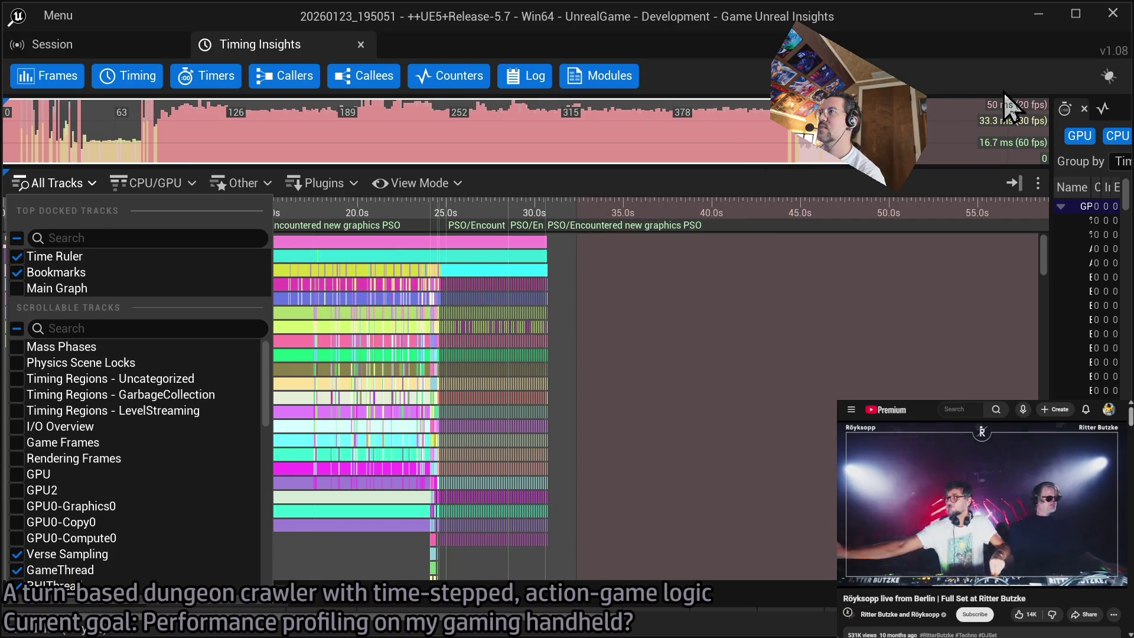
click(1006, 110)
scroll(847, 162, up, 3)
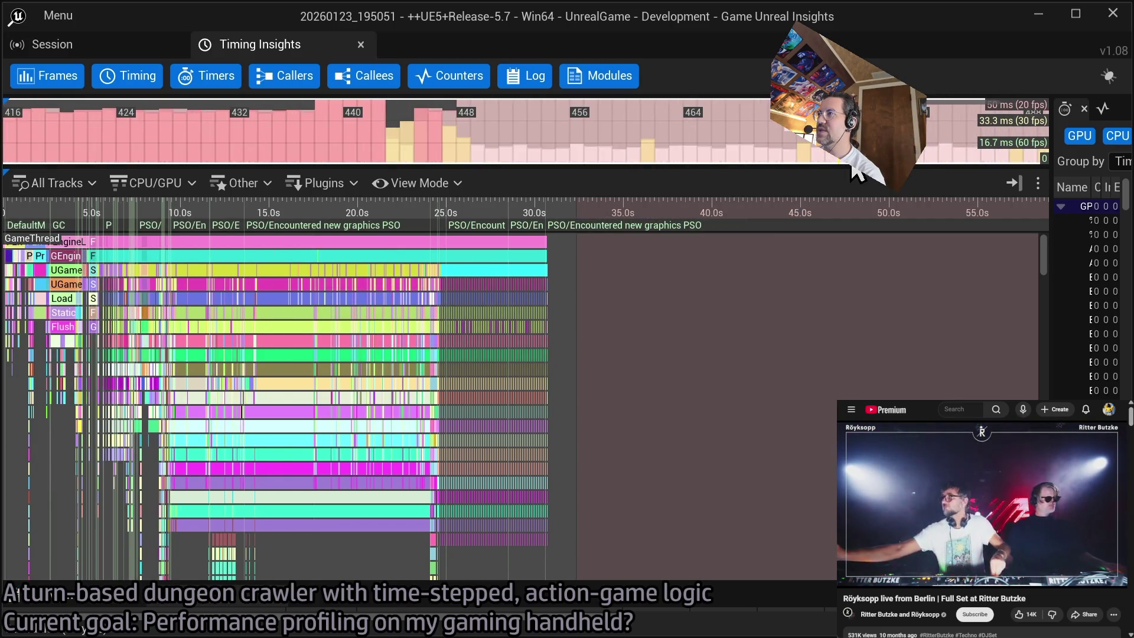
- Zoom into frame 494 and bring the RHIThread and RenderThread tracks into view
scroll(502, 393, up, 15)
scroll(532, 325, up, 5)
mouse_move(505, 356)
mouse_down()
mouse_move(529, 354)
mouse_move(537, 312)
mouse_up()
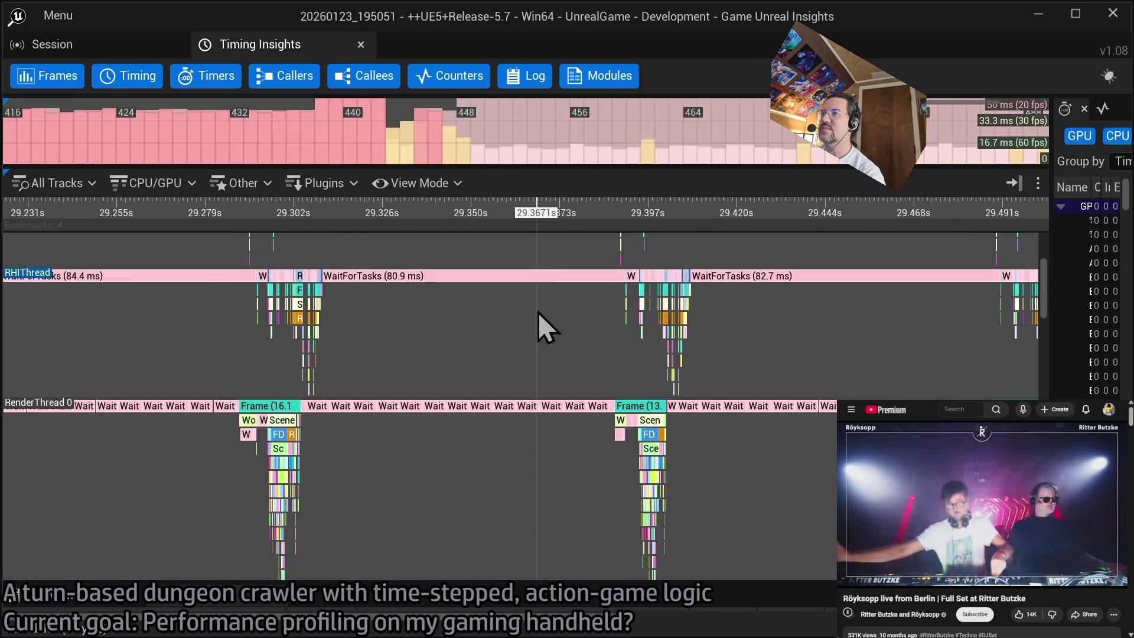
mouse_move(359, 329)
mouse_down()
mouse_move(445, 392)
mouse_move(518, 308)
mouse_up()
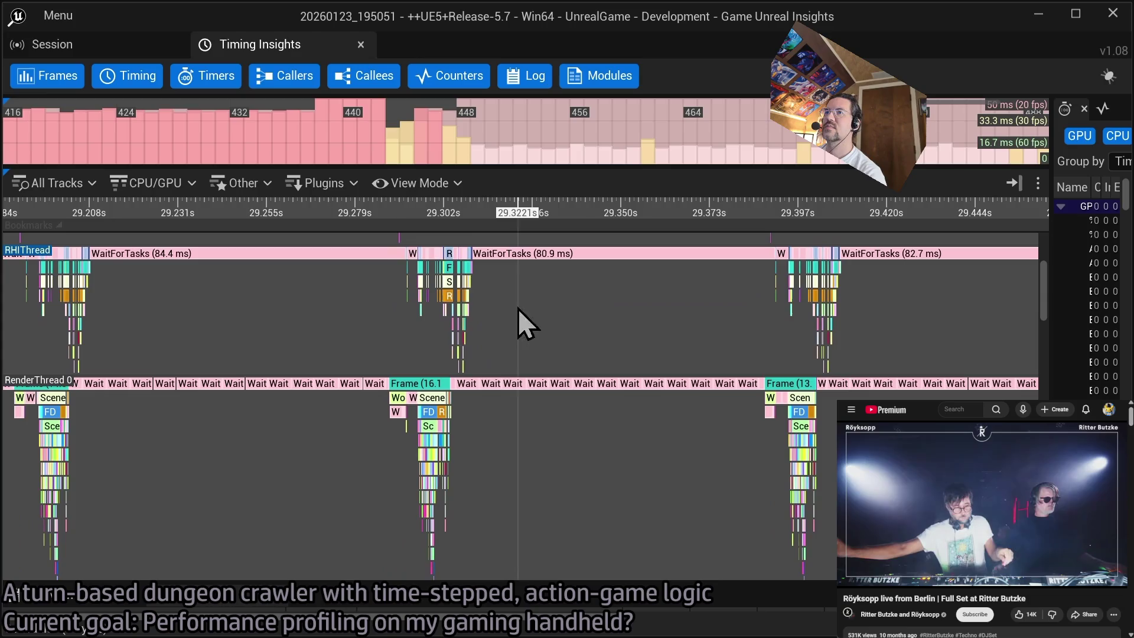
scroll(452, 301, up, 5)
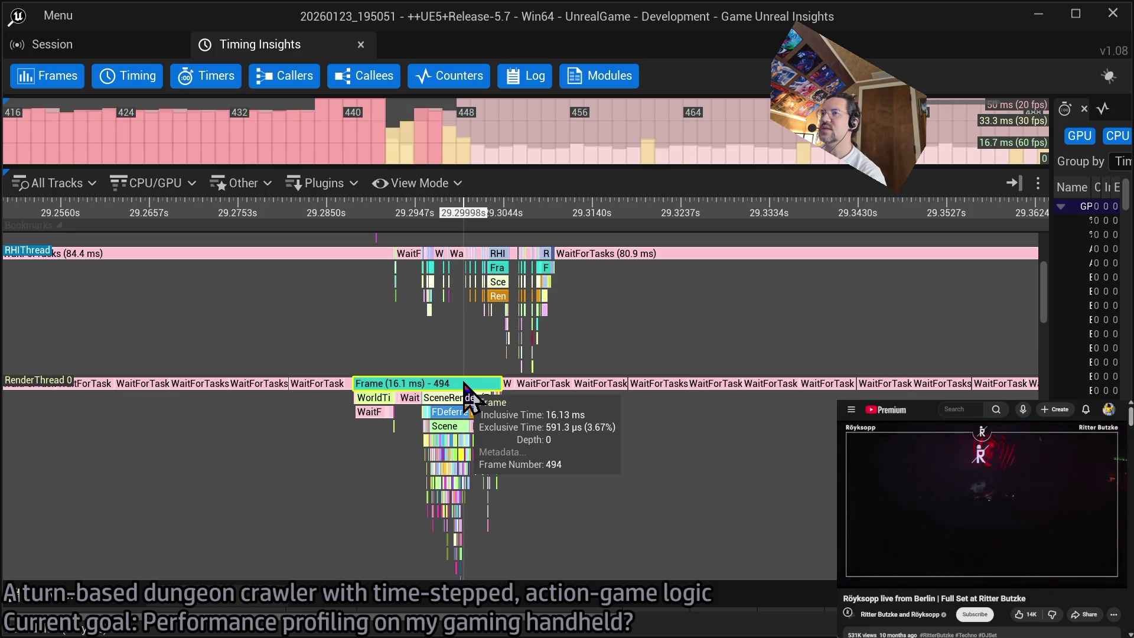
- Inspect frame 494's background and foreground worker threads, including Foreground Worker #1
mouse_move(466, 395)
mouse_down()
mouse_move(515, 335)
mouse_move(501, 387)
mouse_up()
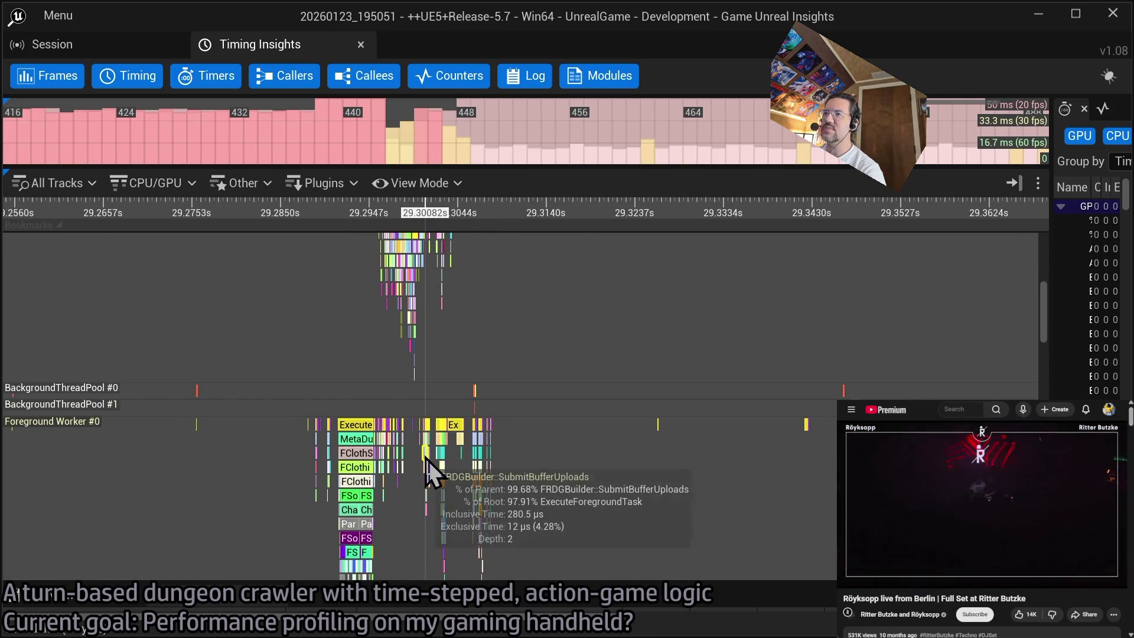
drag(408, 451, 423, 336)
mouse_move(370, 380)
mouse_down()
mouse_move(540, 384)
mouse_move(501, 327)
mouse_up()
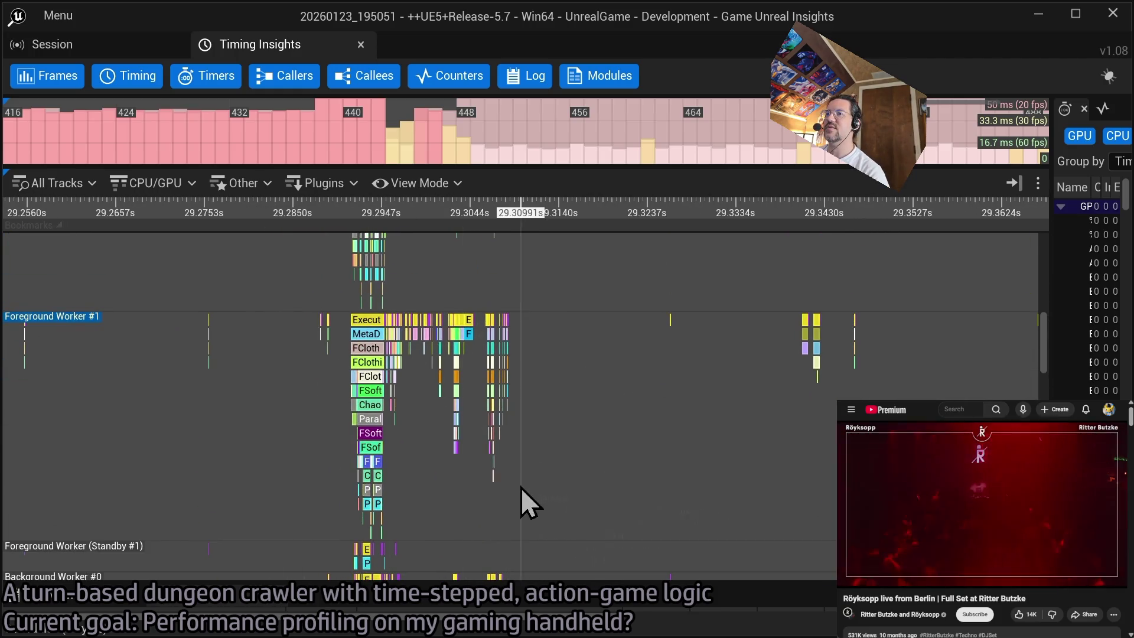
scroll(452, 306, up, 10)
scroll(457, 331, up, 10)
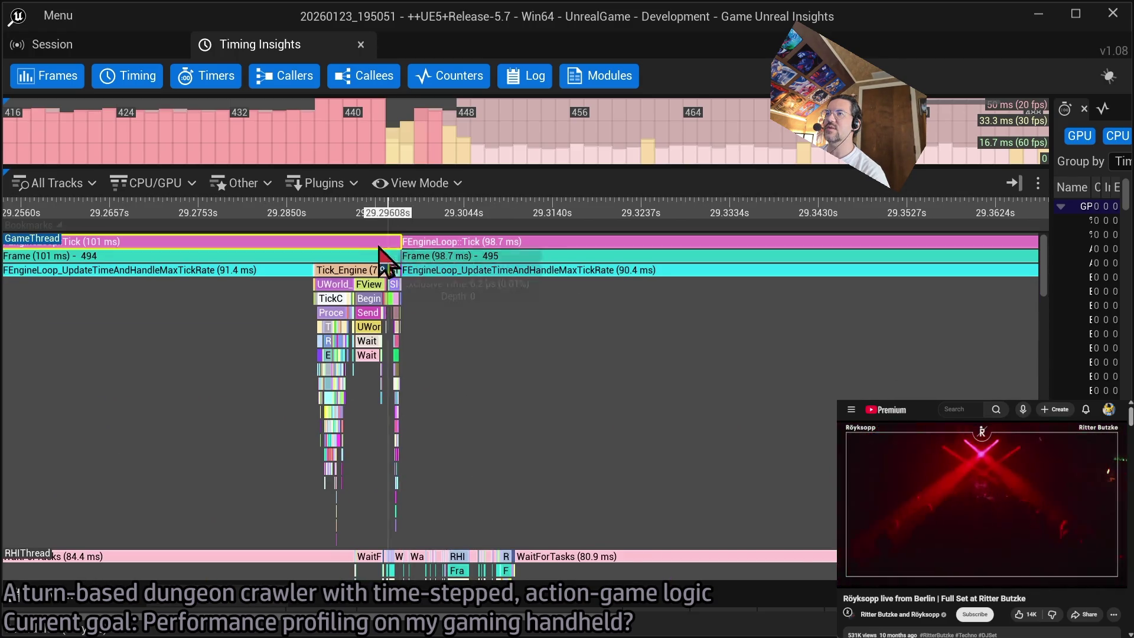
scroll(386, 262, up, 4)
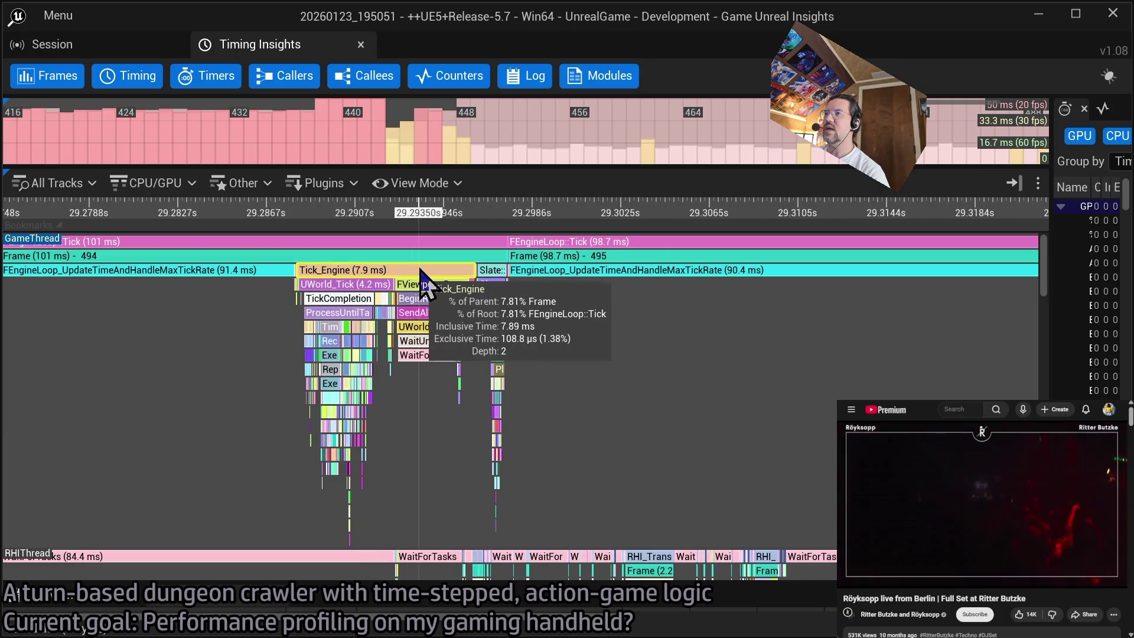
scroll(420, 273, up, 6)
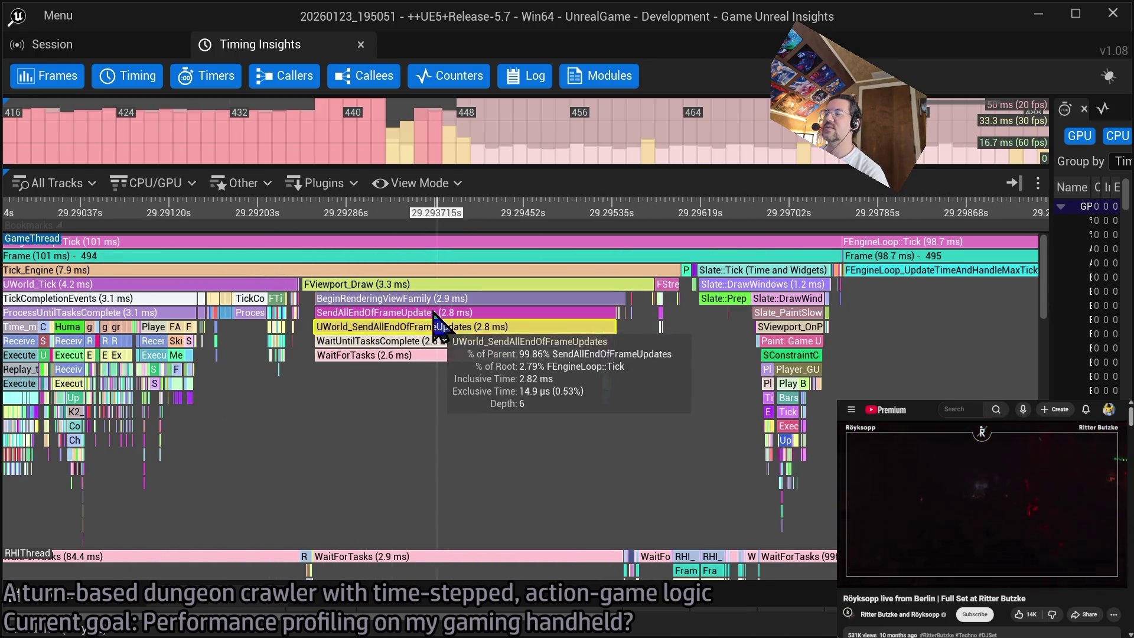
scroll(412, 294, down, 2)
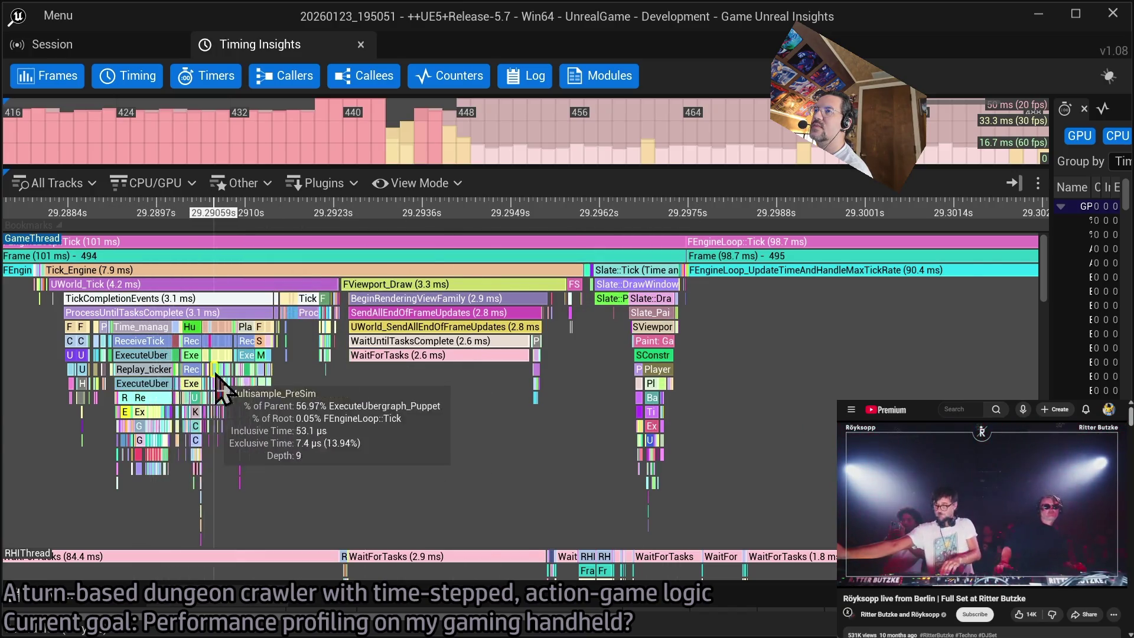
- Pan through frame 494 to center the RenderThread's SceneRender work
scroll(278, 367, up, 5)
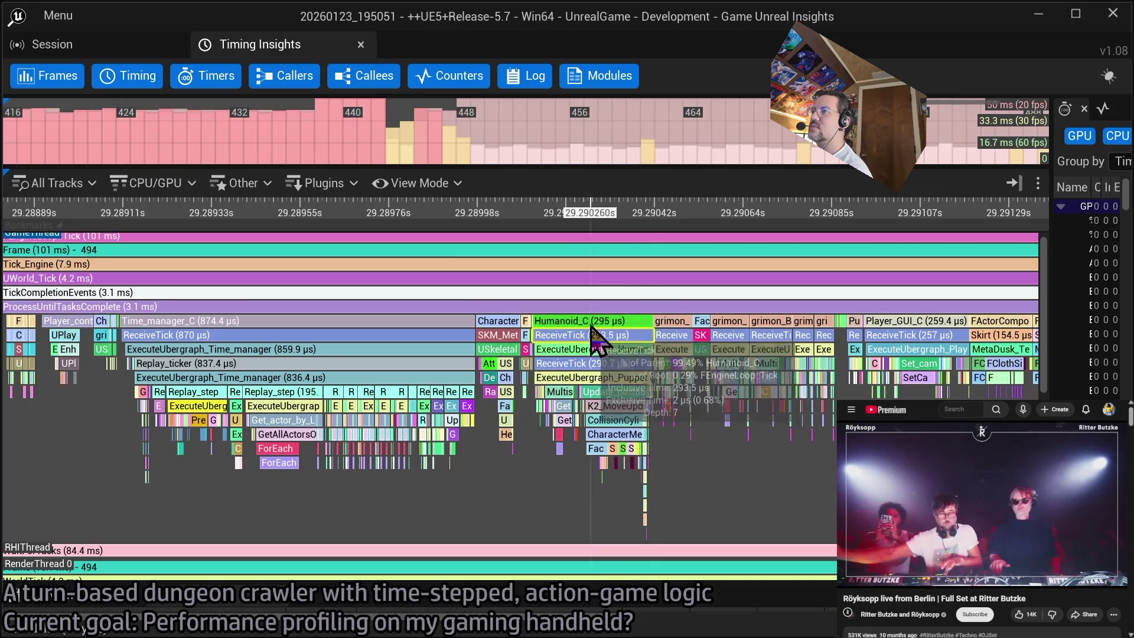
scroll(766, 401, down, 2)
scroll(558, 394, down, 3)
drag(559, 393, 544, 296)
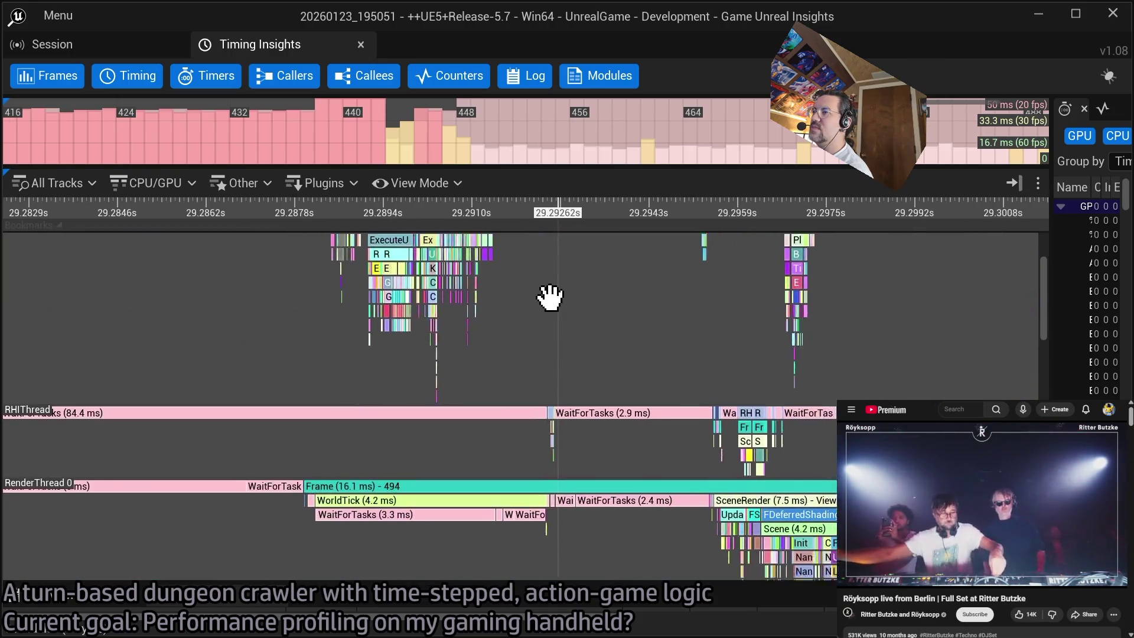
scroll(567, 422, down, 1)
drag(663, 519, 597, 405)
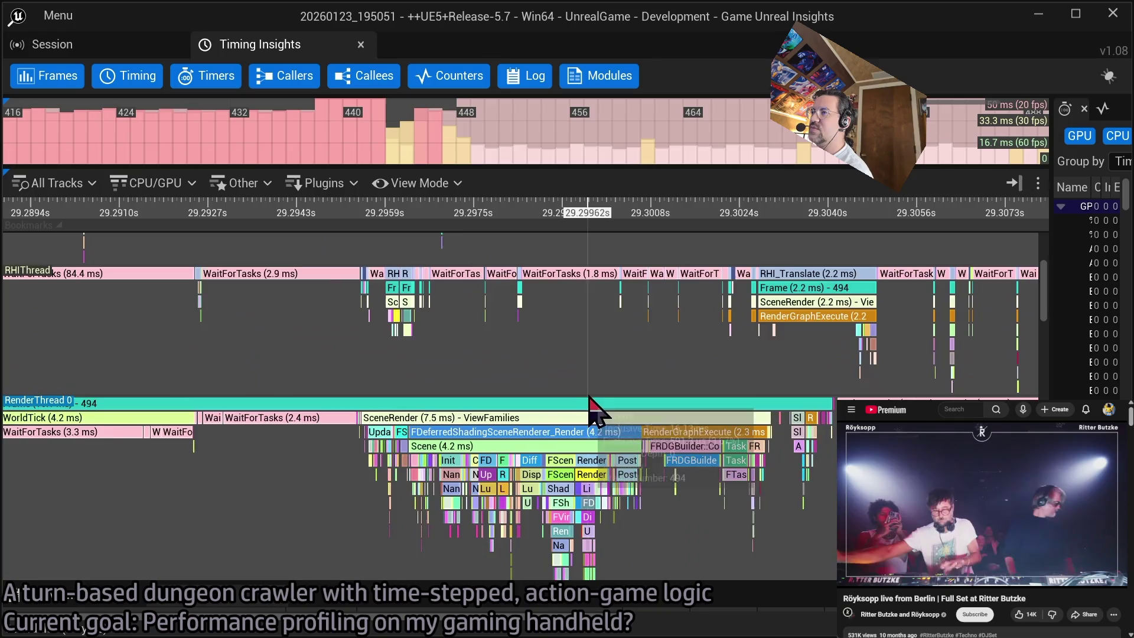
scroll(531, 466, up, 2)
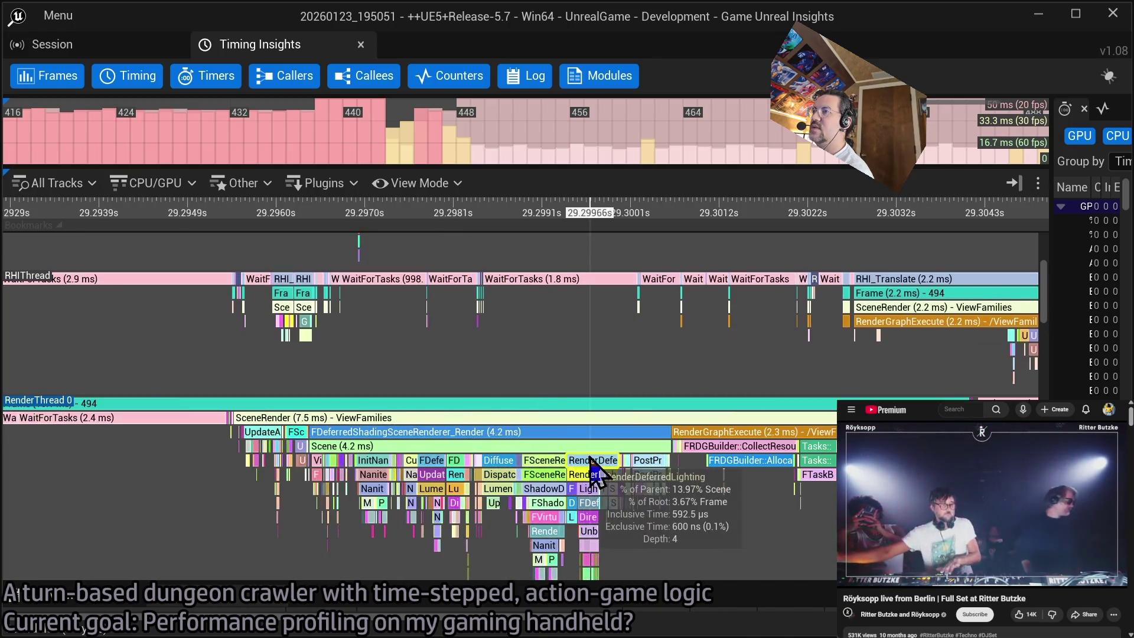
drag(519, 468, 436, 430)
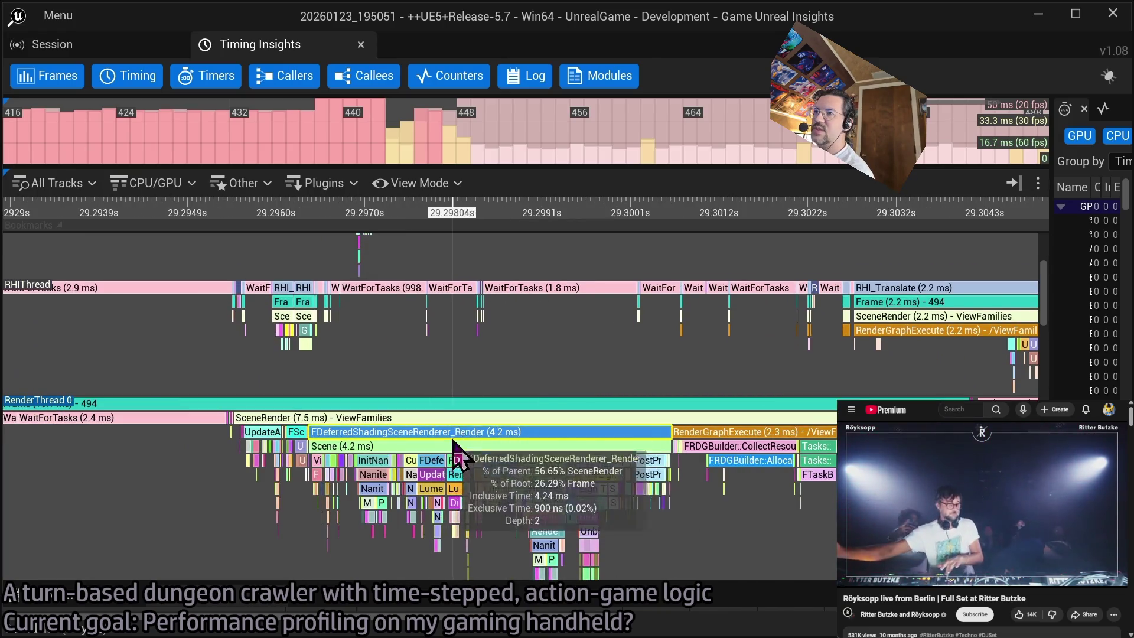
- Uncheck RHIThread and RenderThread 0 in All Tracks, then pan to the cloth-simulation task
click(22, 185)
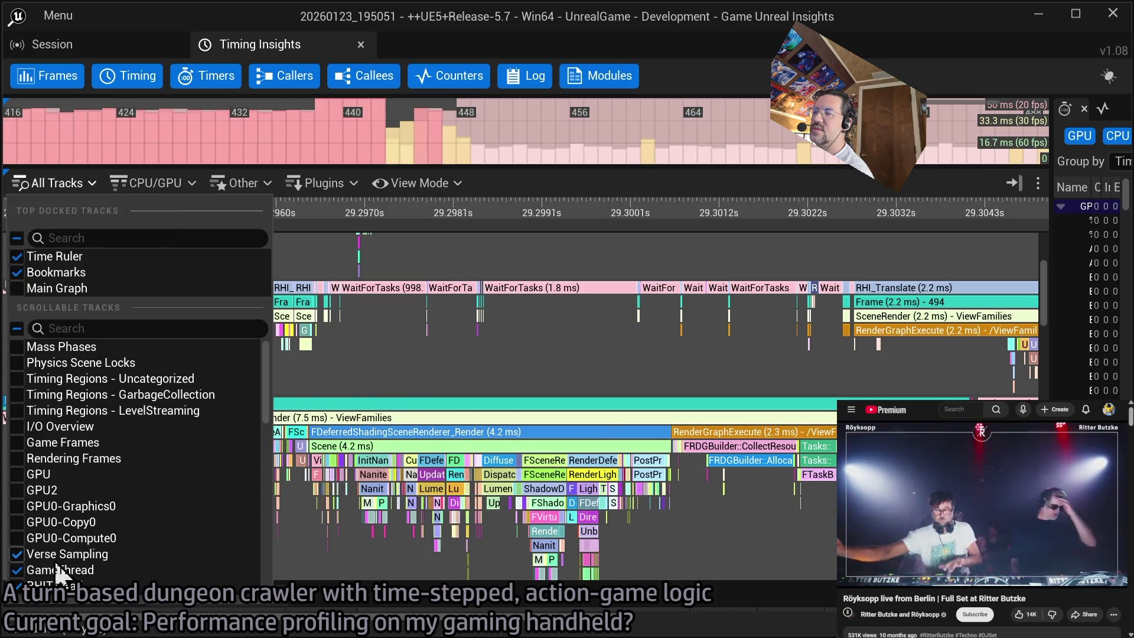
scroll(99, 483, down, 3)
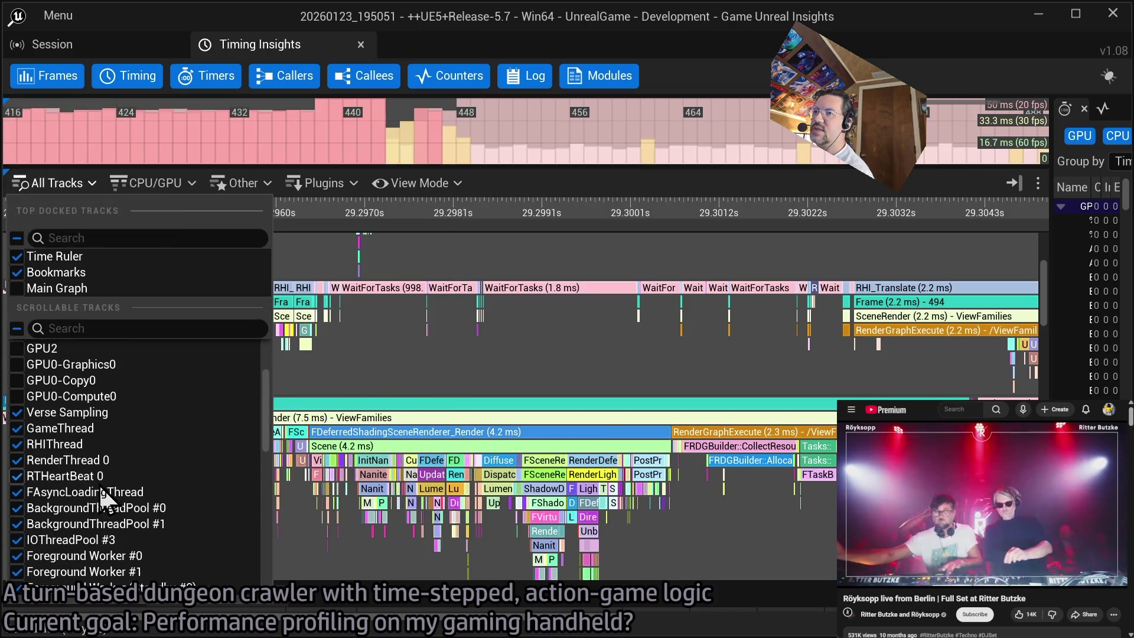
click(17, 444)
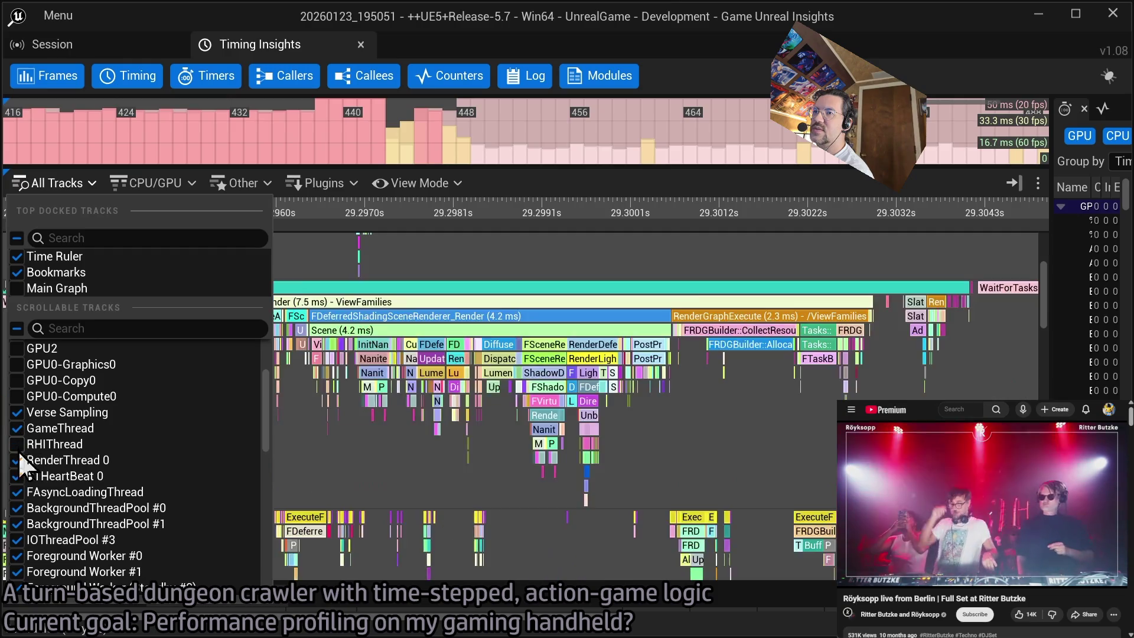
click(17, 459)
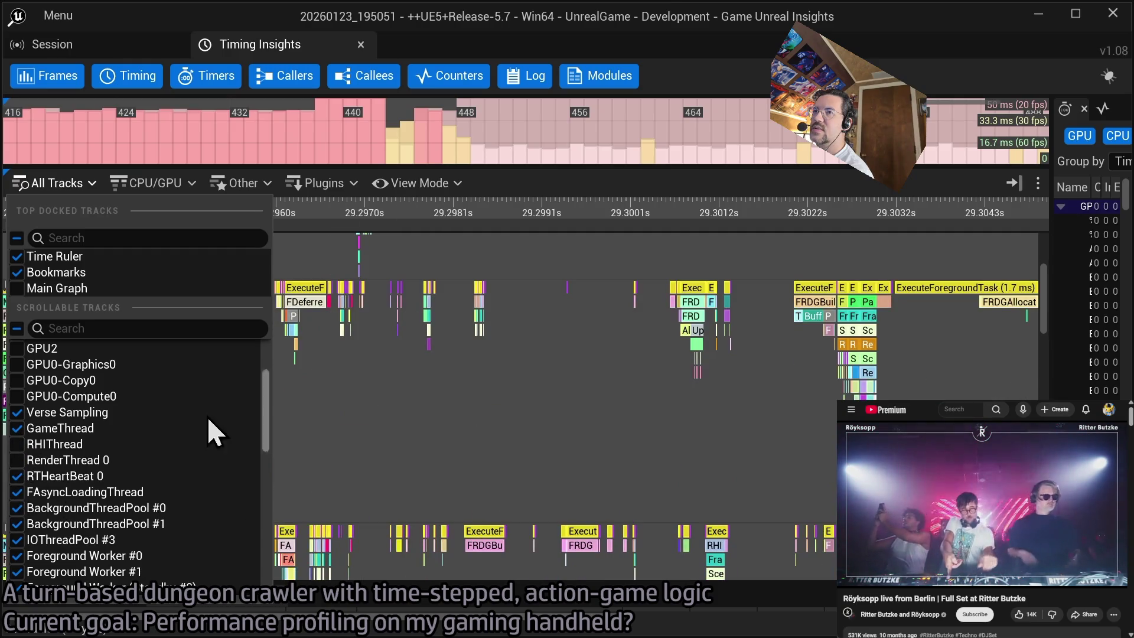
click(478, 394)
mouse_move(579, 384)
mouse_down()
mouse_move(638, 463)
mouse_move(542, 538)
mouse_move(561, 384)
mouse_up()
scroll(701, 367, down, 2)
scroll(455, 451, down, 3)
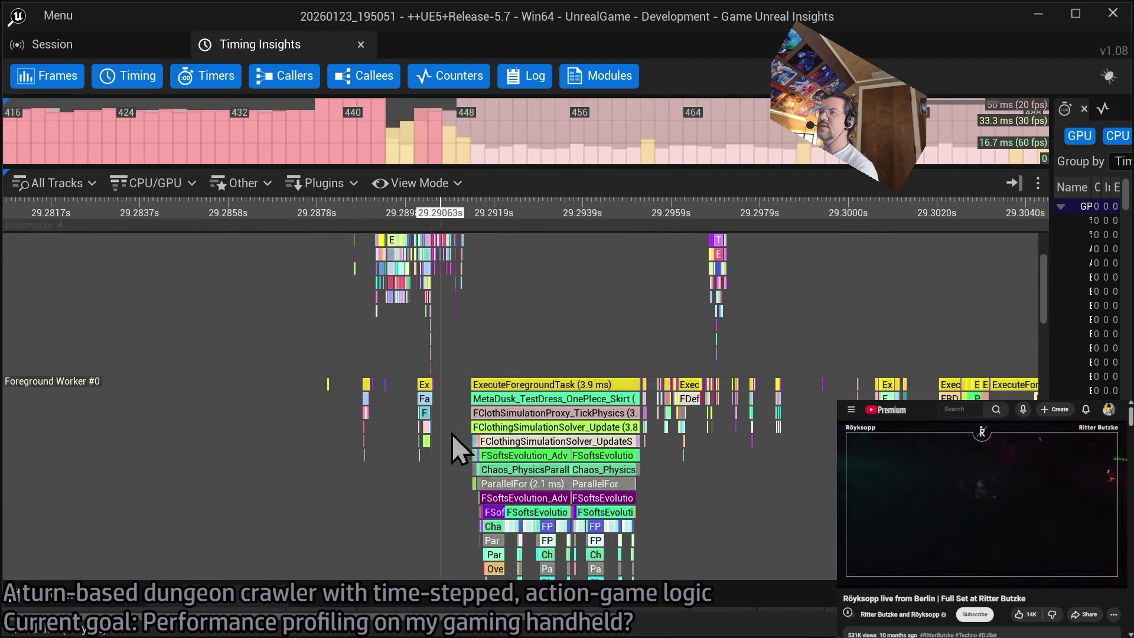
- Select the MetaDusk_TestDress_OnePlece_Skirt cloth event and bring Foreground Worker #1 into view
scroll(571, 402, up, 2)
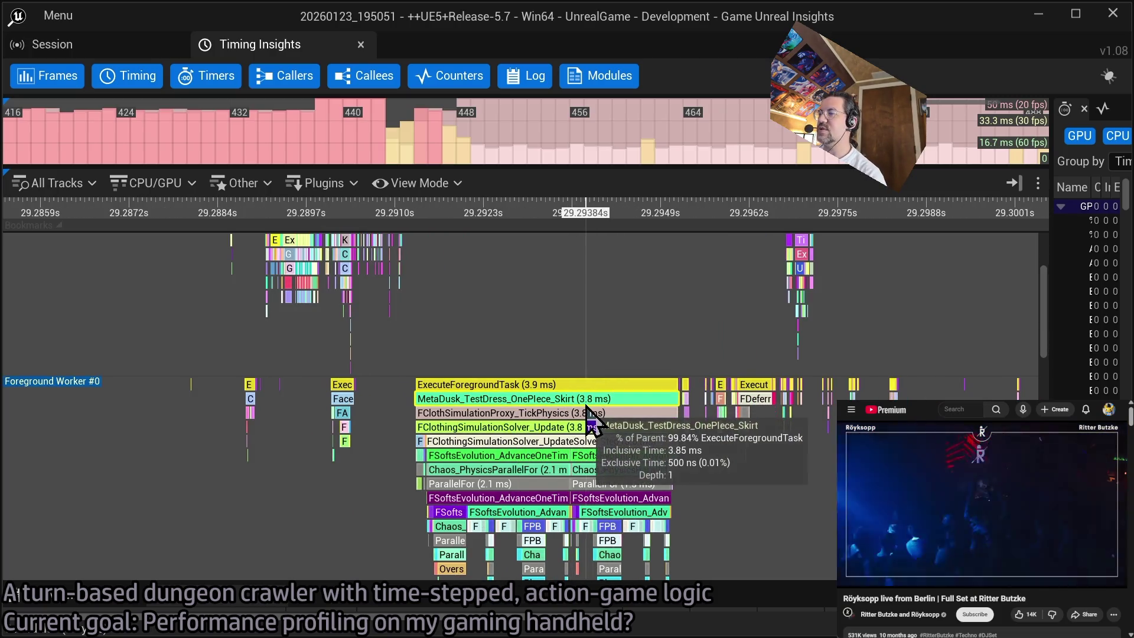
click(573, 400)
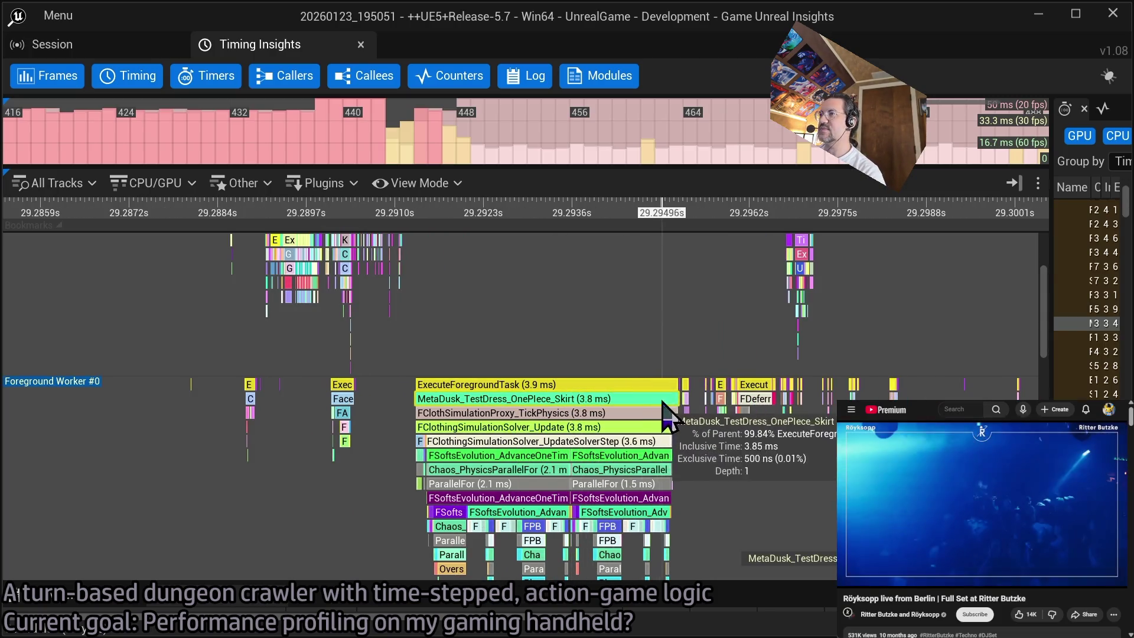
drag(688, 462, 646, 389)
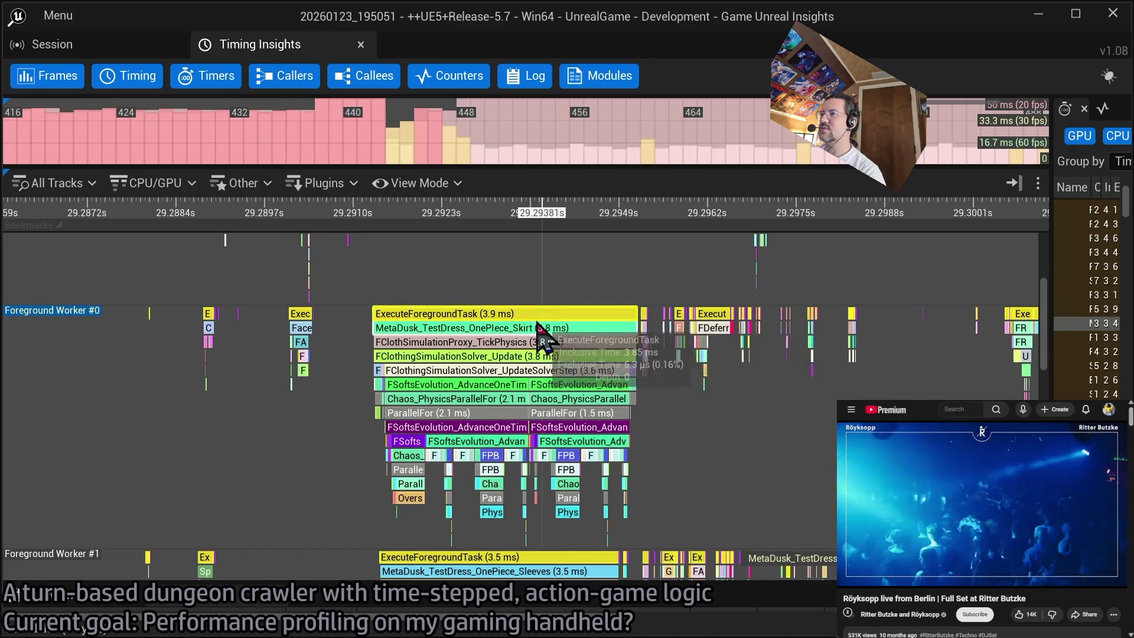
mouse_move(540, 331)
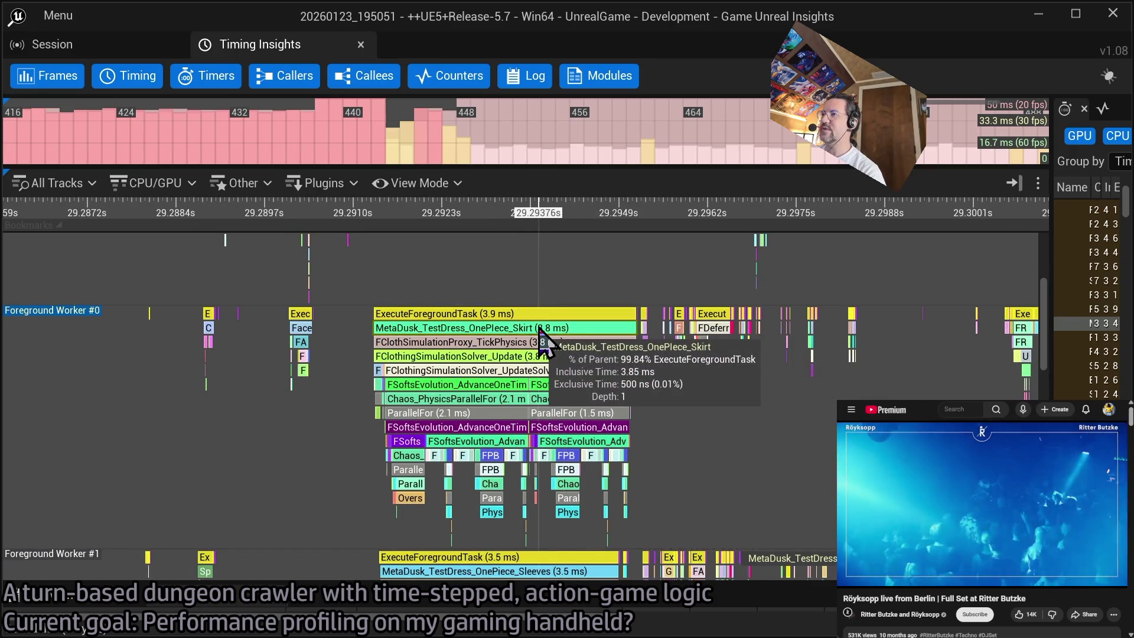
drag(540, 332, 515, 259)
drag(537, 493, 534, 437)
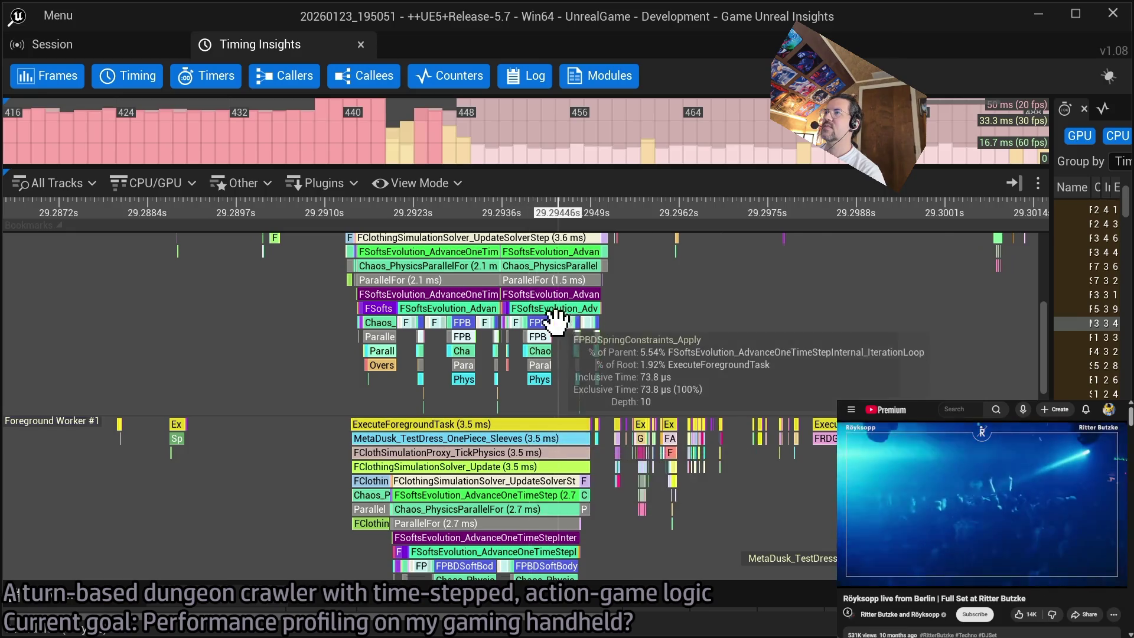
scroll(523, 240, up, 2)
- Pan the timeline to later frames to follow the cloth simulation timing
mouse_move(519, 506)
mouse_down()
mouse_move(522, 273)
mouse_move(501, 380)
mouse_move(506, 481)
mouse_move(783, 358)
mouse_up()
scroll(608, 392, down, 3)
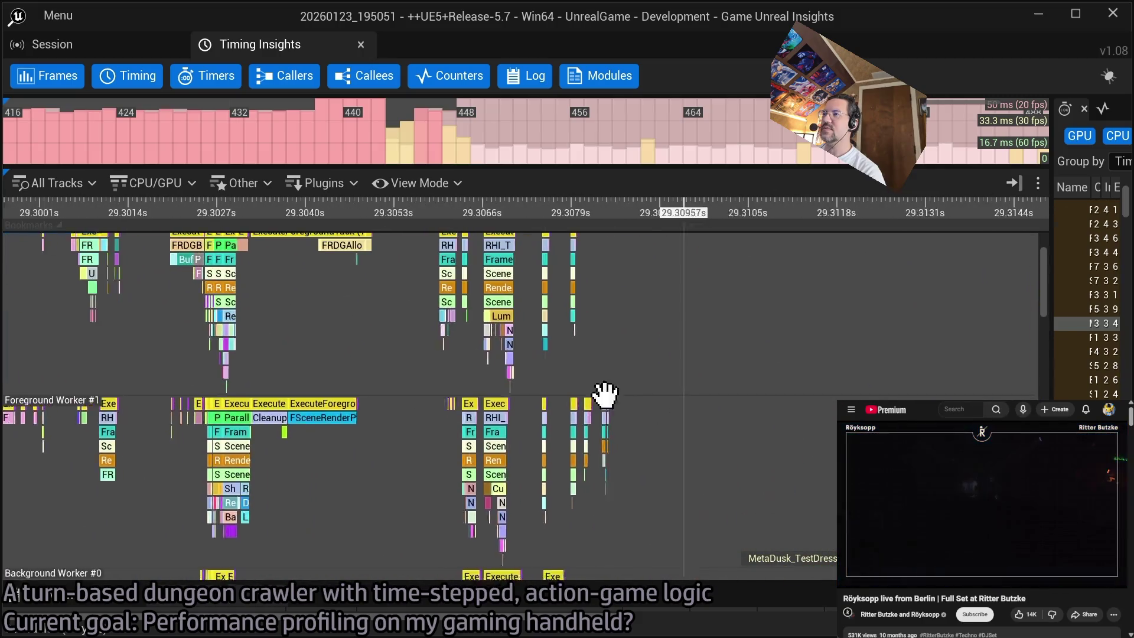
scroll(374, 354, down, 2)
mouse_move(374, 354)
mouse_down()
mouse_move(473, 321)
mouse_move(713, 293)
mouse_up()
scroll(649, 307, up, 5)
- Check Background Workers #1 and #2, then close the timing trace and minimize the frontend
drag(544, 456, 435, 431)
mouse_move(497, 452)
mouse_down()
mouse_move(532, 485)
mouse_move(512, 402)
mouse_move(539, 347)
mouse_move(496, 367)
mouse_move(483, 398)
mouse_move(583, 394)
mouse_move(588, 383)
mouse_up()
scroll(586, 380, up, 3)
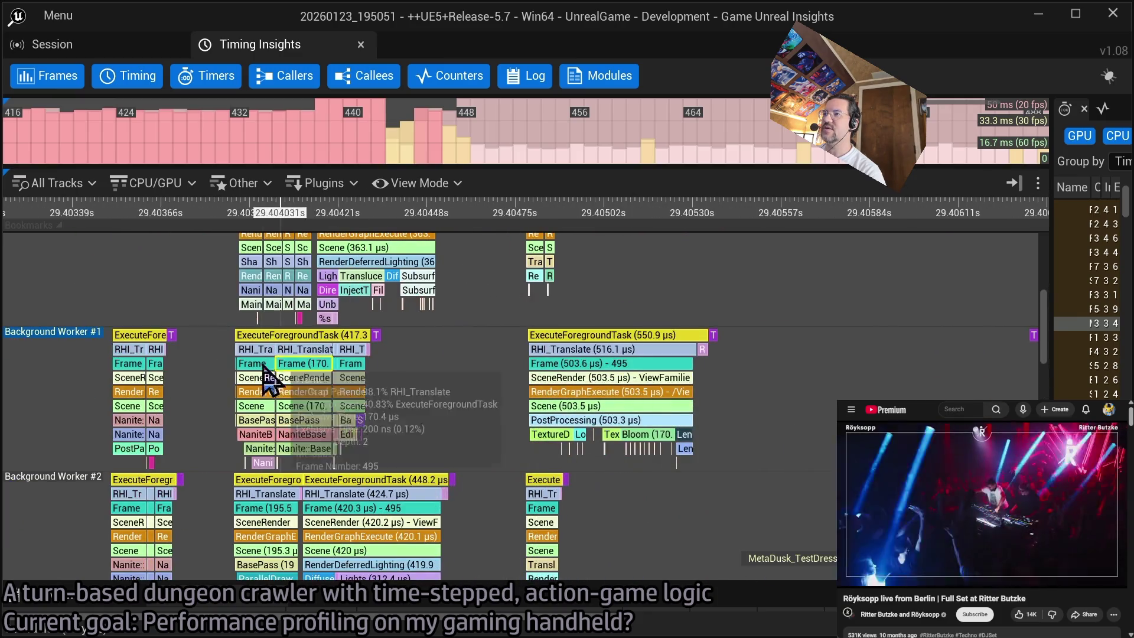
drag(463, 455, 552, 183)
scroll(518, 469, down, 5)
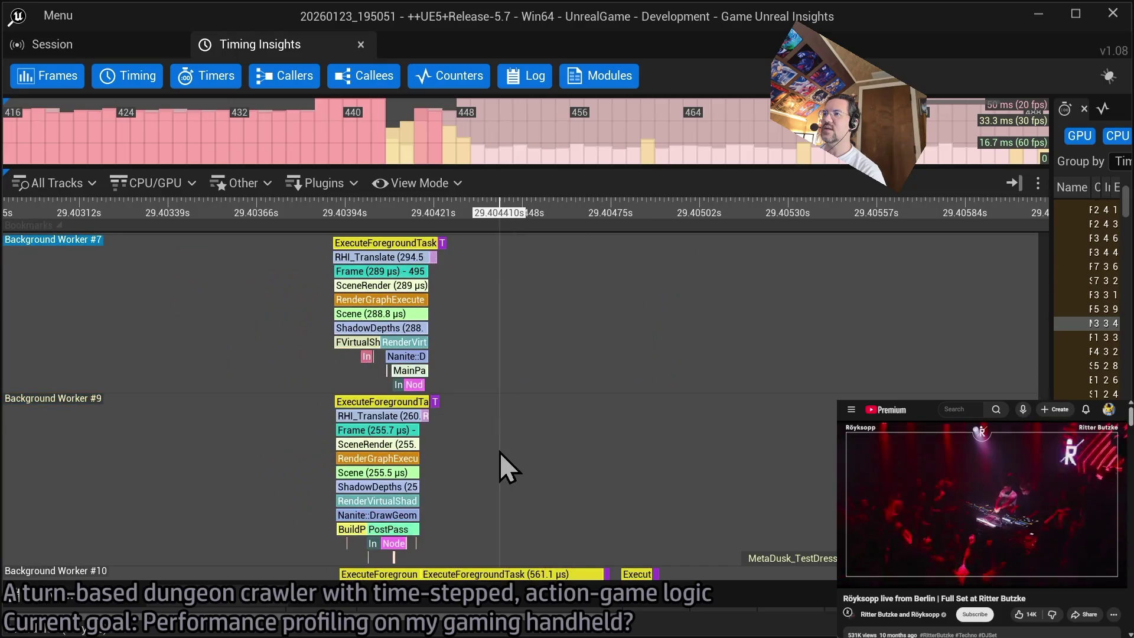
mouse_move(380, 519)
mouse_down()
mouse_move(443, 291)
mouse_move(450, 493)
mouse_move(516, 291)
mouse_move(581, 339)
mouse_move(582, 435)
mouse_up()
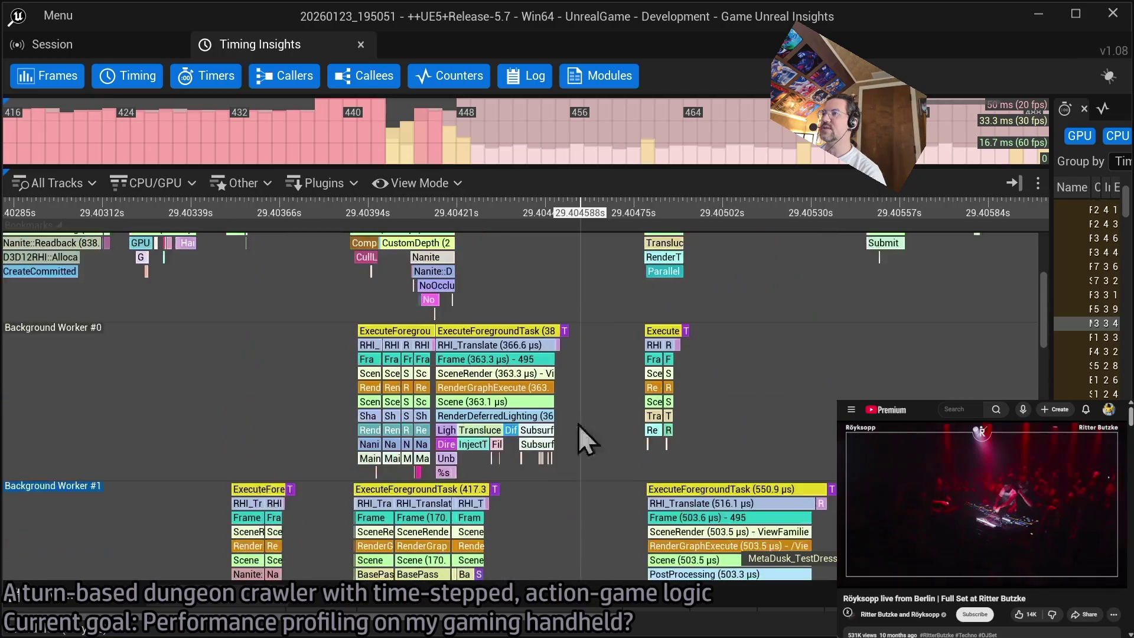
scroll(632, 283, up, 5)
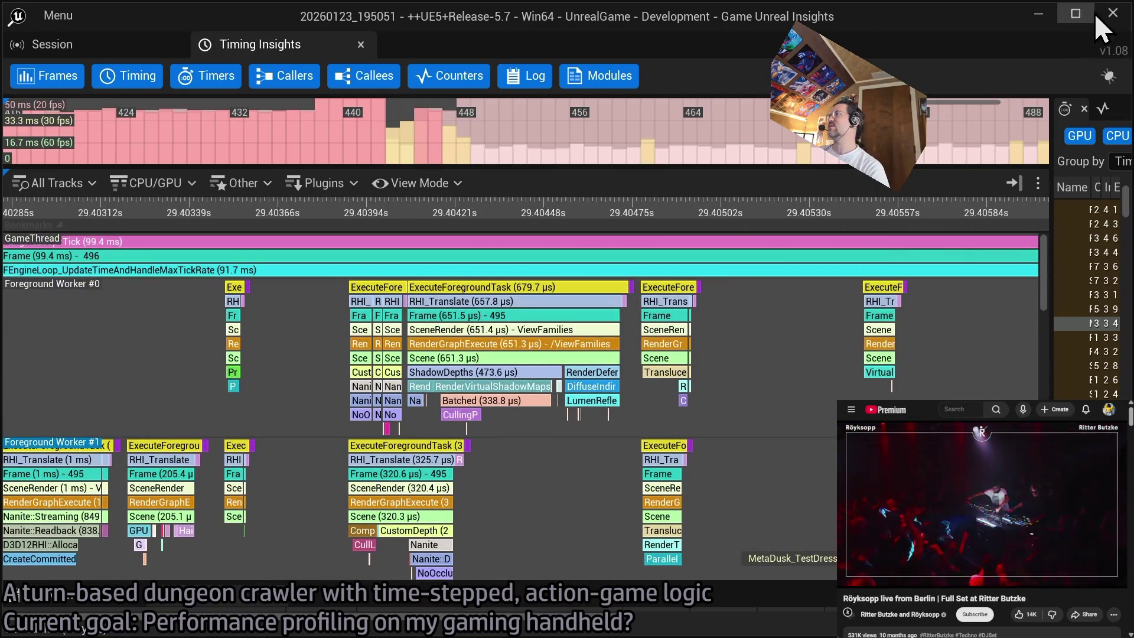
click(1104, 14)
click(1039, 27)
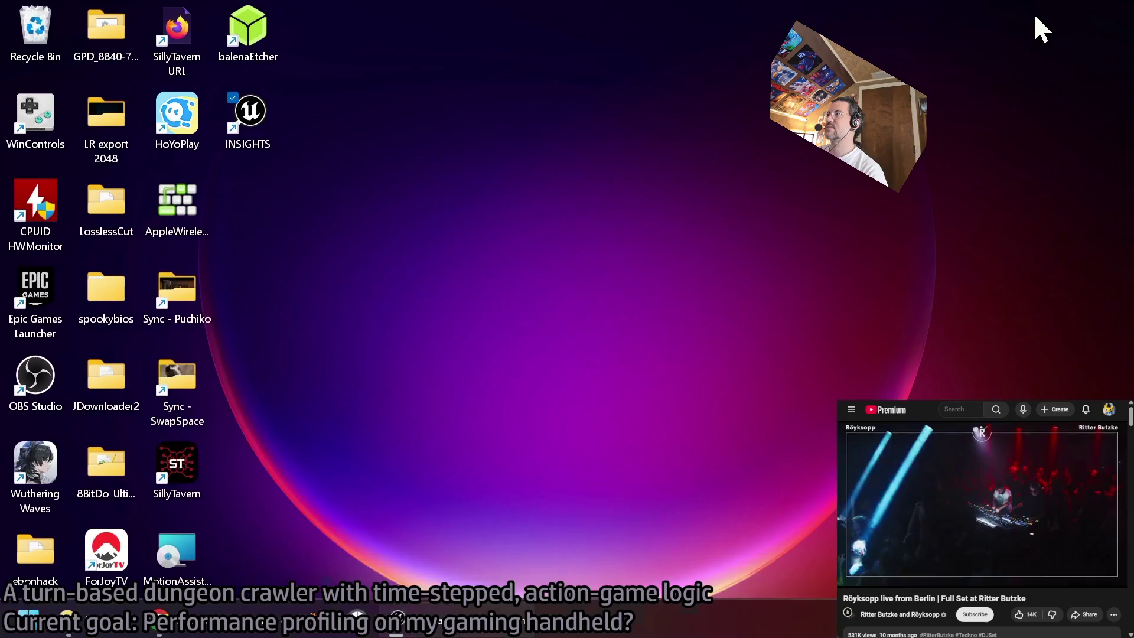
- Restore and close the Unreal Insights frontend, then bring up DefaultScalability.ini in Notepad++
click(425, 631)
click(1122, 13)
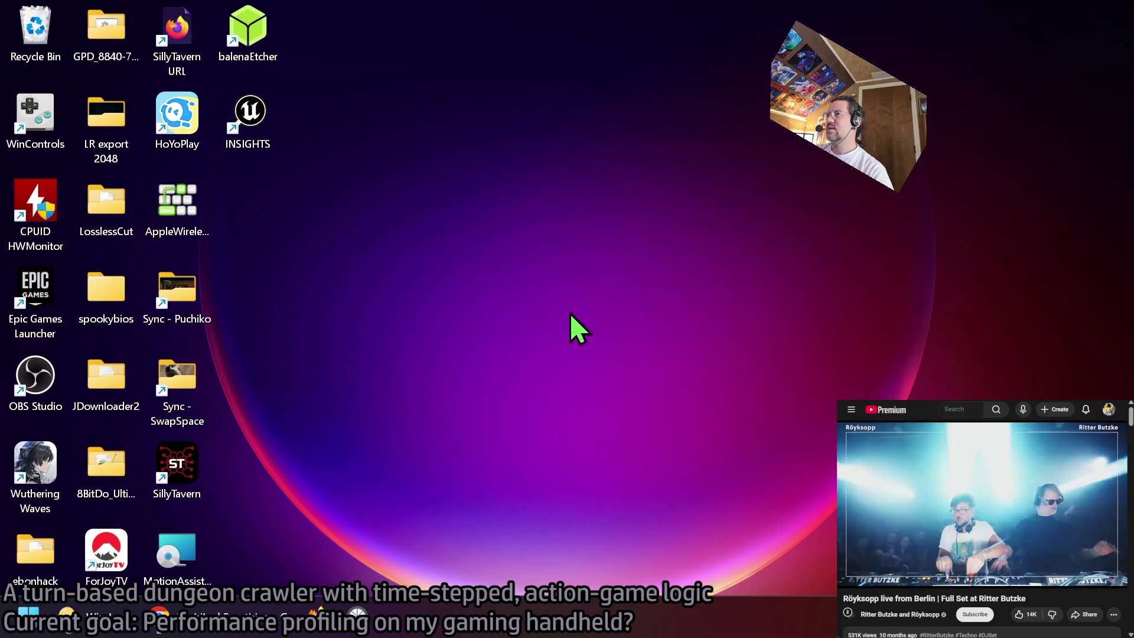
mouse_move(226, 634)
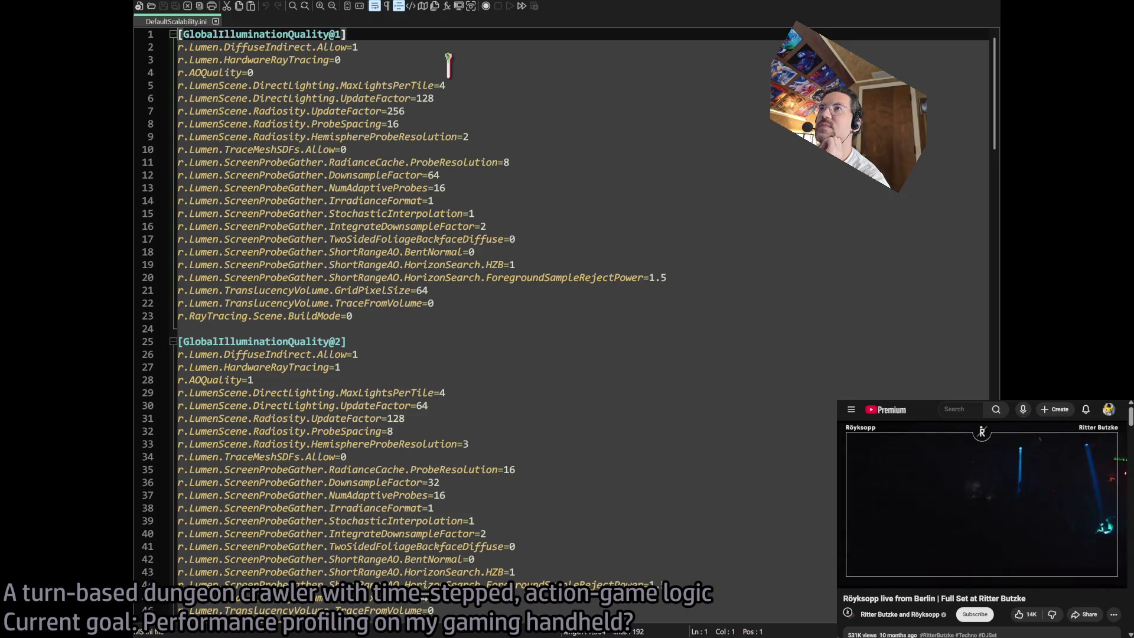
click(459, 82)
double_click(460, 96)
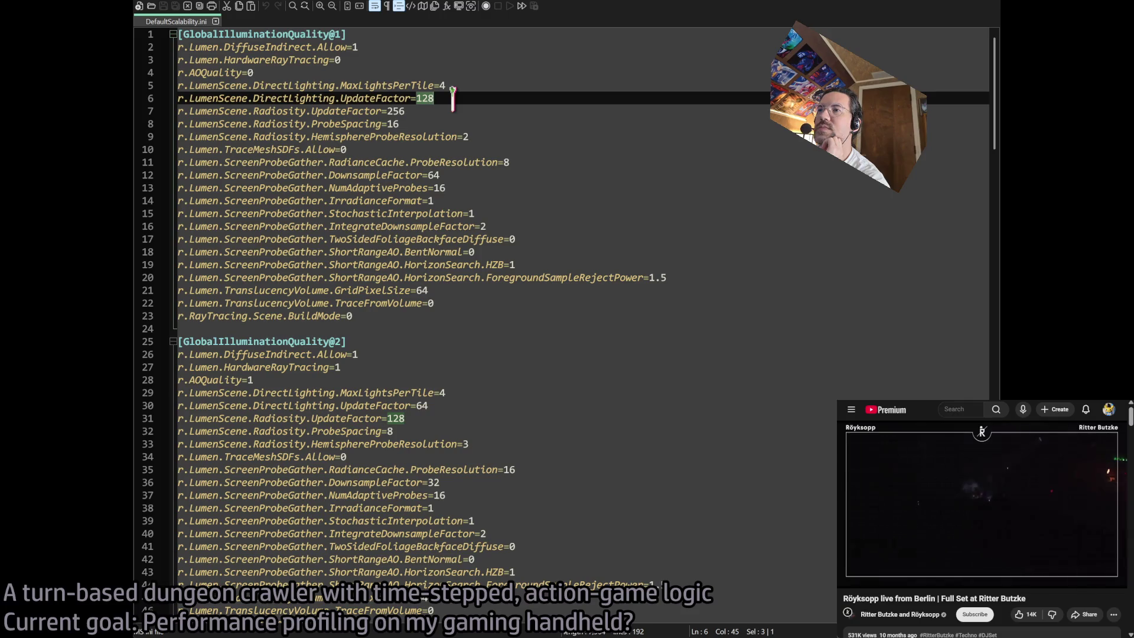
click(458, 89)
double_click(459, 89)
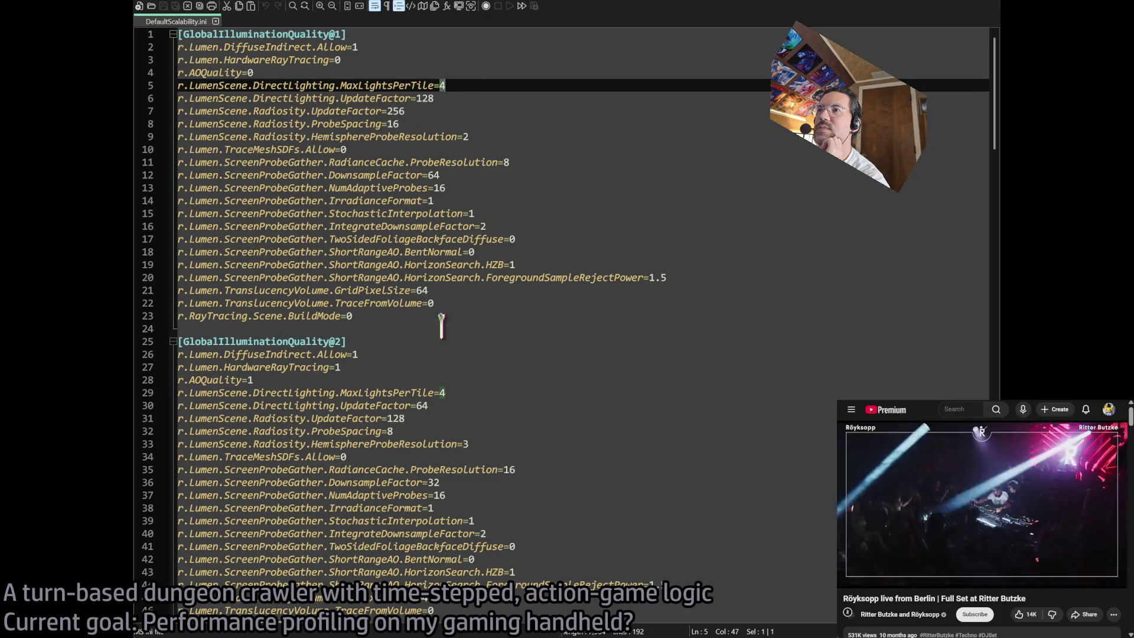
scroll(501, 374, down, 7)
double_click(469, 440)
scroll(479, 401, down, 7)
scroll(473, 348, down, 2)
scroll(462, 337, up, 15)
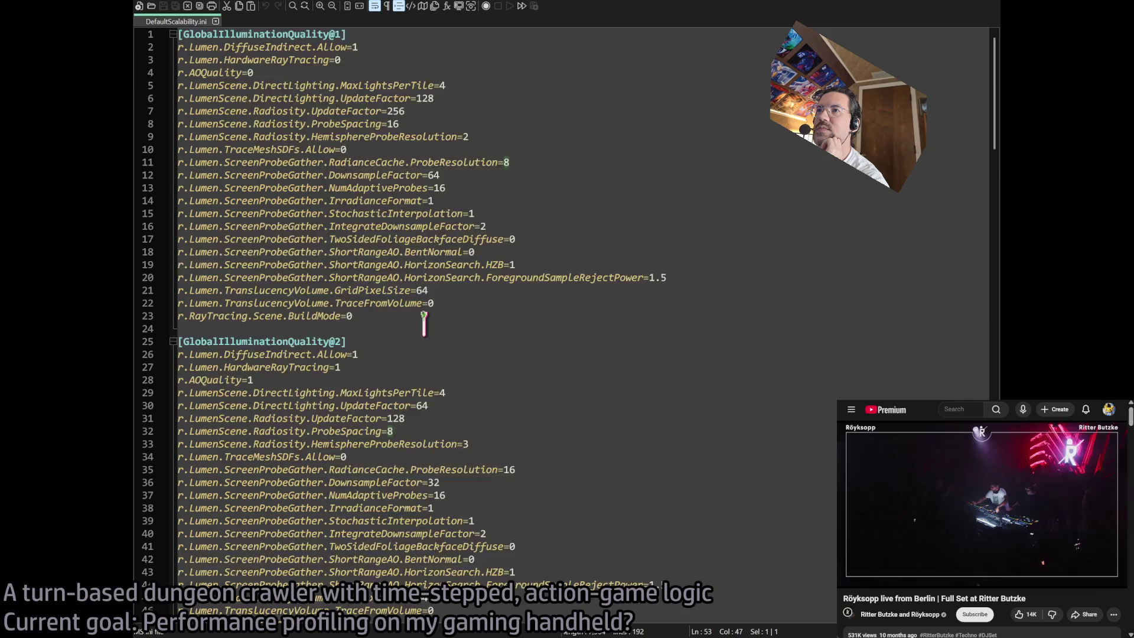
scroll(423, 321, down, 7)
scroll(407, 362, up, 2)
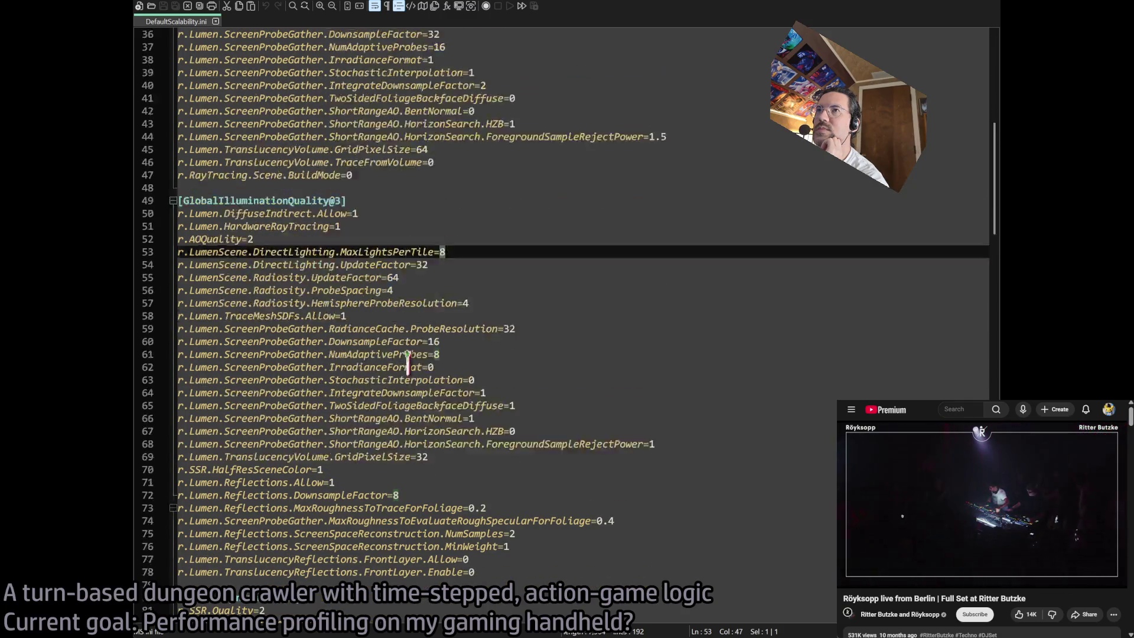
- Duplicate the GlobalIlluminationQuality@1 block above itself and renumber the copy as @0
scroll(408, 362, up, 12)
click(340, 30)
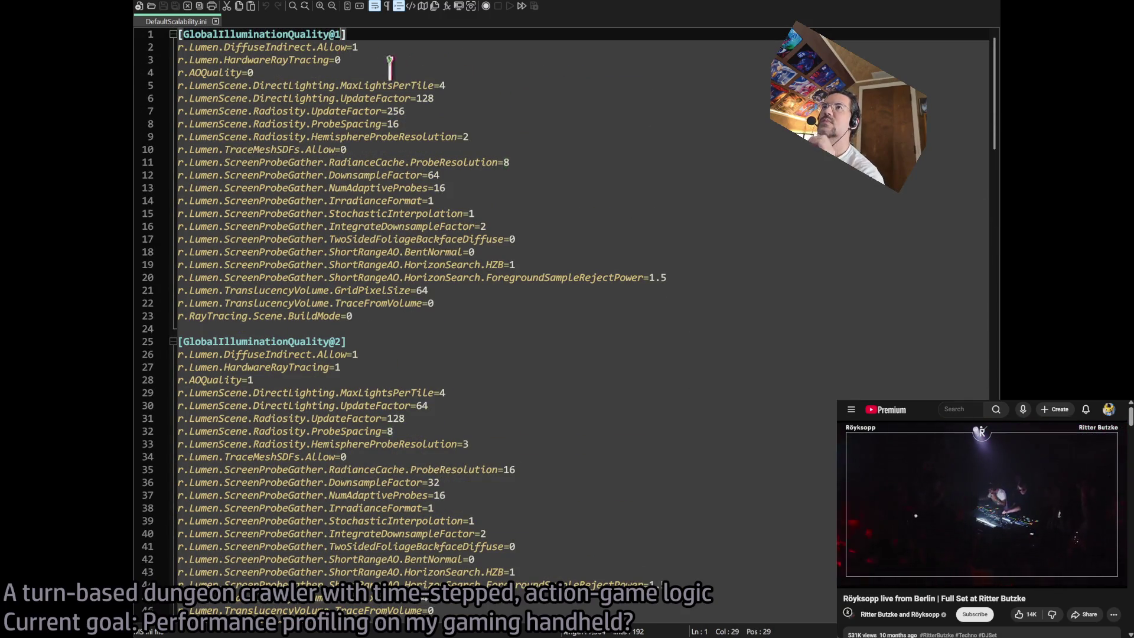
drag(384, 312, 178, 33)
key(ctrl+c)
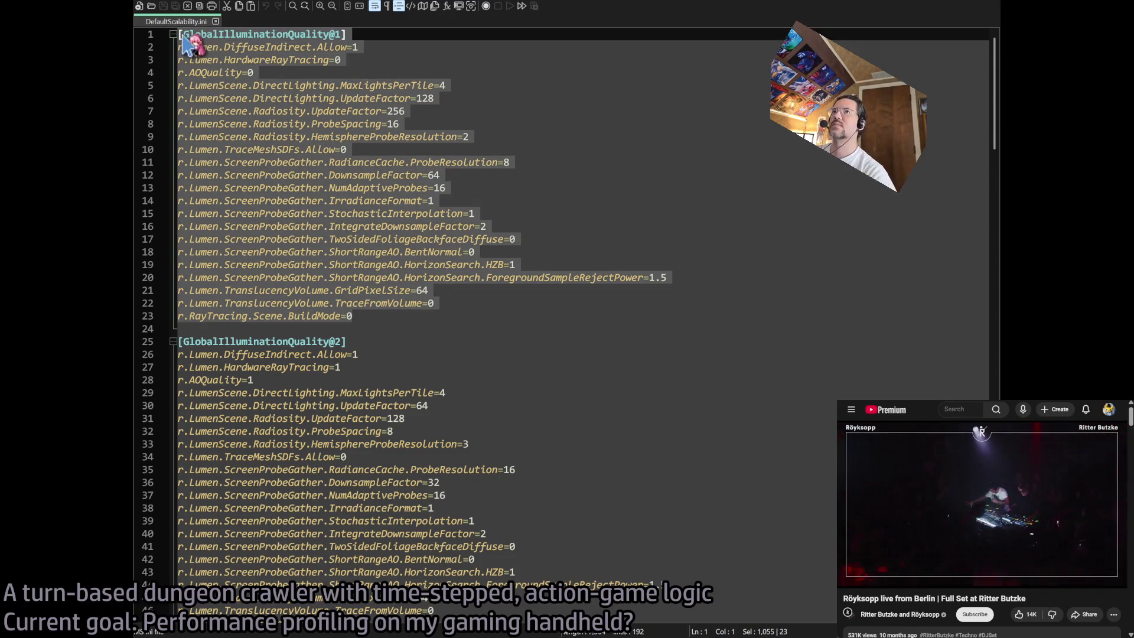
click(180, 34)
key(Return)
key(Return)
key(Up)
key(Up)
key(ctrl+v)
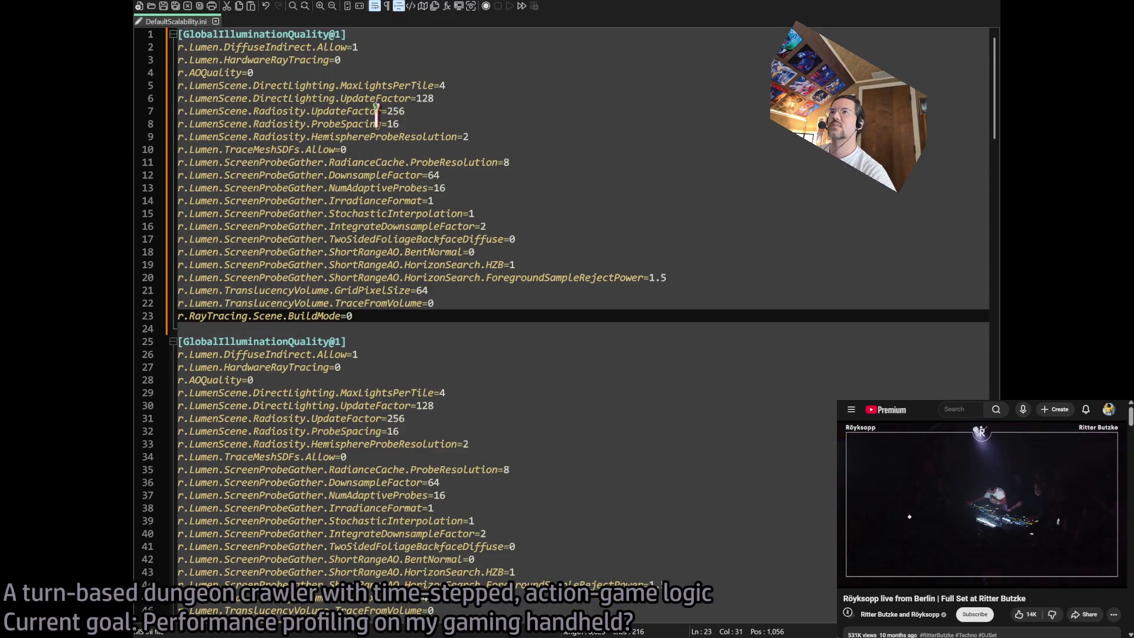
click(338, 35)
key(Delete)
text(0)
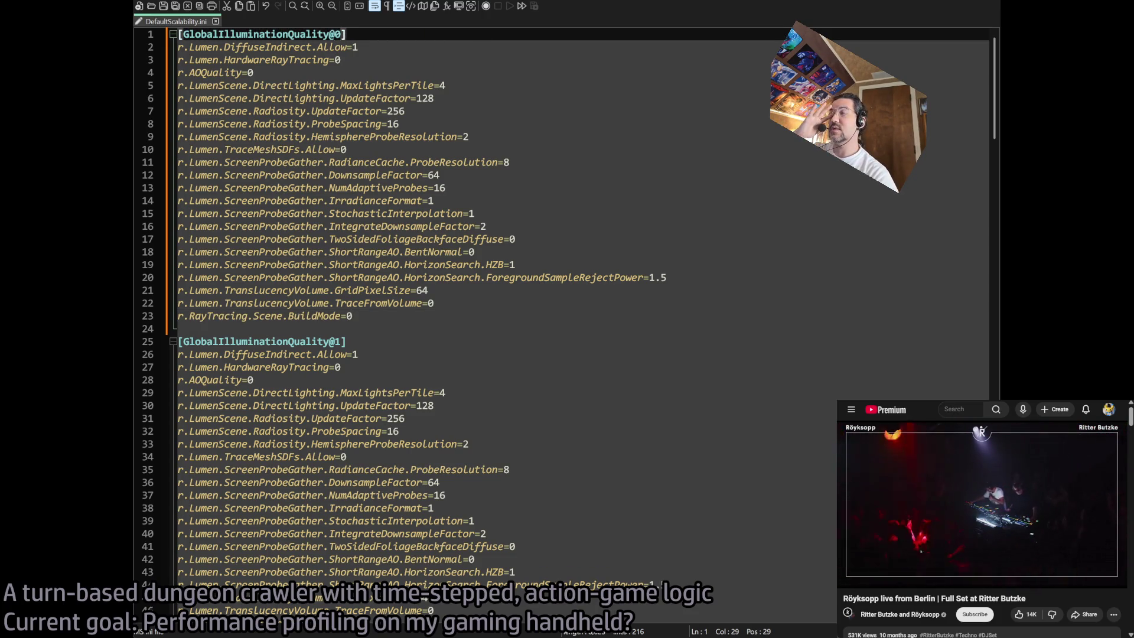
- Review the new @0 tier's cvar lines and compare with the @2 tier's ProbeSpacing
click(395, 47)
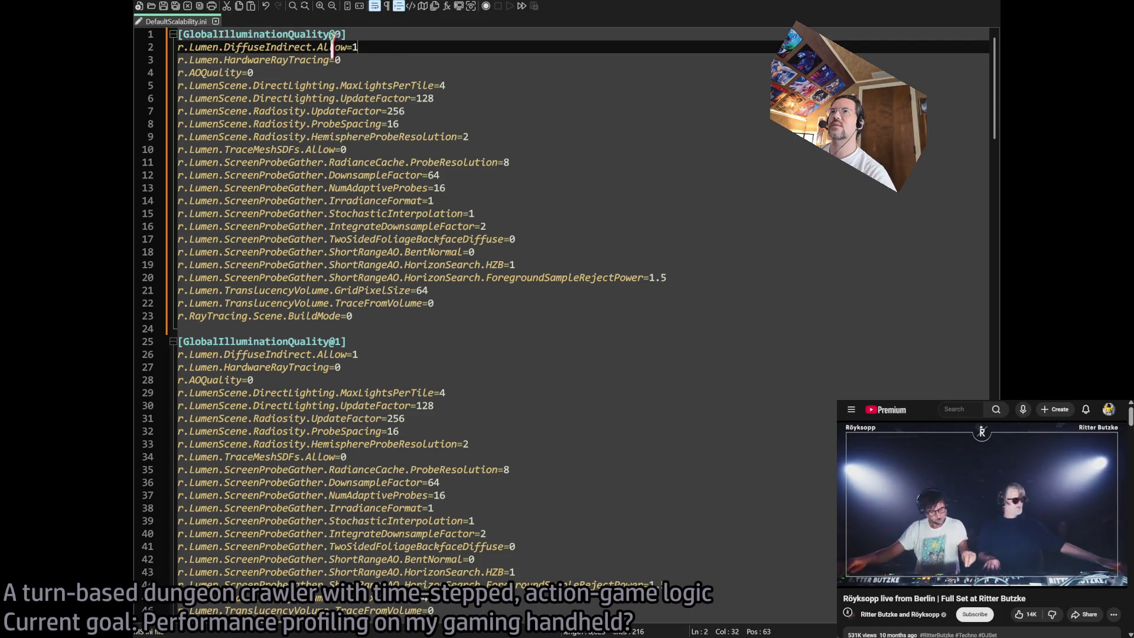
click(220, 72)
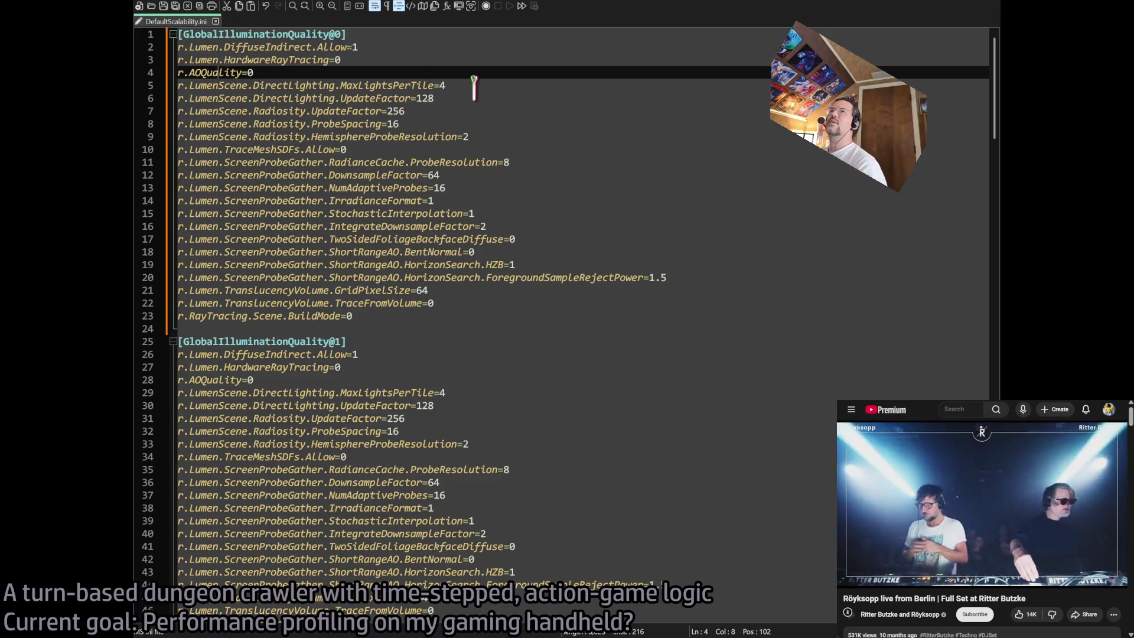
click(471, 85)
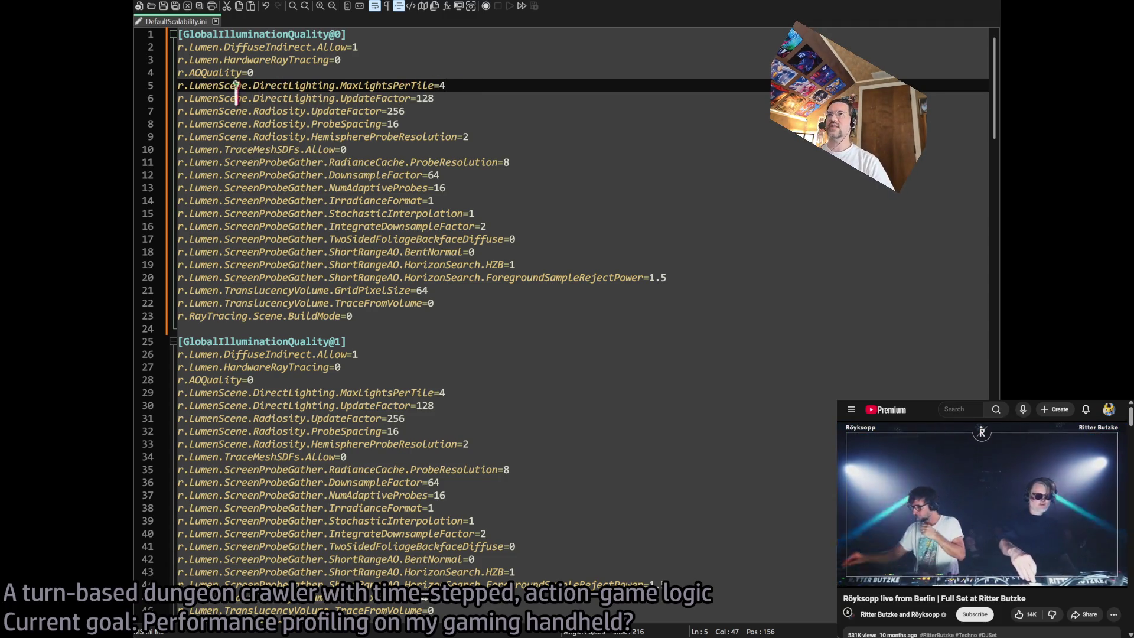
drag(177, 85, 344, 86)
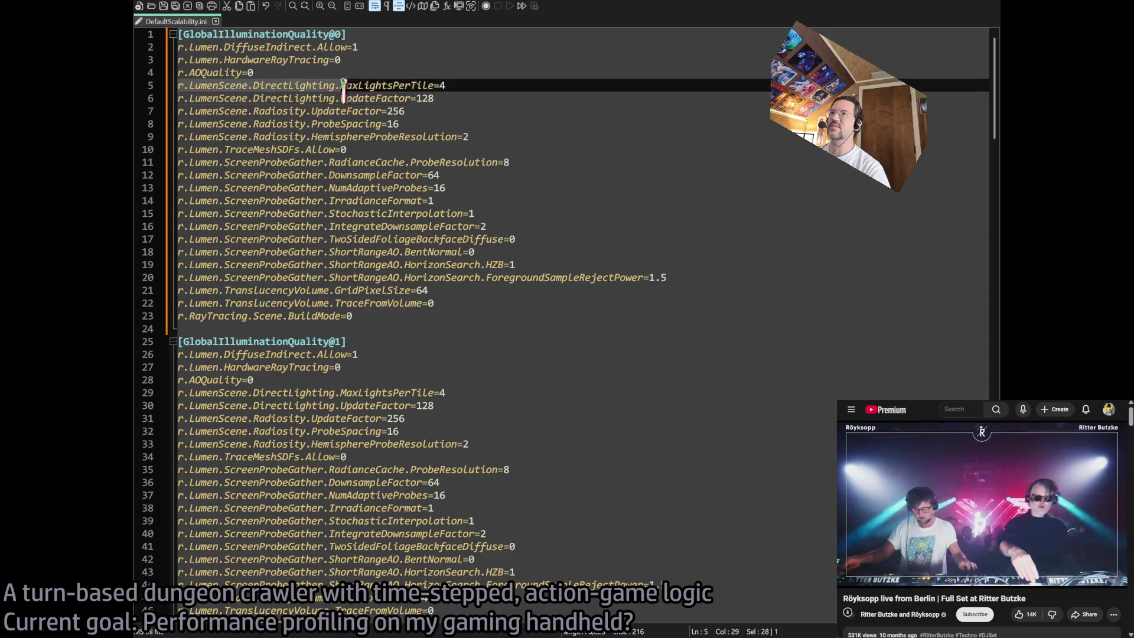
click(486, 98)
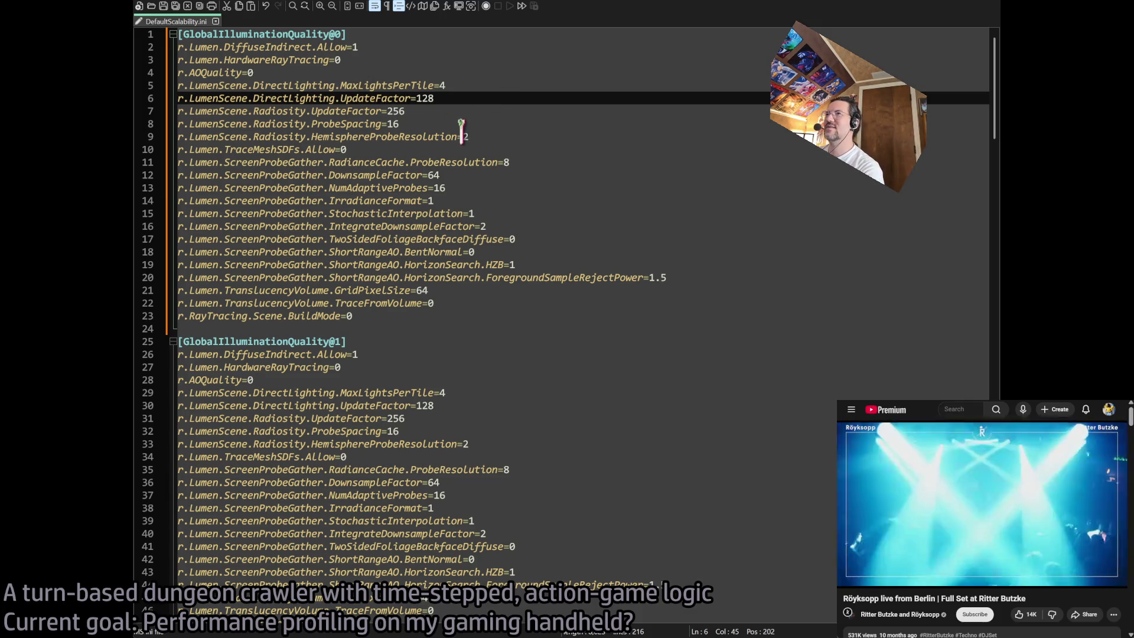
scroll(459, 468, down, 7)
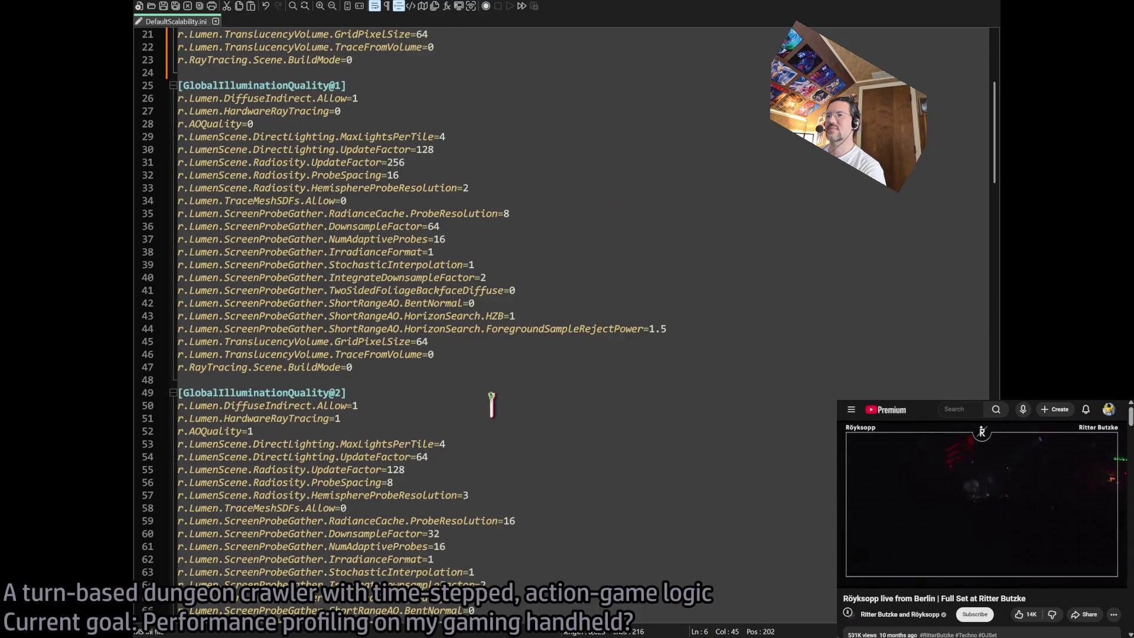
click(429, 471)
click(408, 483)
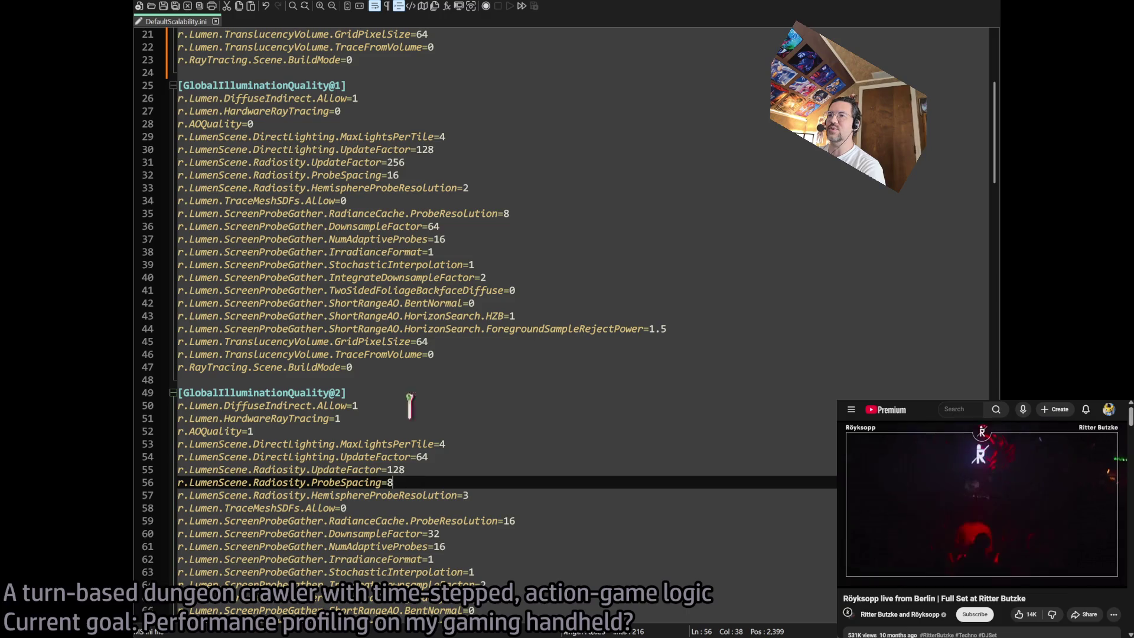
scroll(449, 290, up, 7)
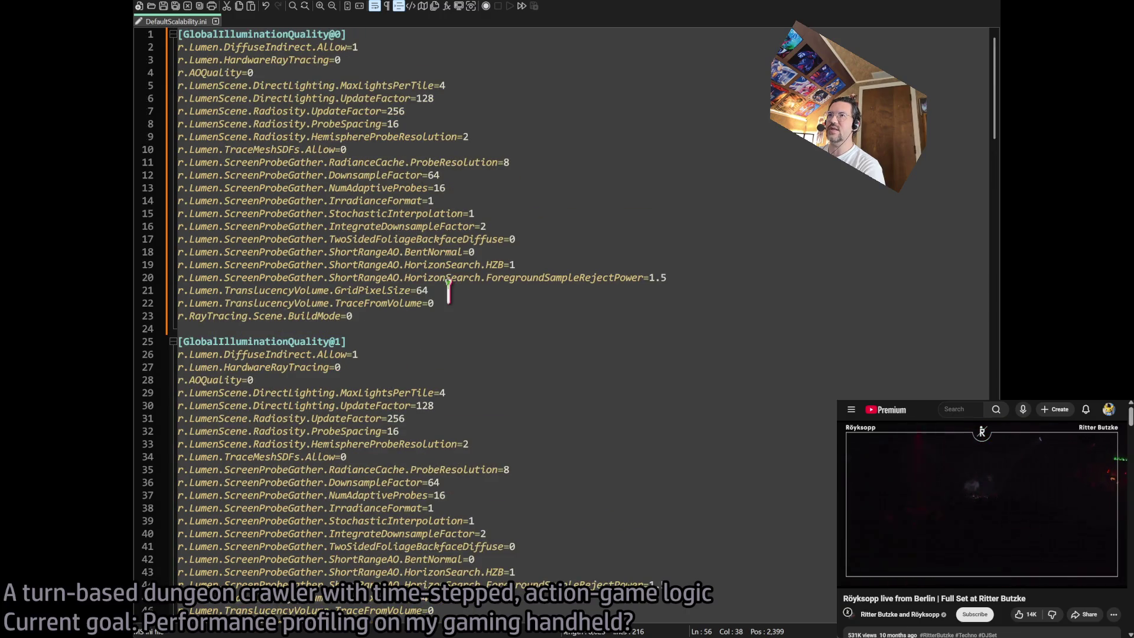
- Change tier @0's ProbeSpacing from 16 to 24 and select the r.LumenScene.Radiosity.ProbeSpacing name
double_click(392, 123)
text(32)
key(Return)
key(BackSpace)
double_click(392, 124)
text(24)
click(460, 188)
drag(382, 123, 178, 124)
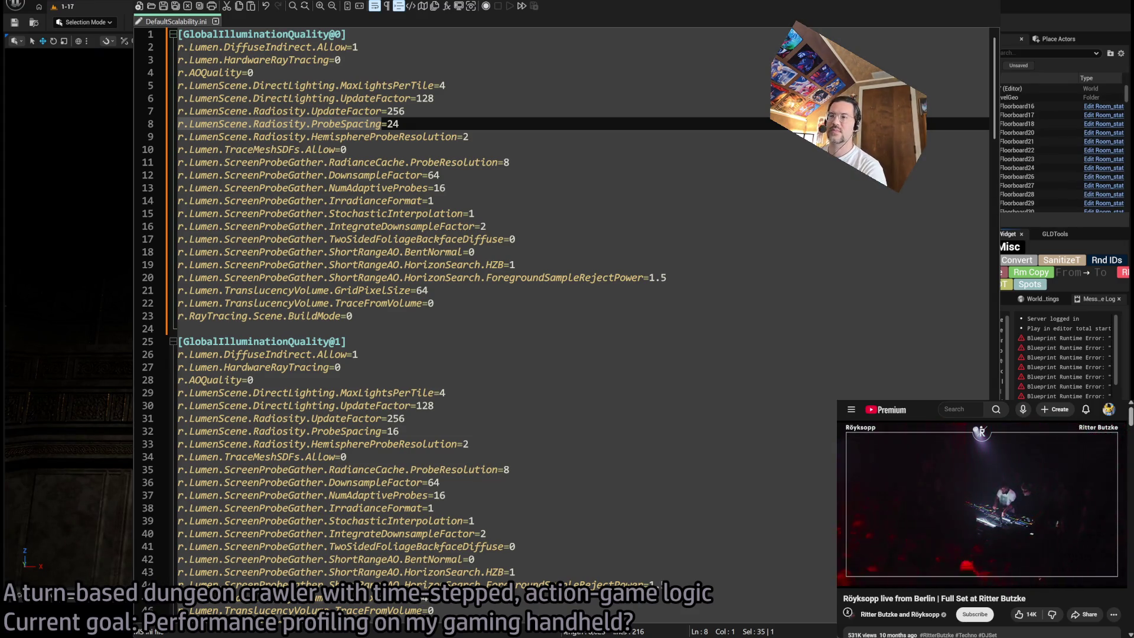
key(alt+Tab)
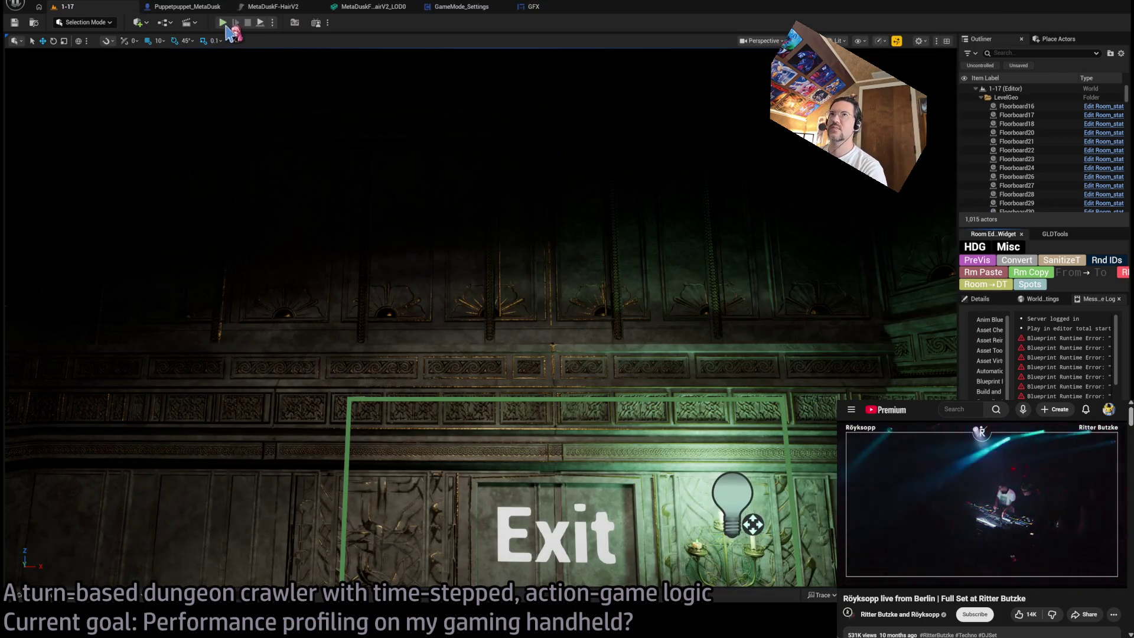
- Play the level in the editor and confirm the radiosity ProbeSpacing cvar reads 16, set by scalability
key(alt+p)
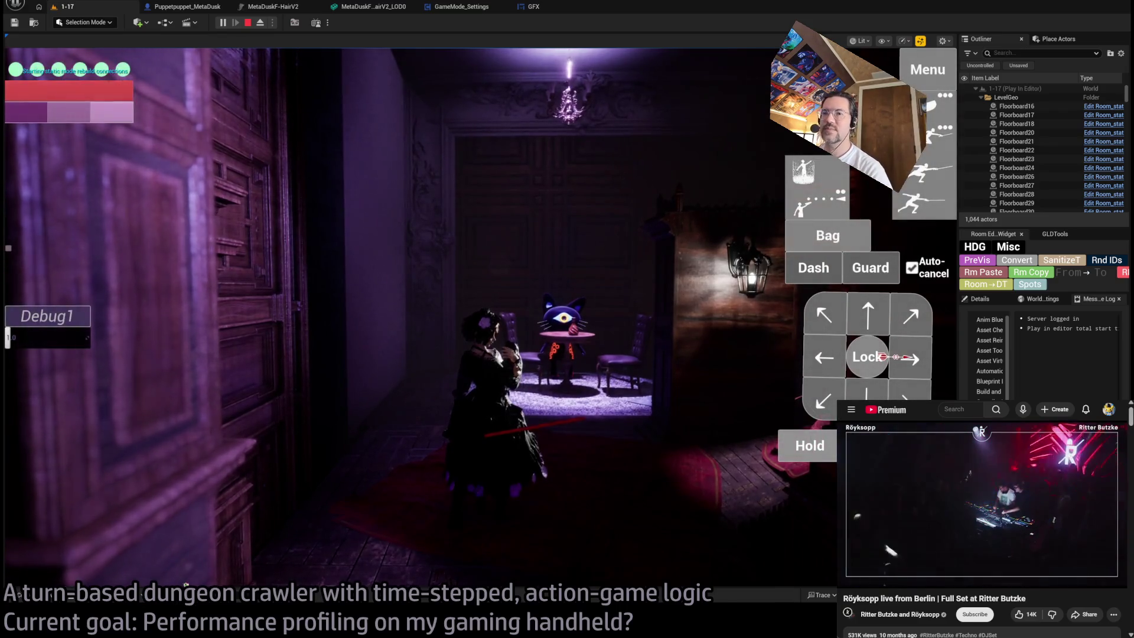
key(Escape)
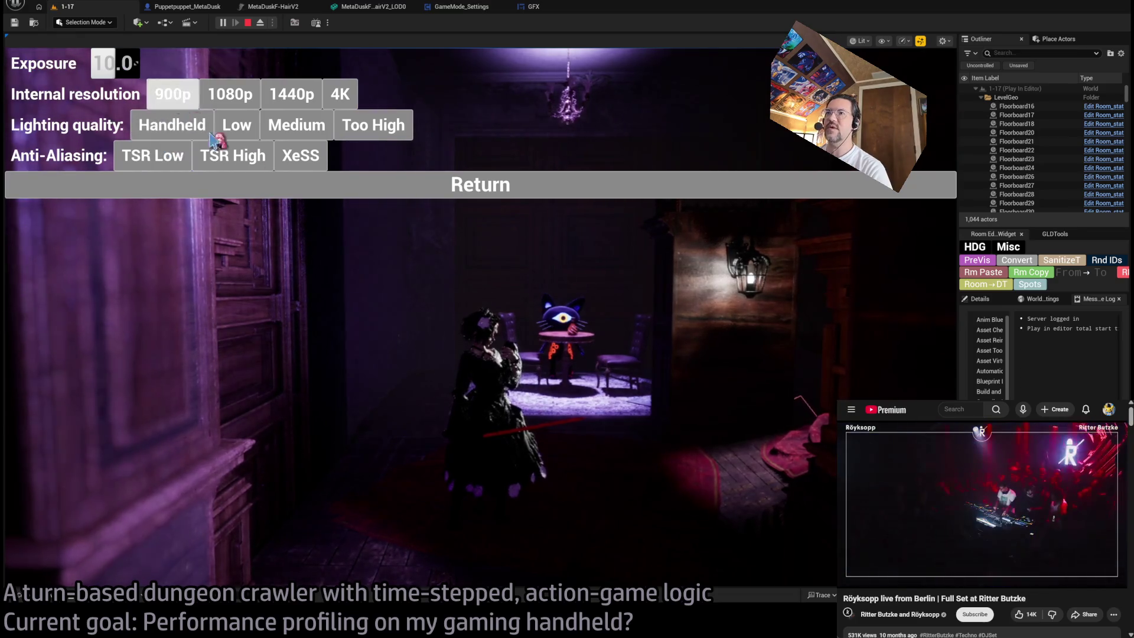
click(387, 190)
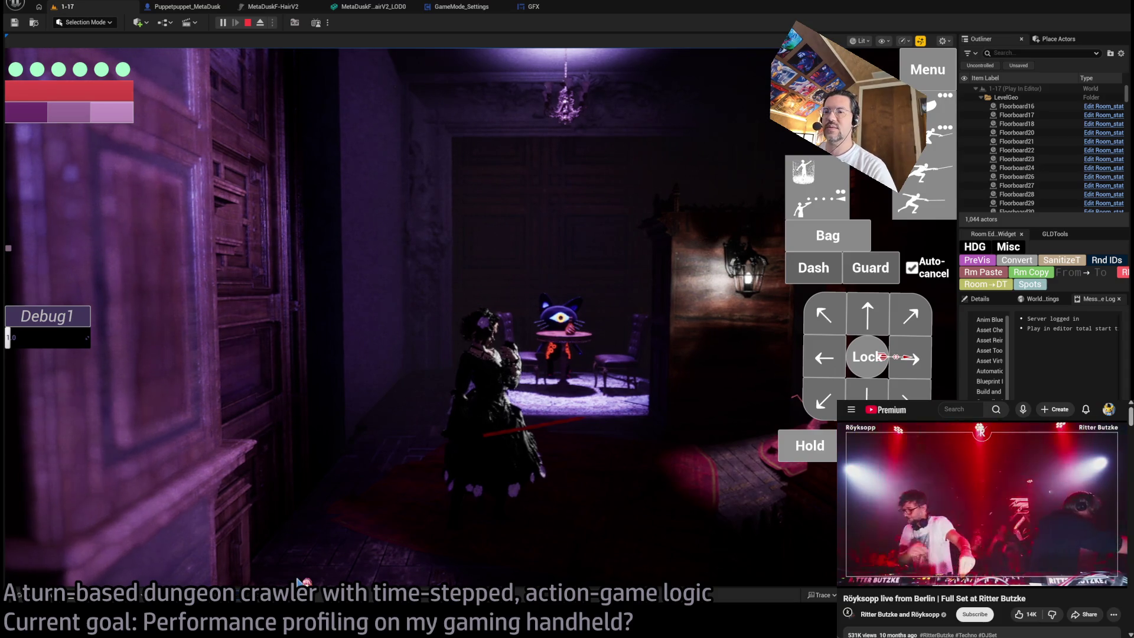
key(grave)
key(grave)
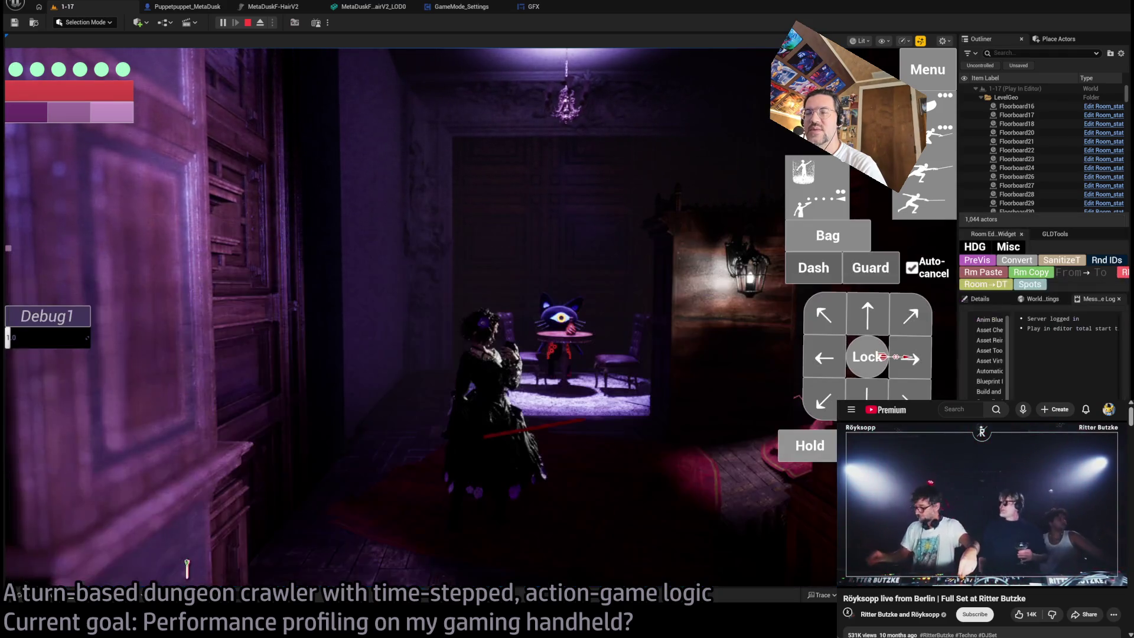
click(8, 248)
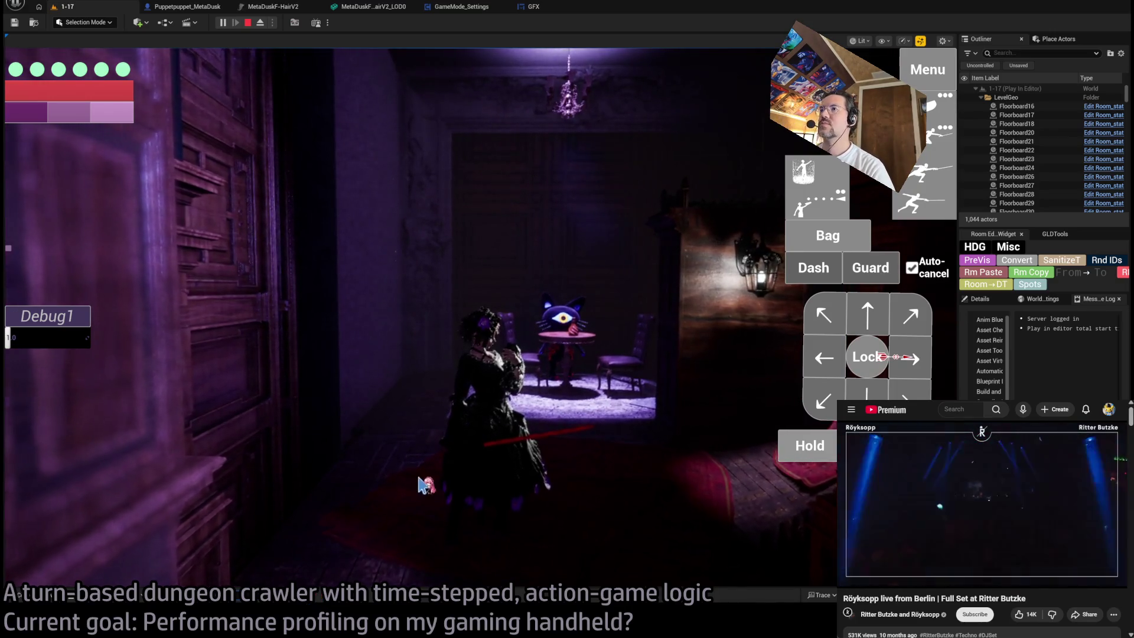
key(alt+Tab)
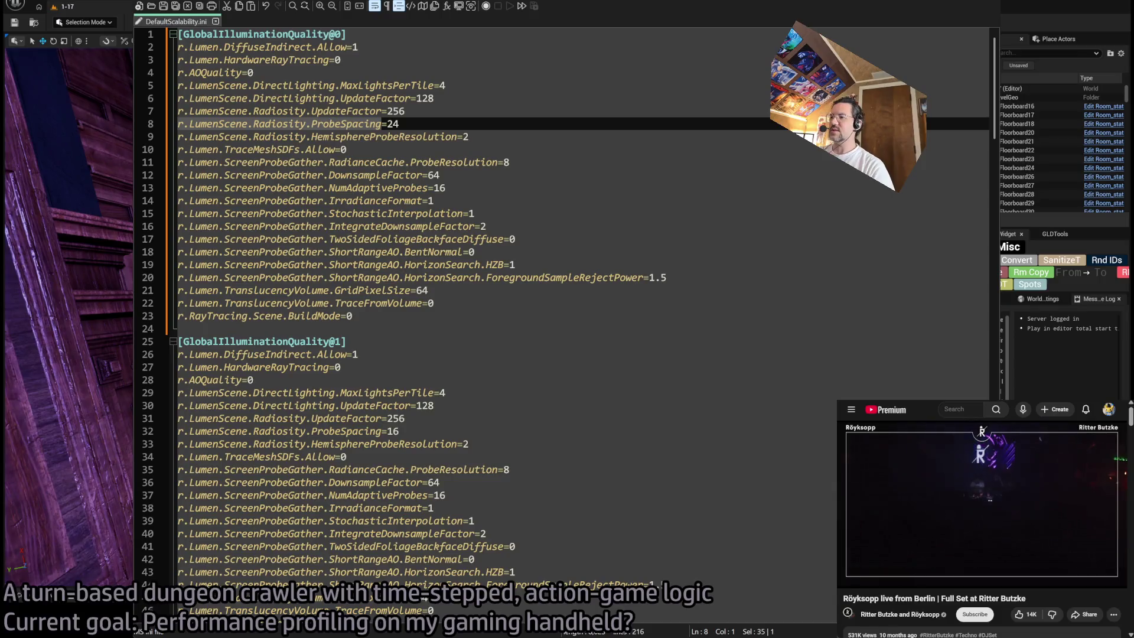
- Leave the caret at the end of line 8, keeping tier 0 ProbeSpacing at 24
click(414, 124)
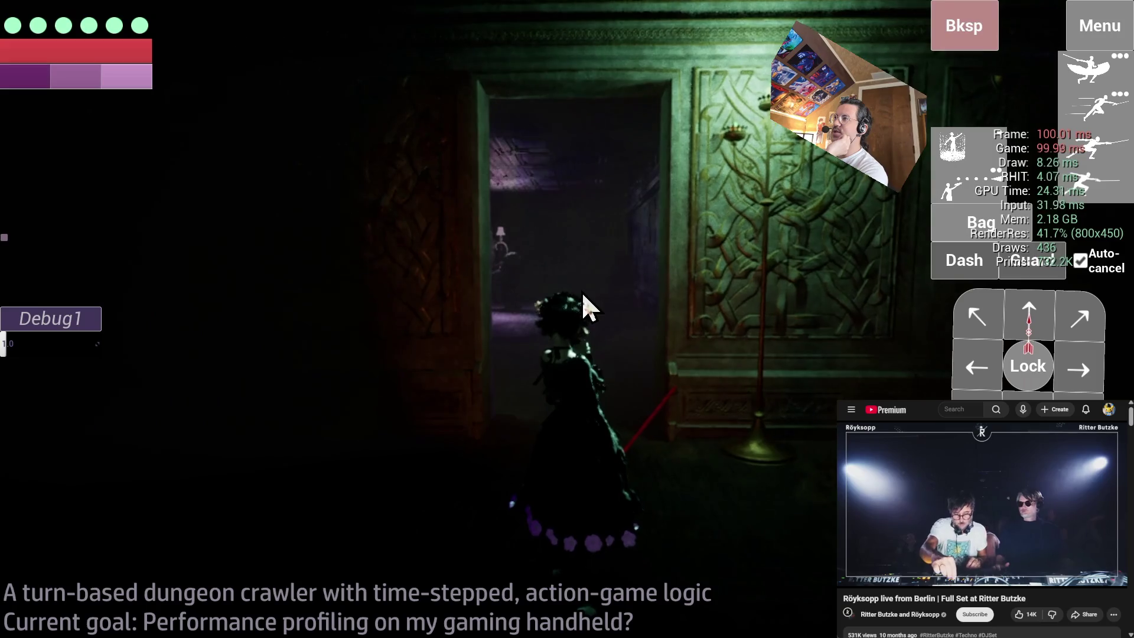
click(973, 168)
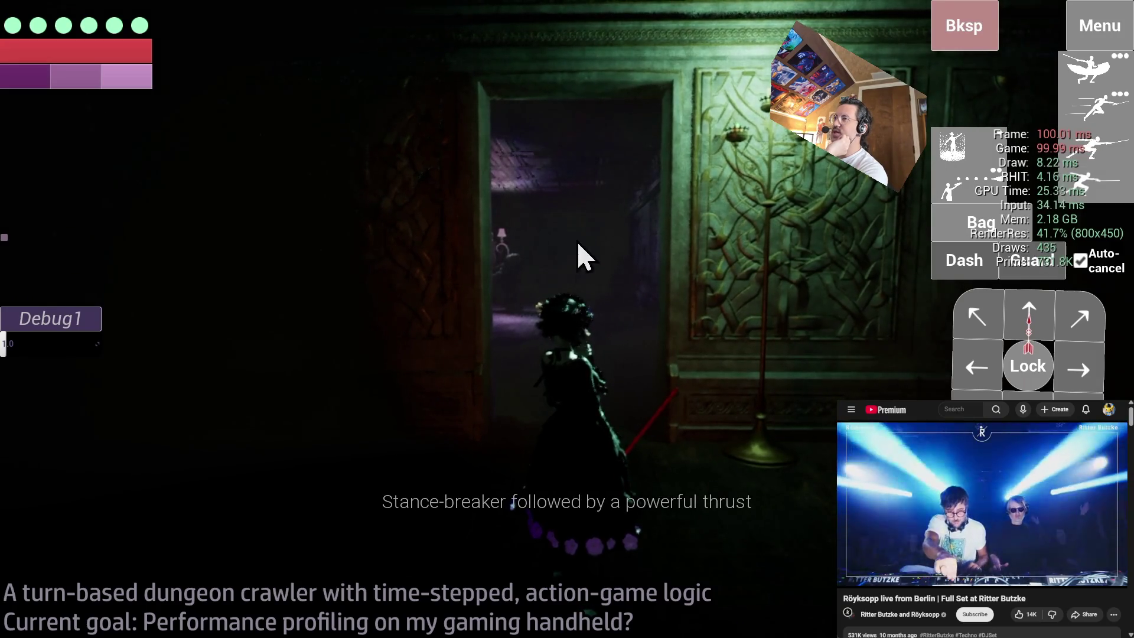
click(1087, 189)
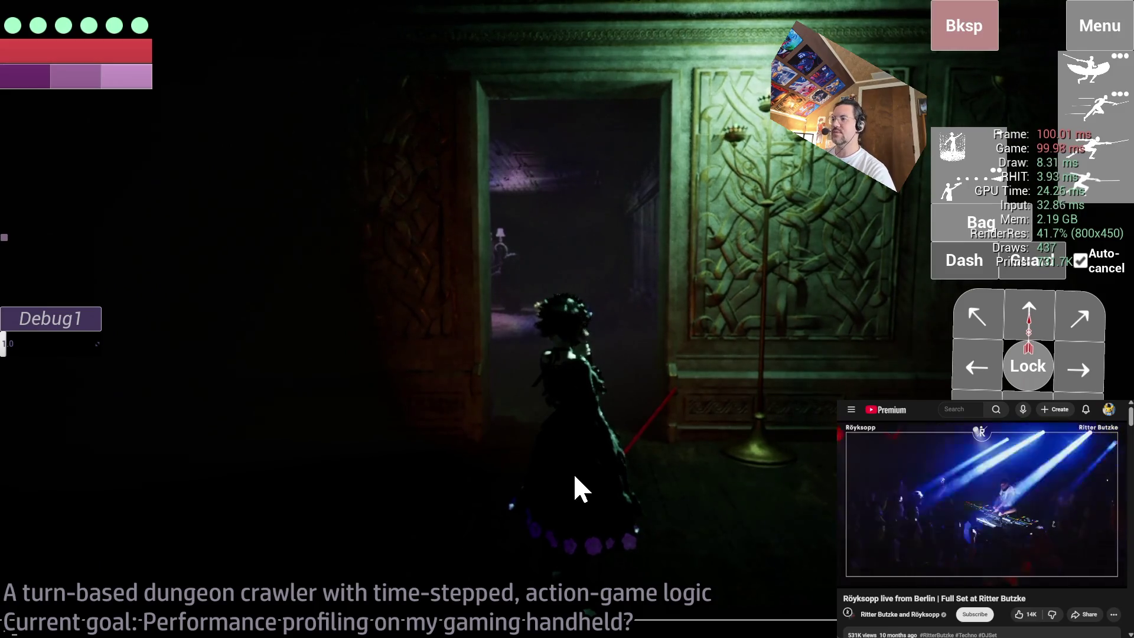
key(alt+Tab)
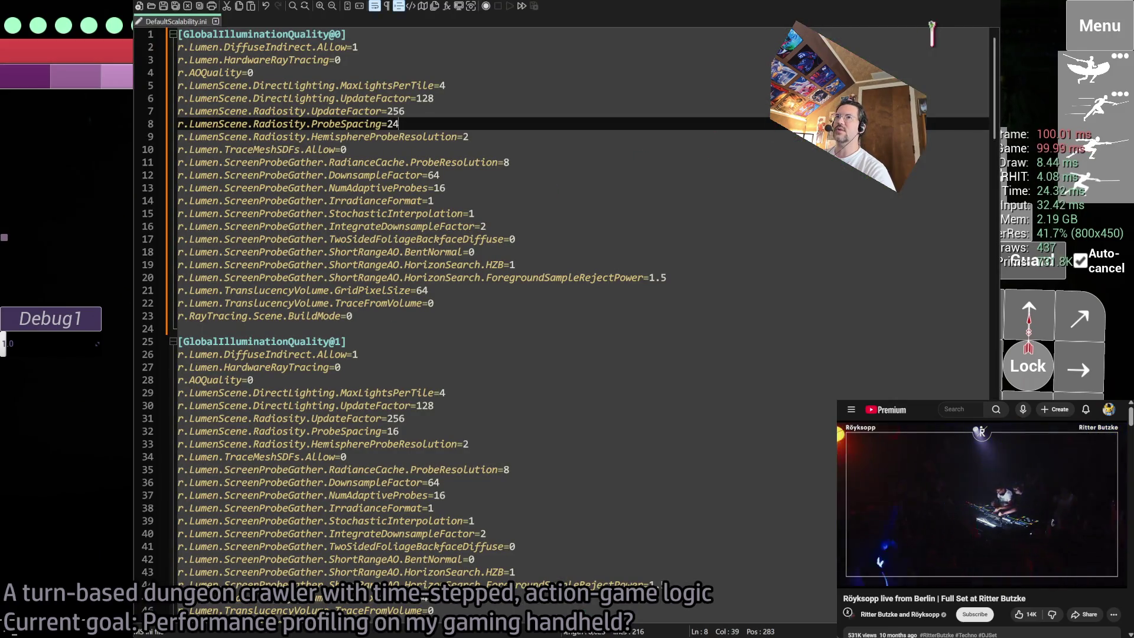
- List the r.LumenScene.Radiosity.Probe cvars in the game console, then return to DefaultScalability.ini
key(alt+Tab)
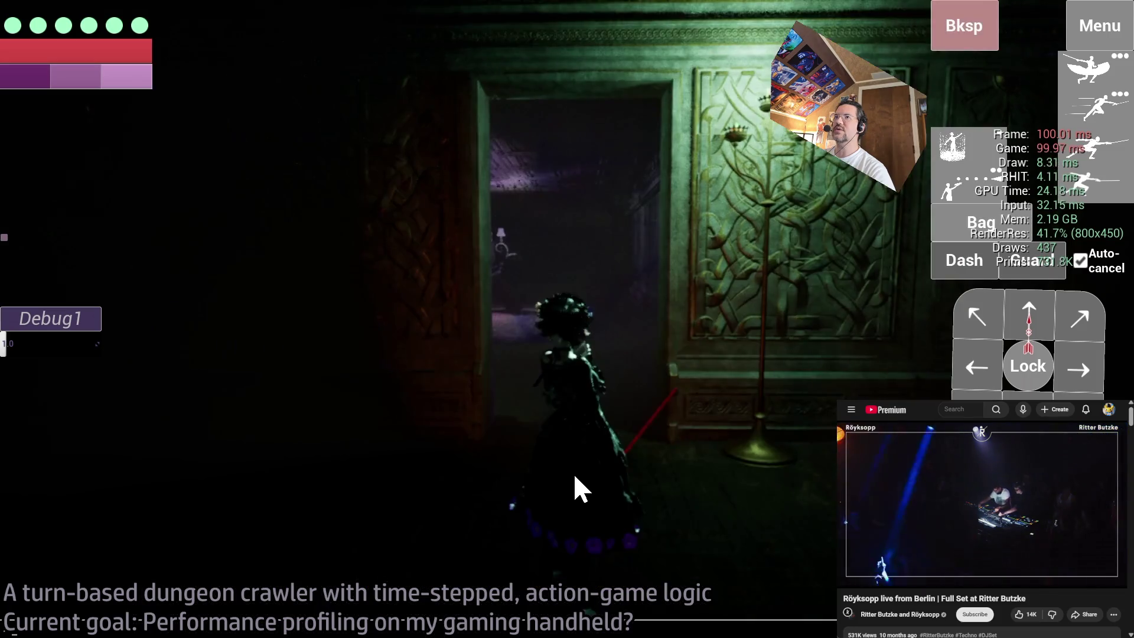
key(grave)
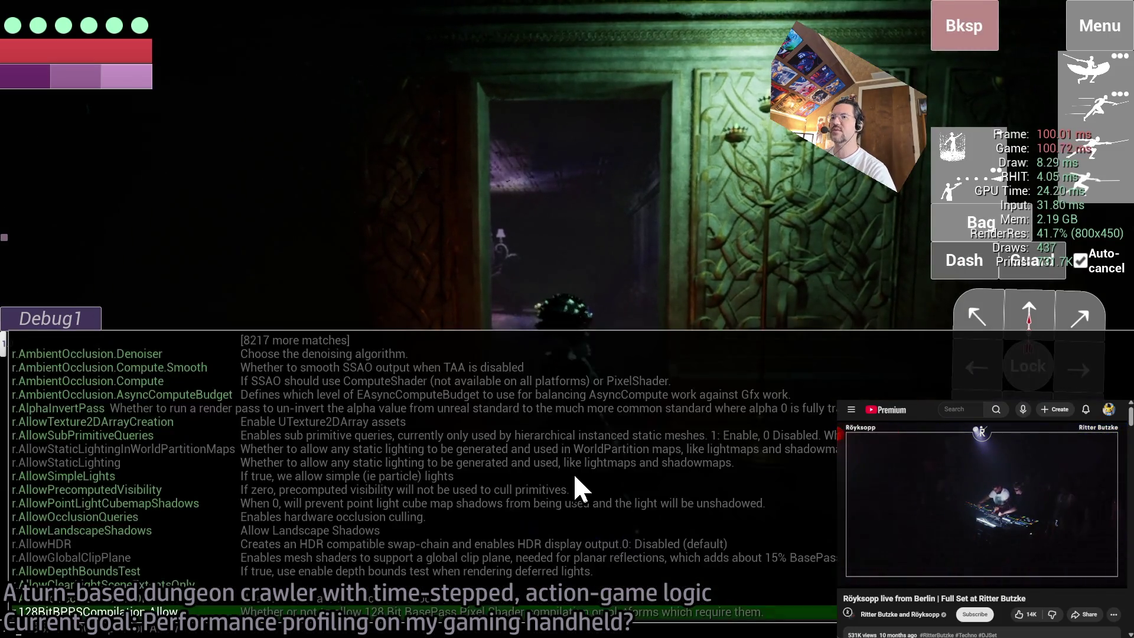
text(umenScene.Radiosity)
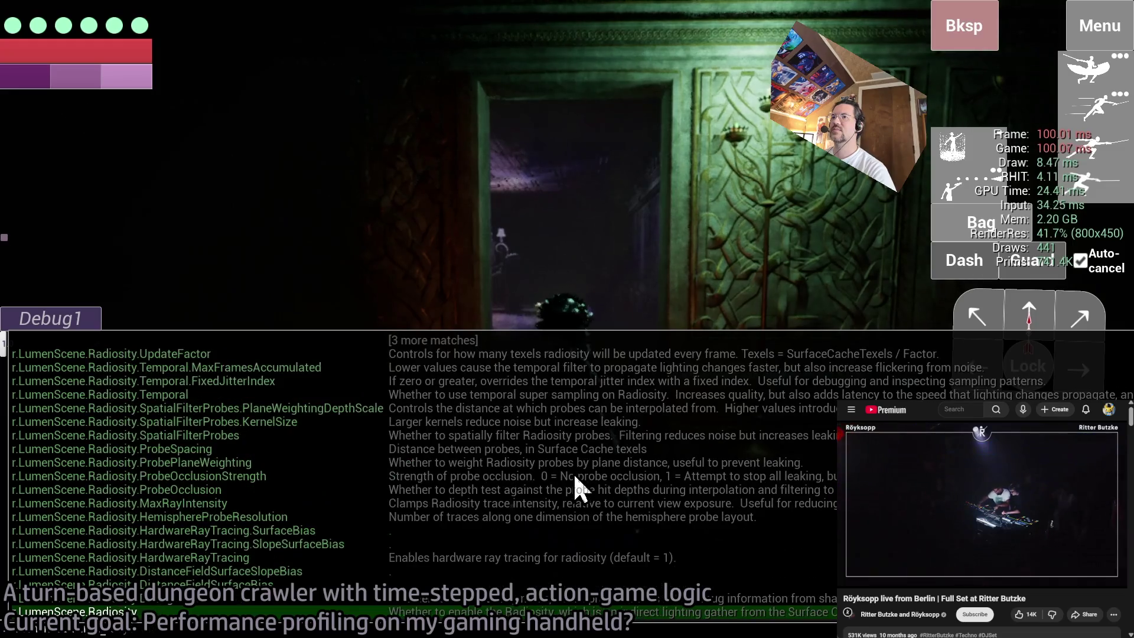
text(.Probe)
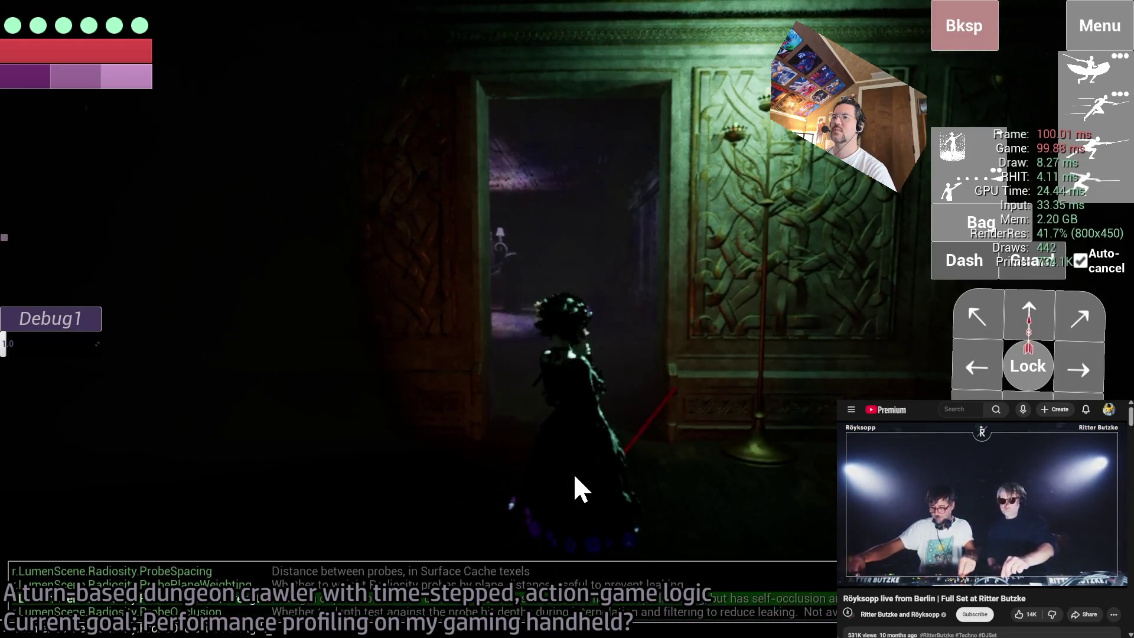
key(Escape)
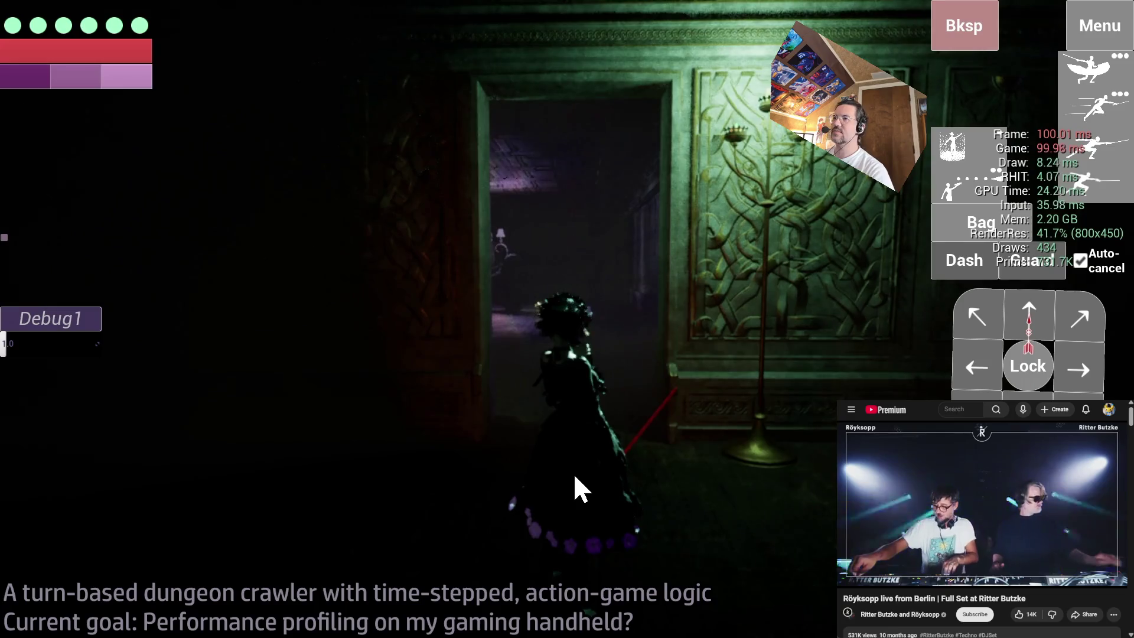
key(alt+Tab)
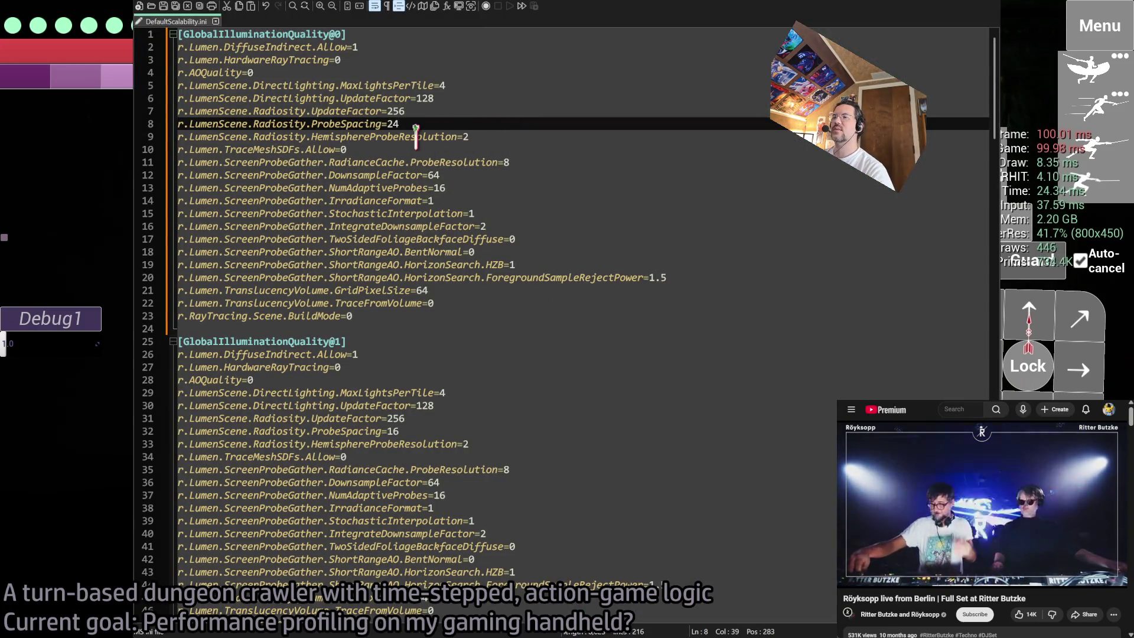
- Select the full HemisphereProbeResolution radiosity cvar name in DefaultScalability.ini
double_click(416, 136)
scroll(587, 381, down, 13)
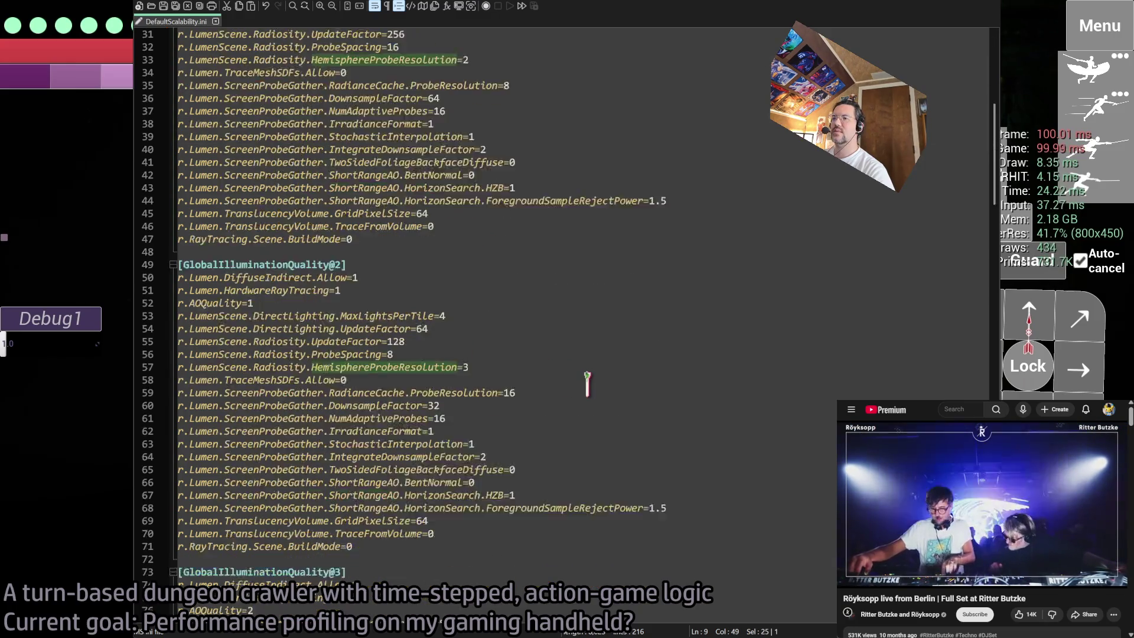
scroll(588, 381, up, 13)
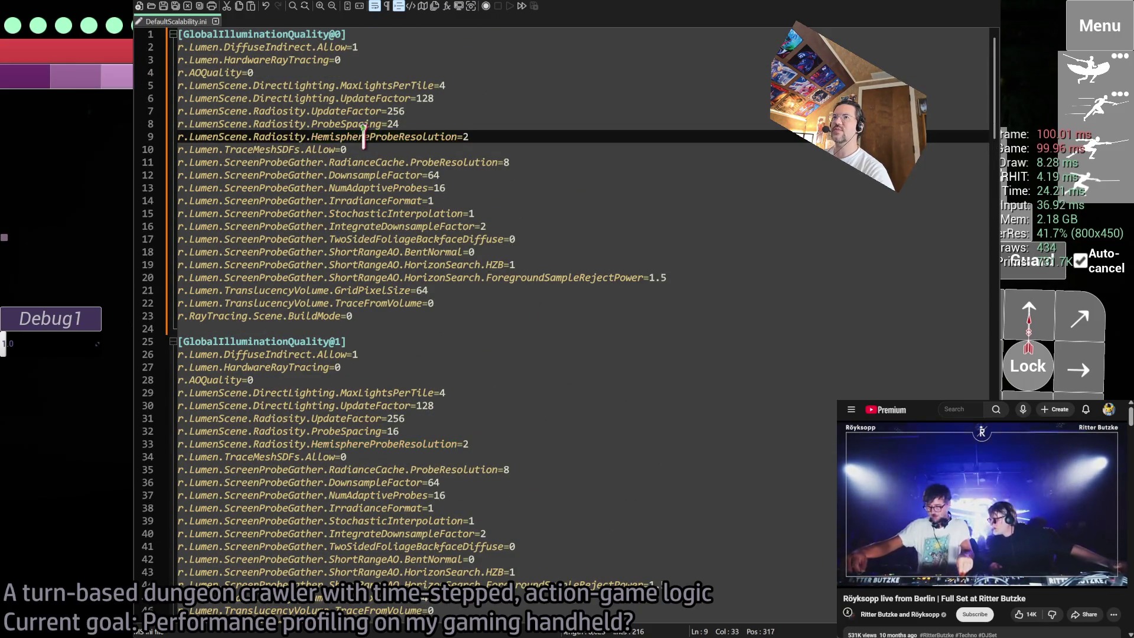
drag(378, 141, 233, 136)
- Query the hemisphere probe resolution cvar with ? in the game console, showing 2, set by Scalability
key(alt+Tab)
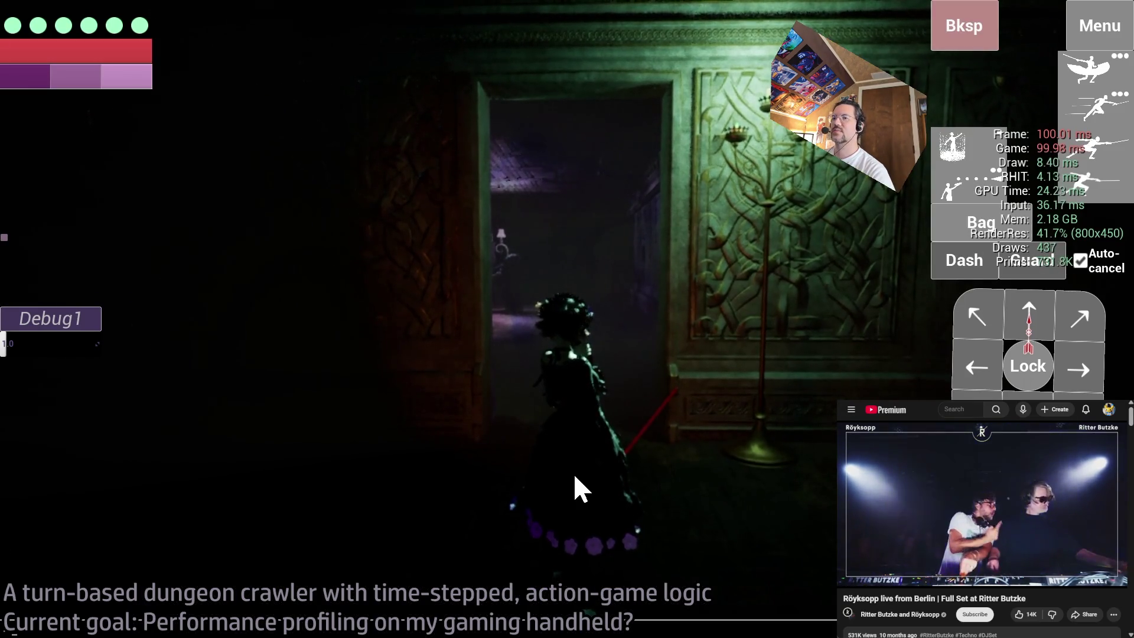
key(grave)
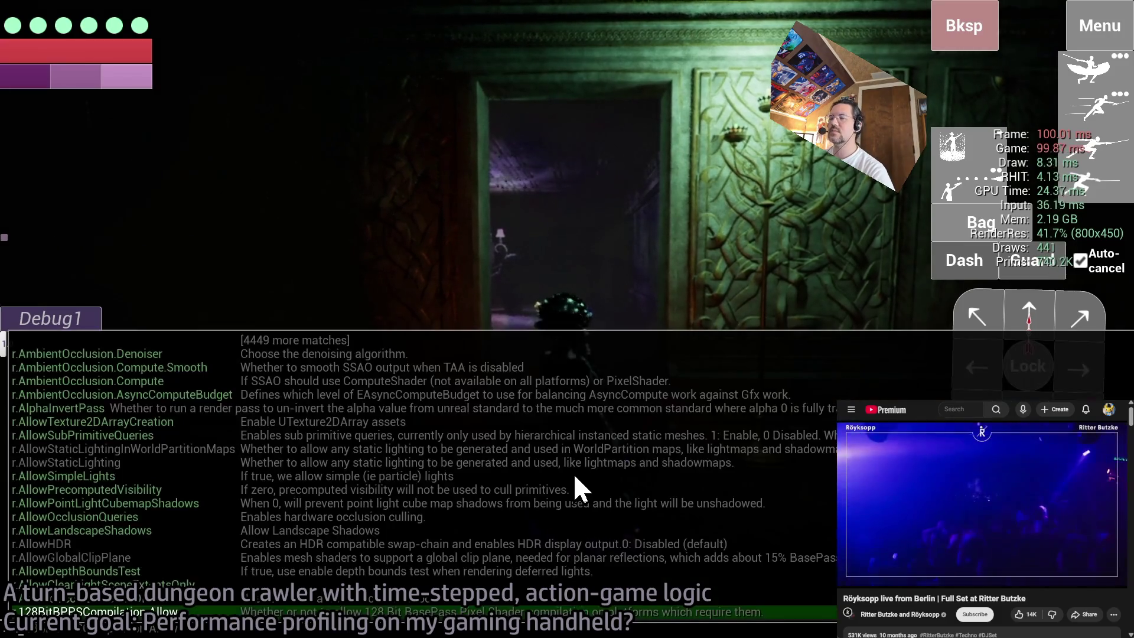
key(Escape)
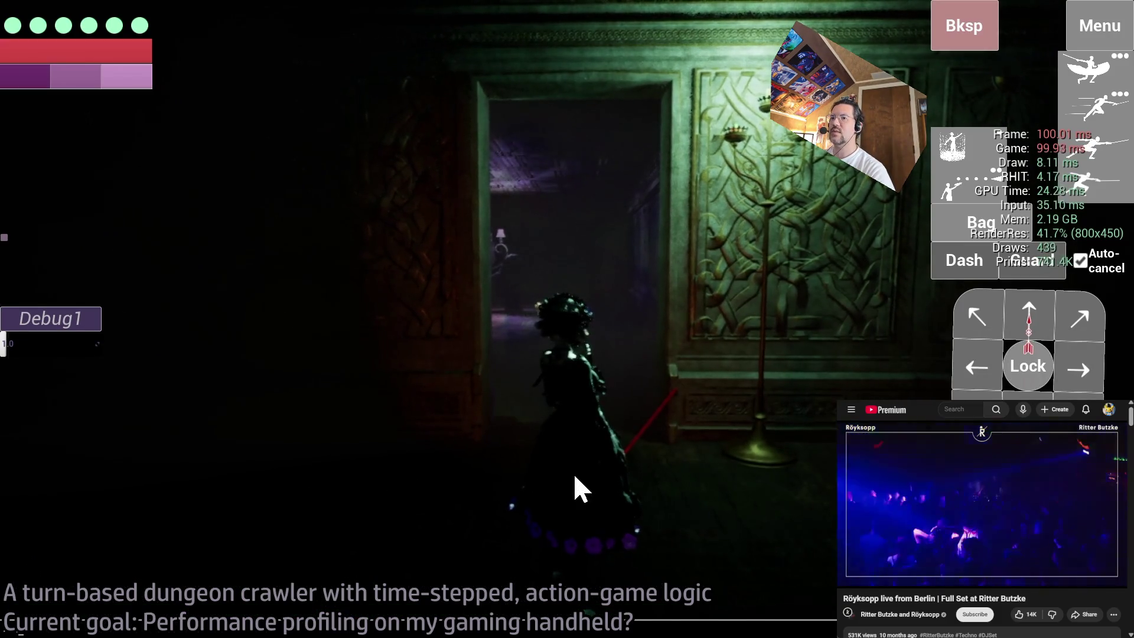
key(grave)
text(r.LumenScene.DirectLighting)
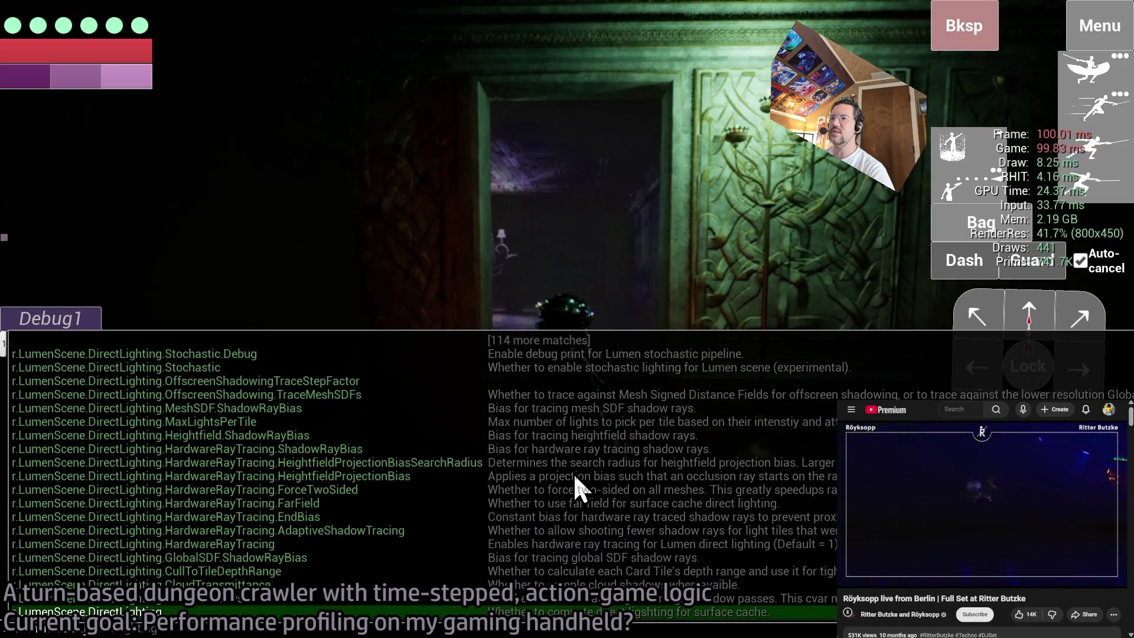
text(Radiosity.Hem)
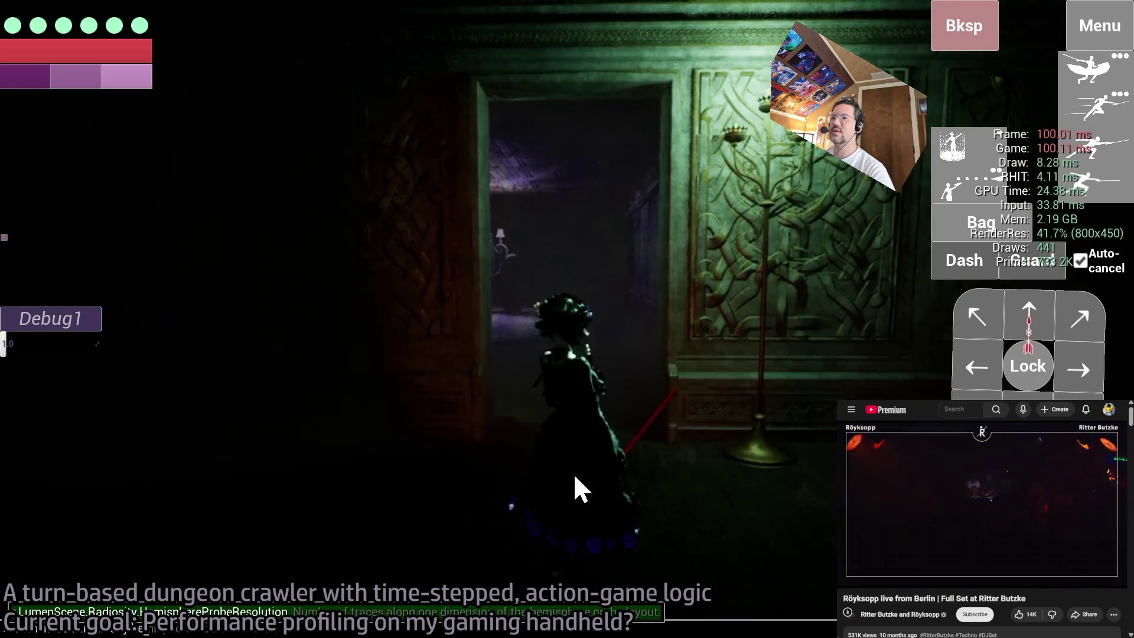
text( ?)
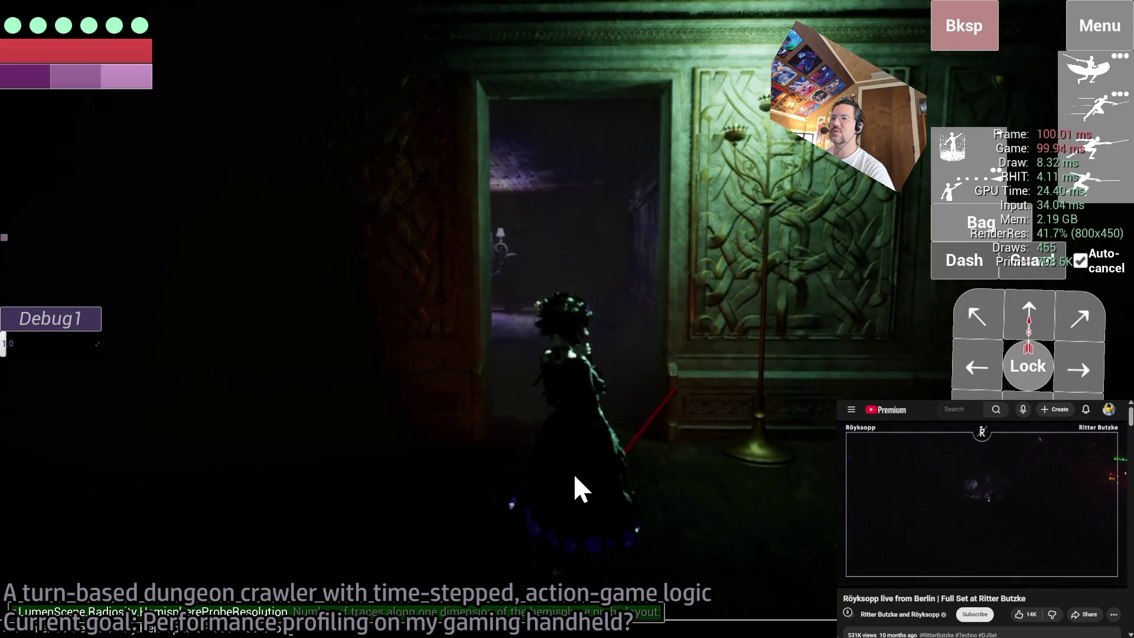
key(Return)
key(grave)
key(grave)
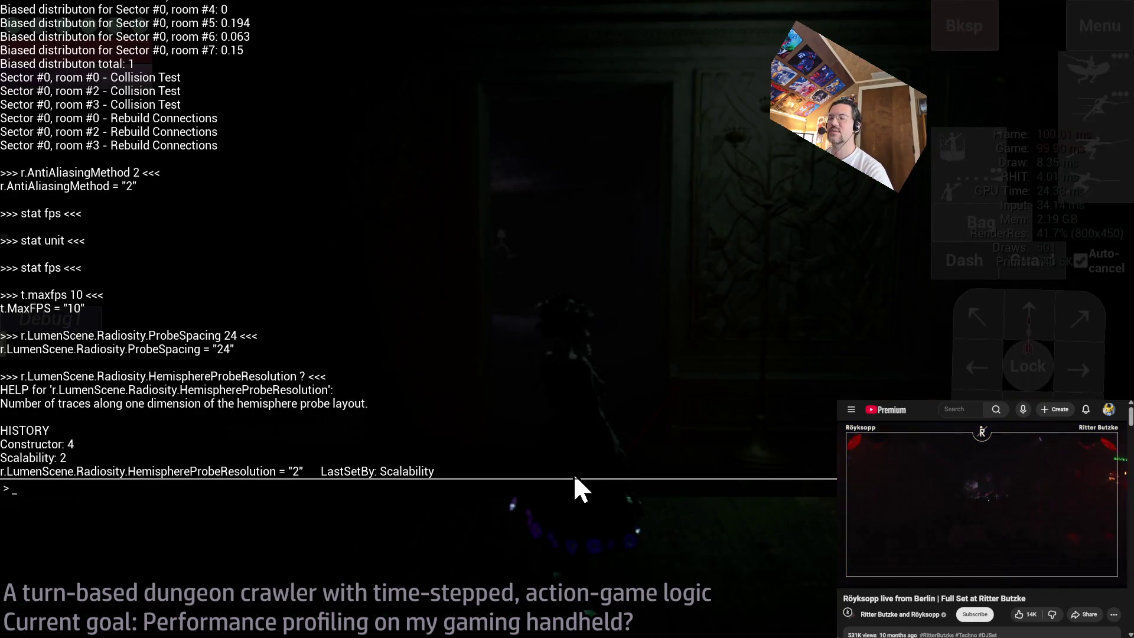
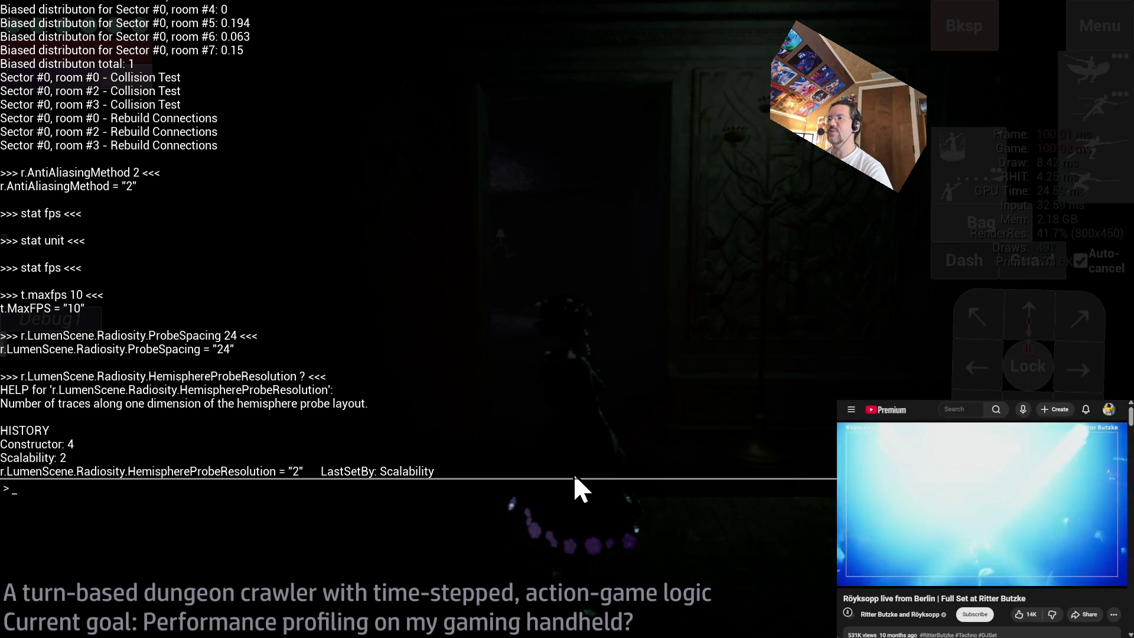
- Close the expanded console log and the command history to return to the game view
key(grave)
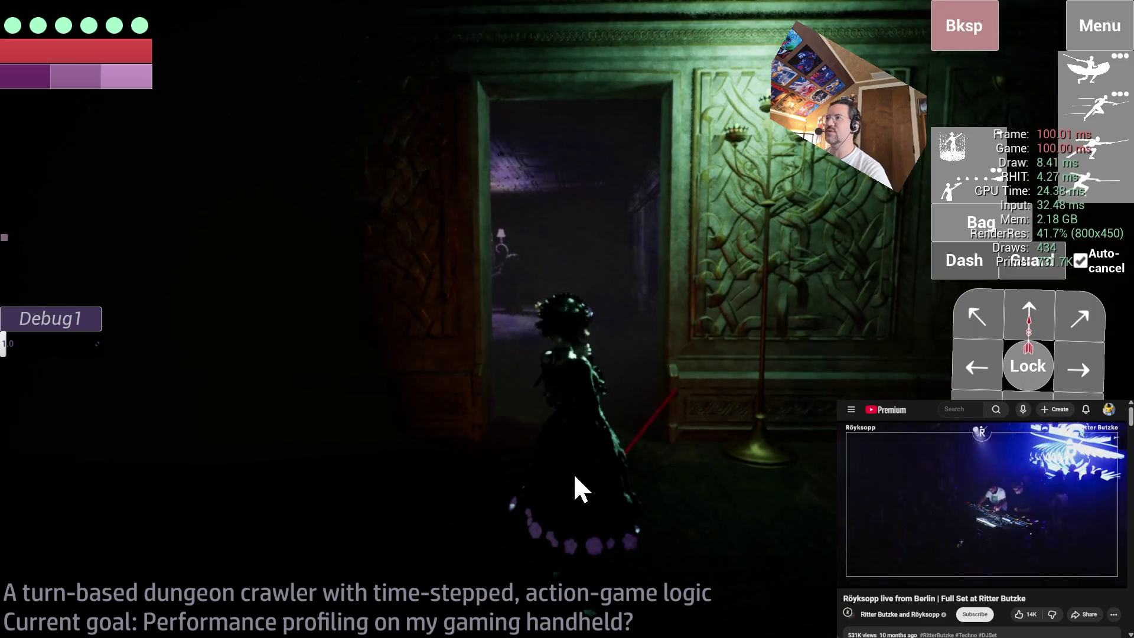
key(grave)
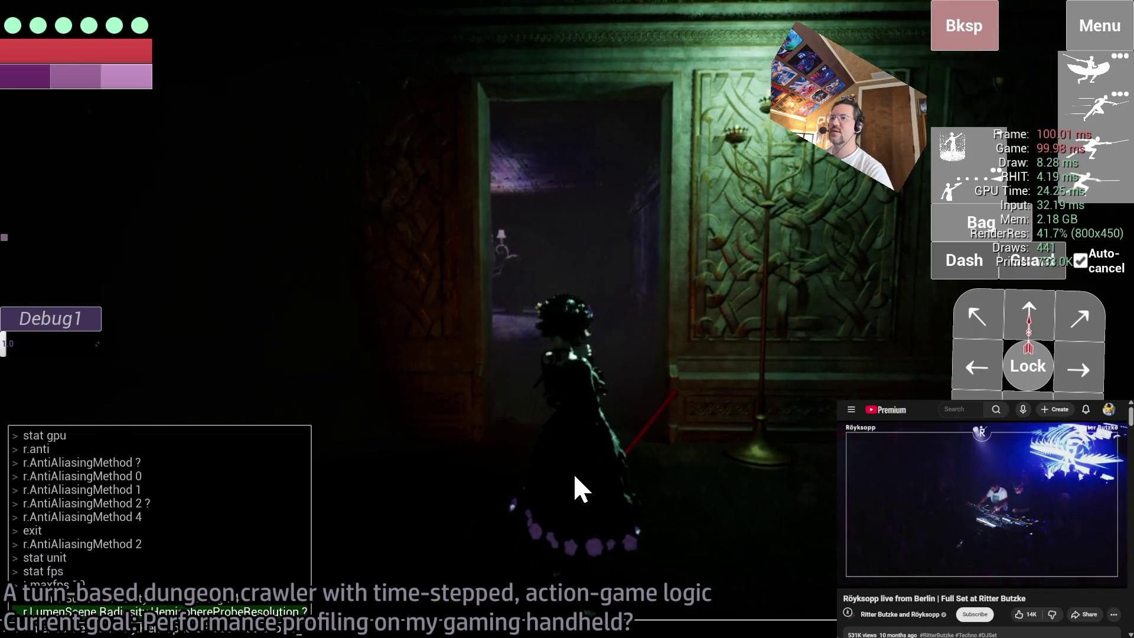
key(grave)
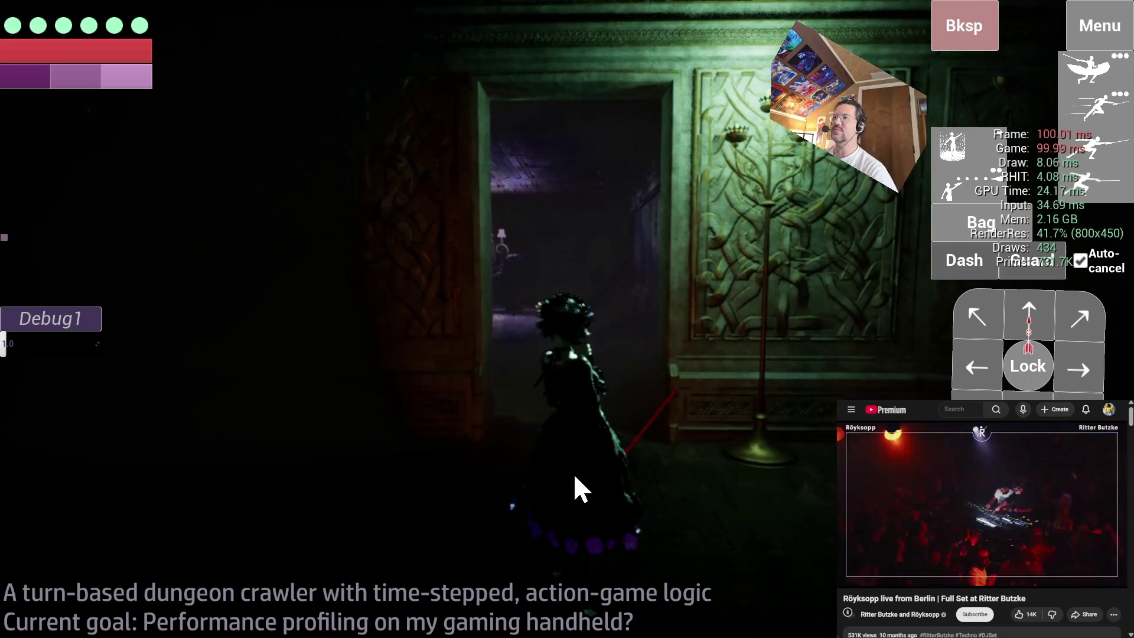
key(alt+Tab)
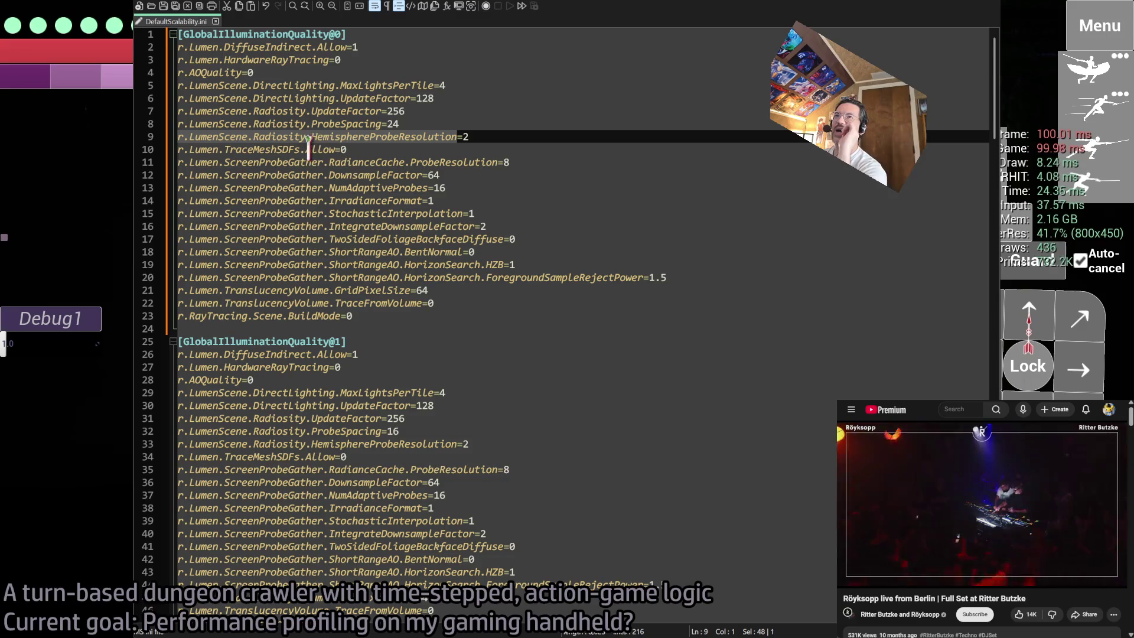
- Select the full Lumen.ScreenProbeGather.RadianceCache.ProbeResolution name on line 11, then return to the game
double_click(279, 150)
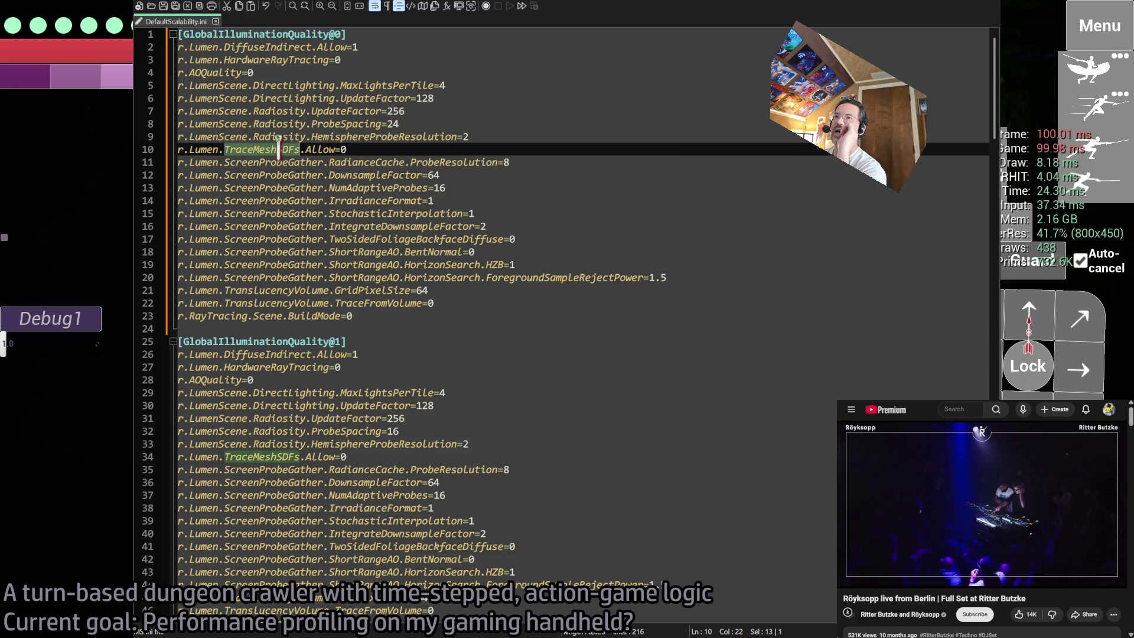
click(333, 162)
double_click(358, 162)
double_click(453, 162)
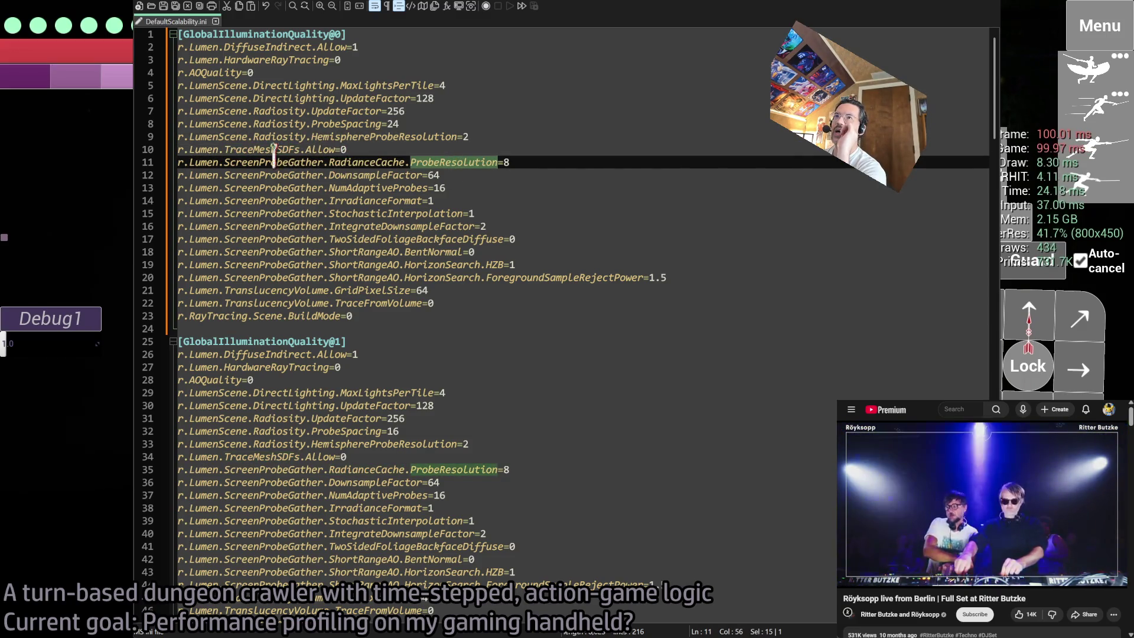
drag(424, 160, 203, 162)
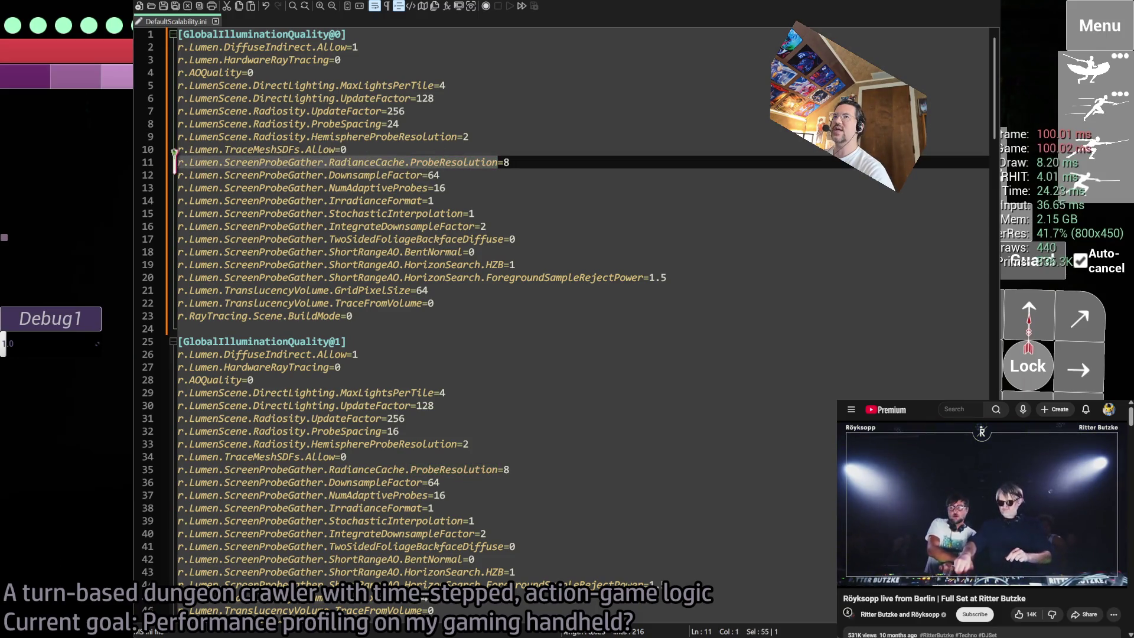
scroll(673, 374, down, 10)
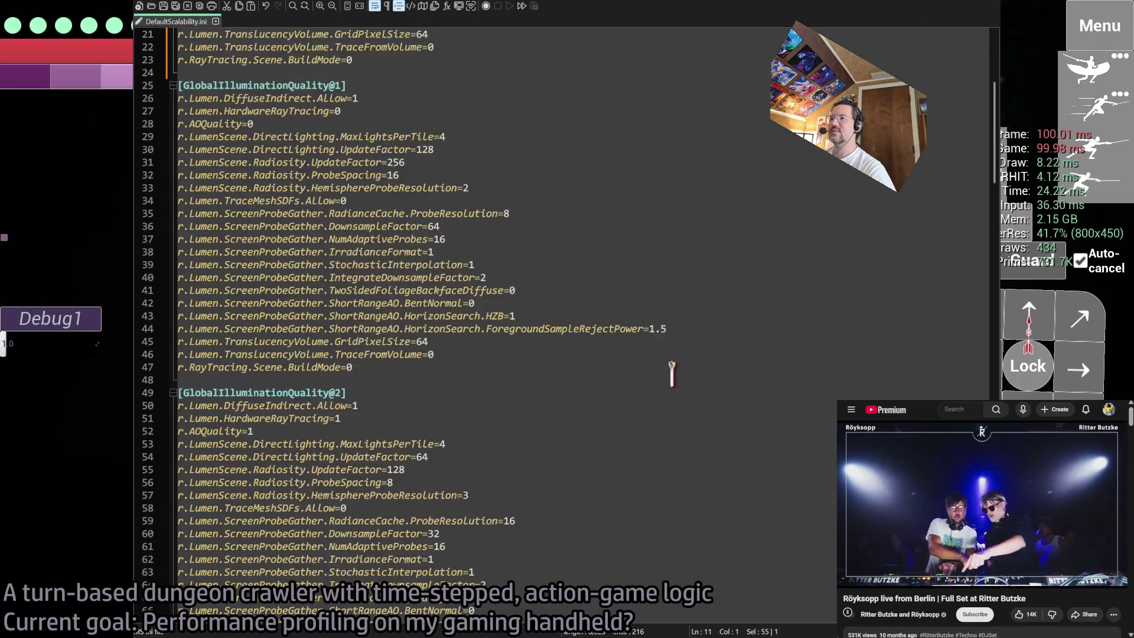
scroll(585, 379, up, 10)
key(alt+Tab)
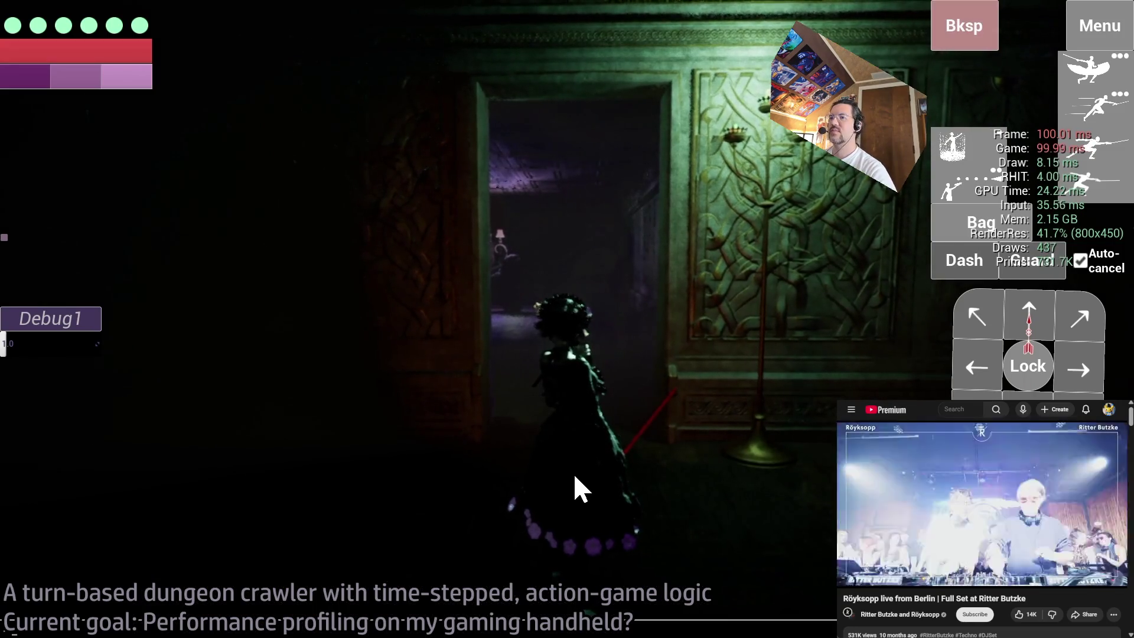
- Browse the console's 'Screen' command suggestions, checking the setting name against the ini file
key(alt+Tab)
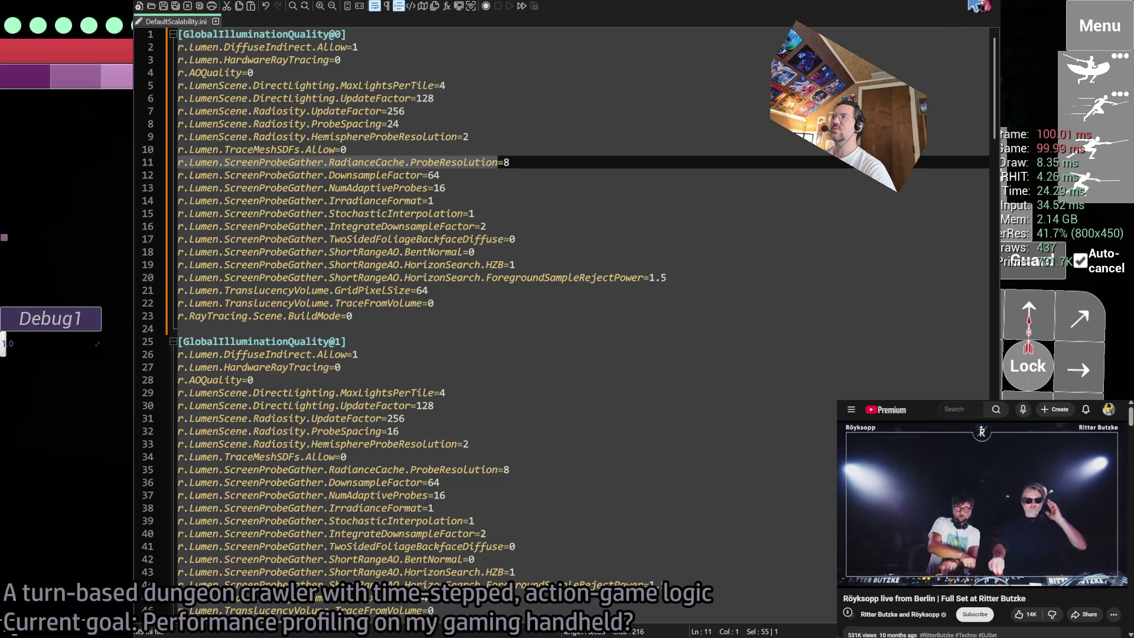
key(alt+Tab)
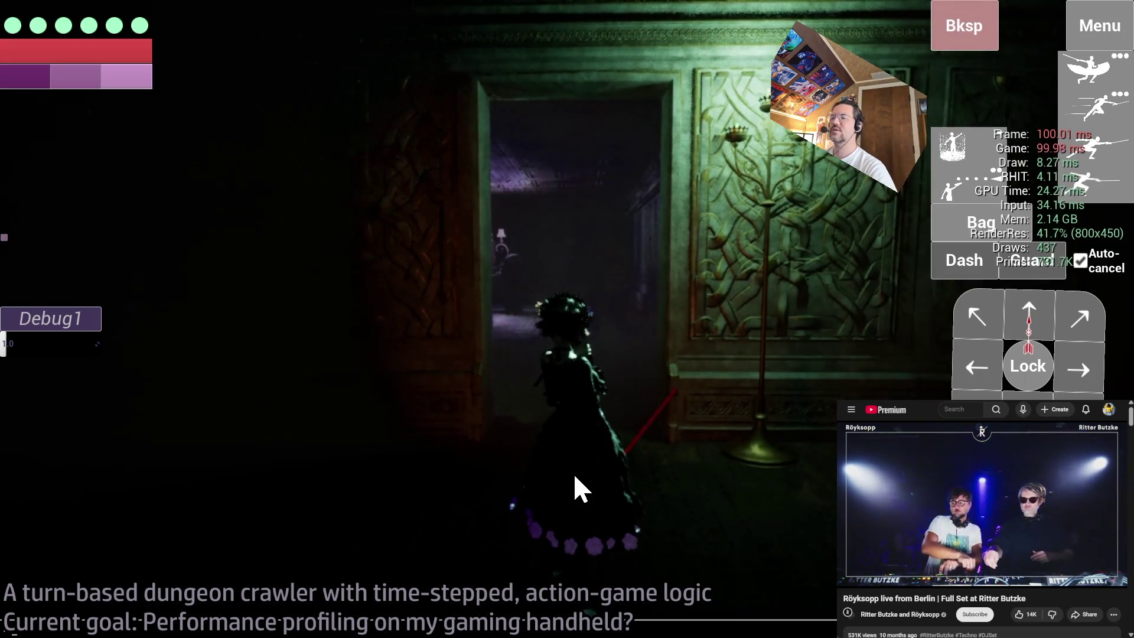
key(grave)
key(grave)
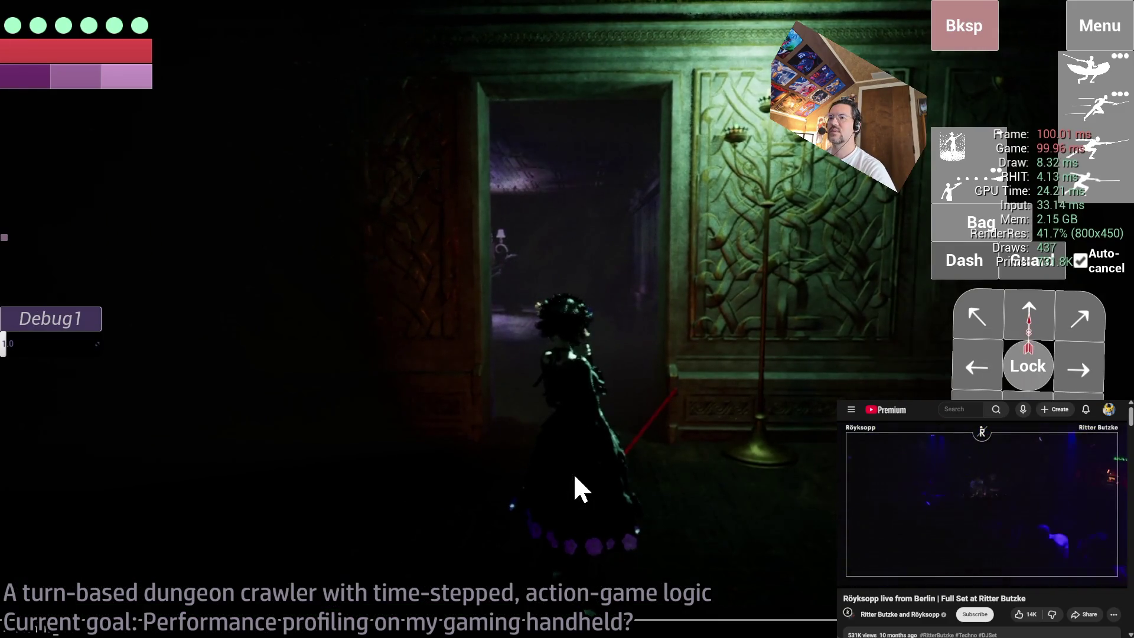
key(grave)
text(Screen)
key(grave)
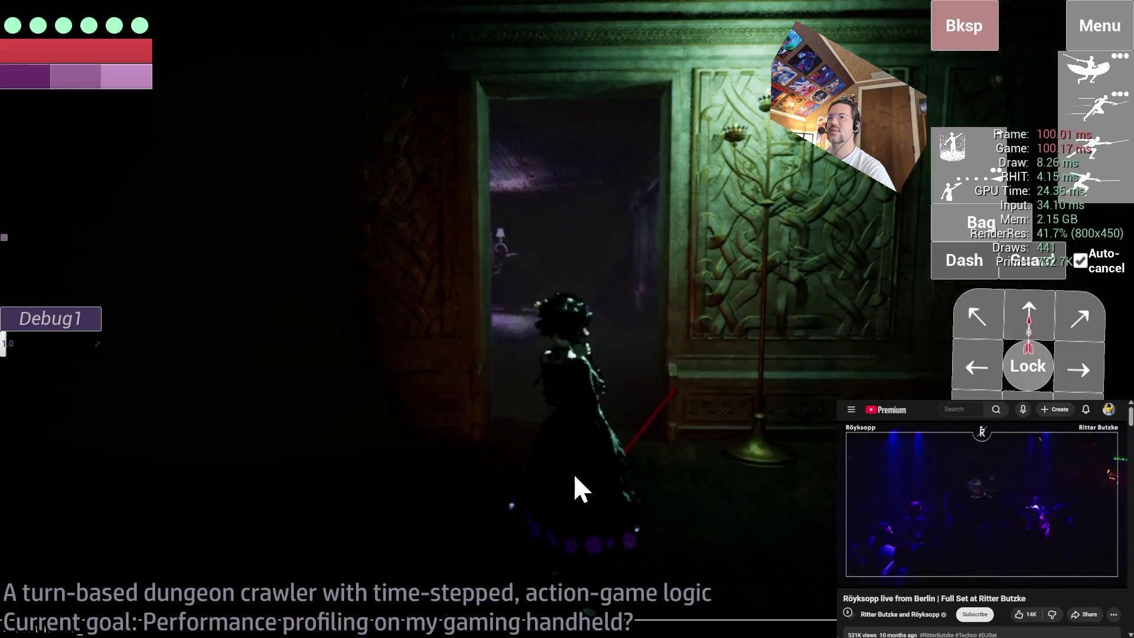
key(grave)
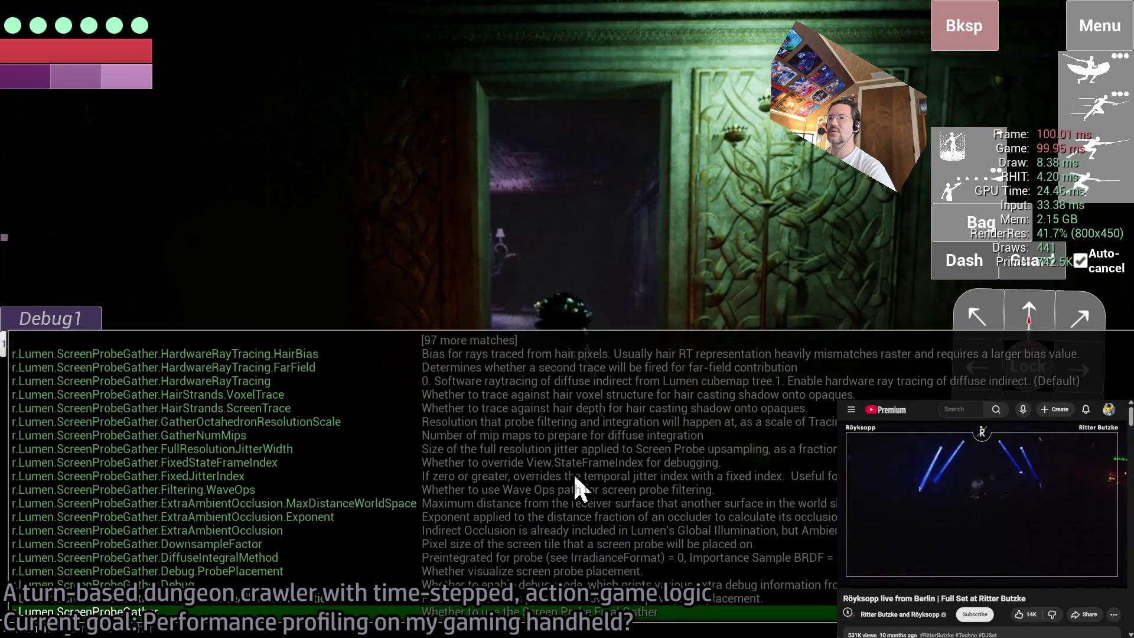
key(Up)
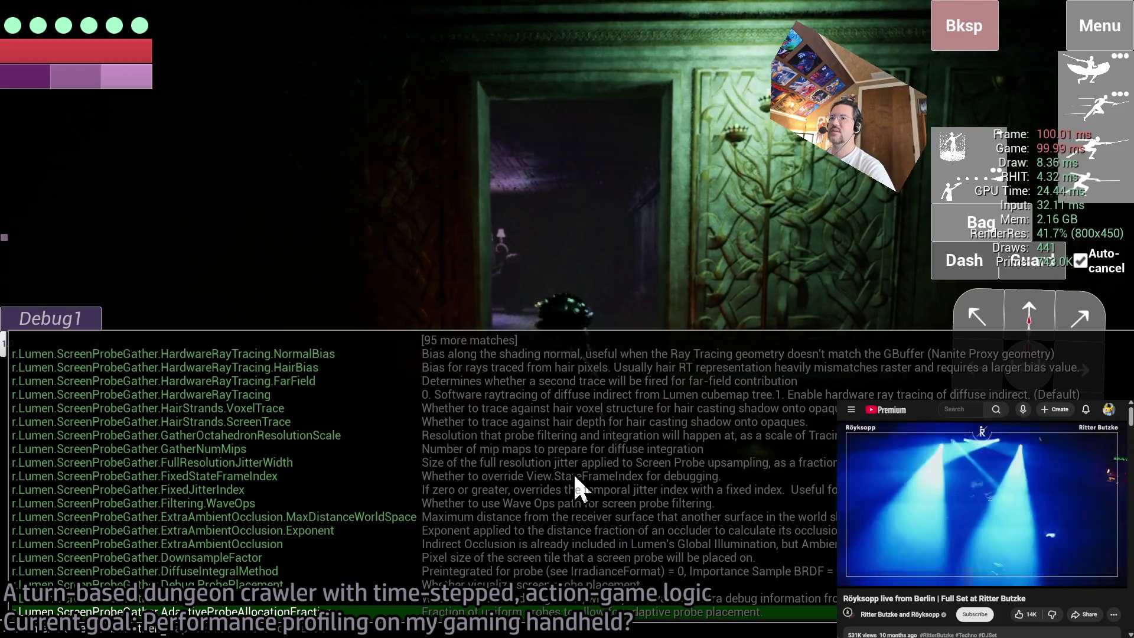
key(alt+Tab)
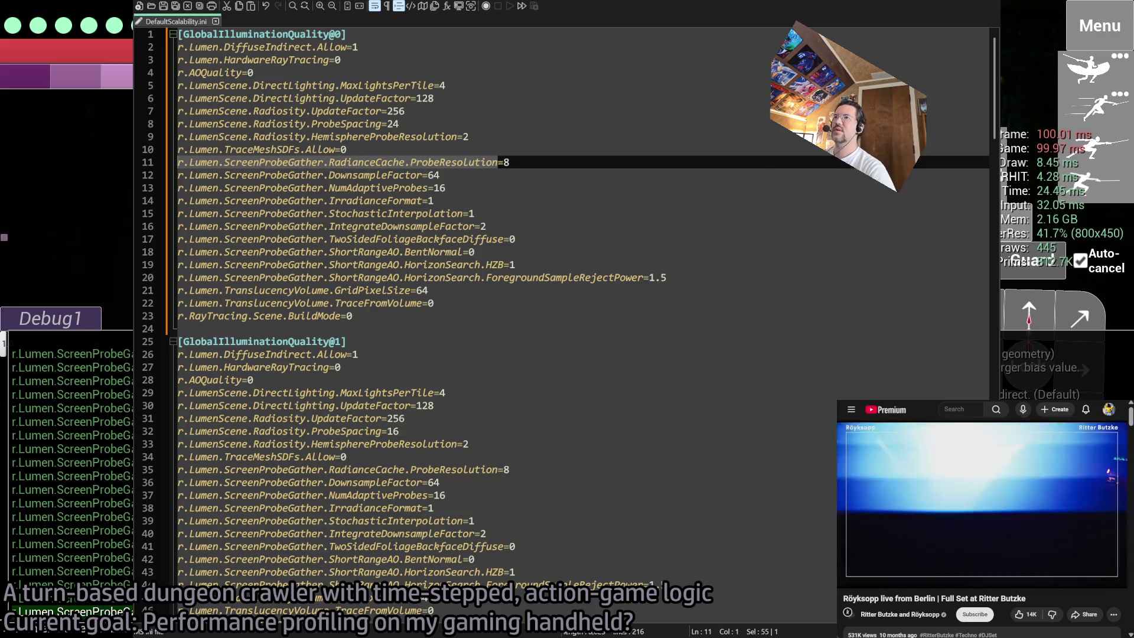
key(alt+Tab)
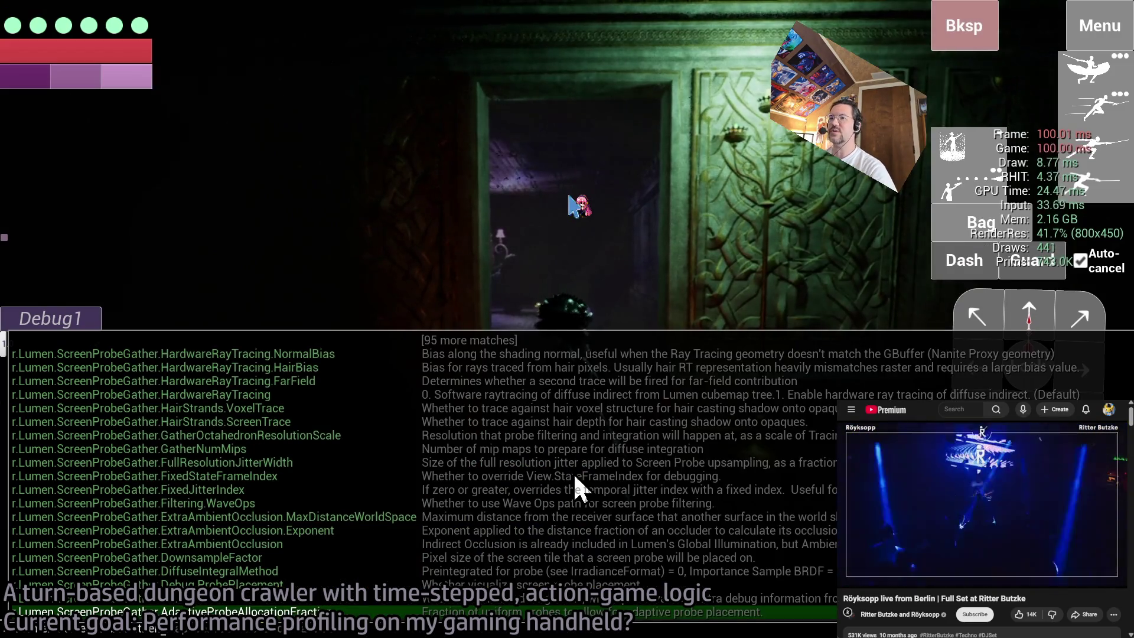
- Query r.Lumen.ScreenProbeGather.RadianceCache.ProbeResolution, which reports 8 set by Scalability, then close the console
text(Ra)
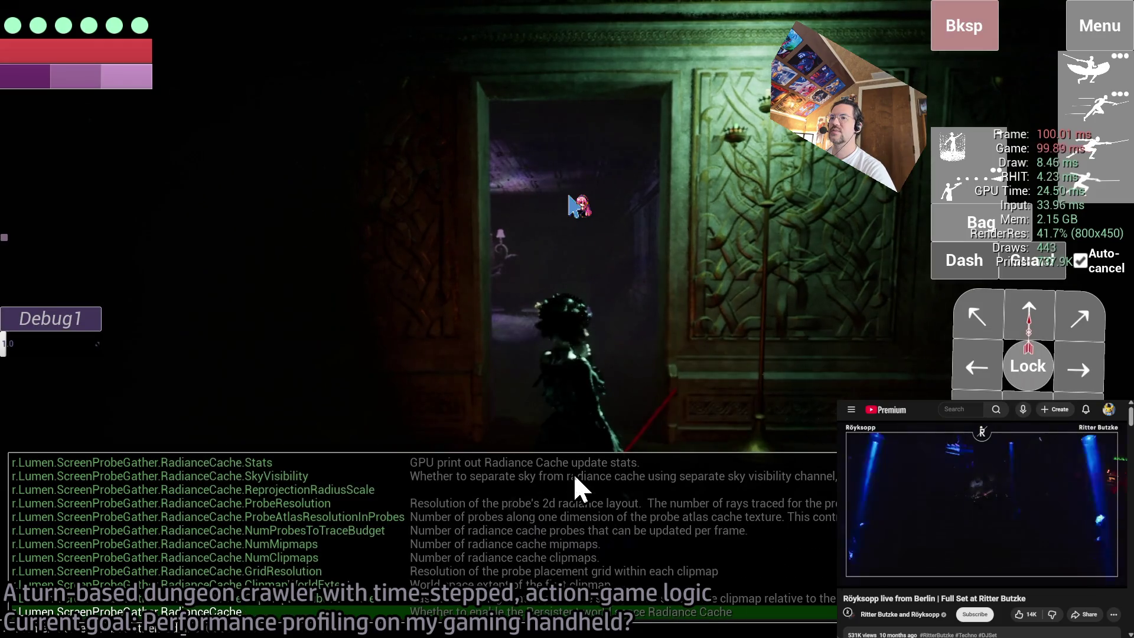
key(Up)
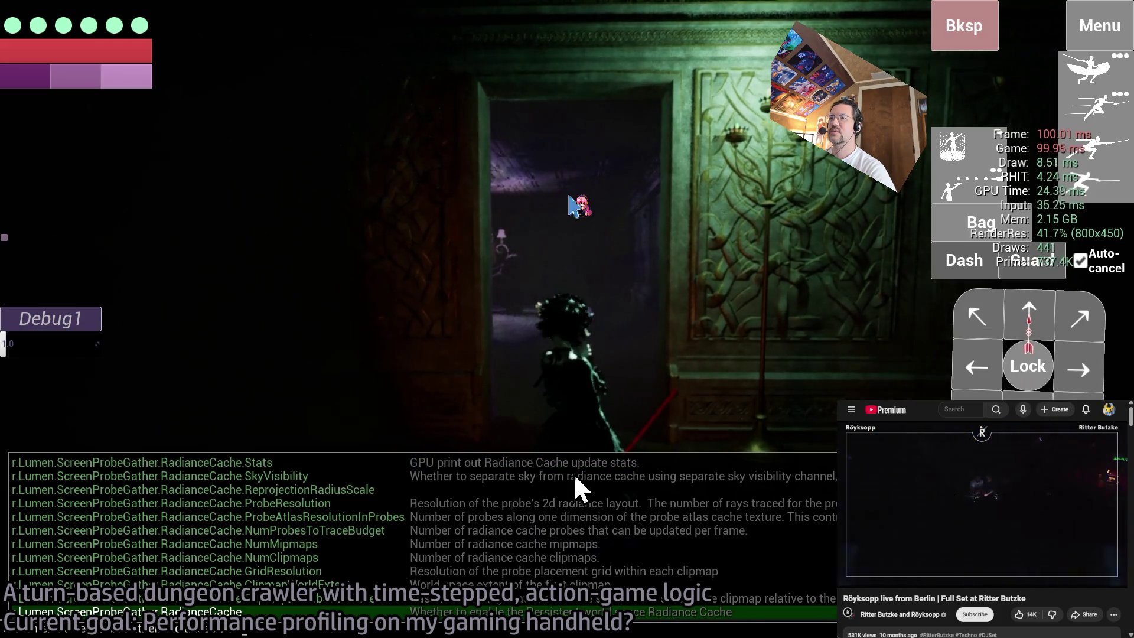
key(Down)
key(Down)
key(Down)
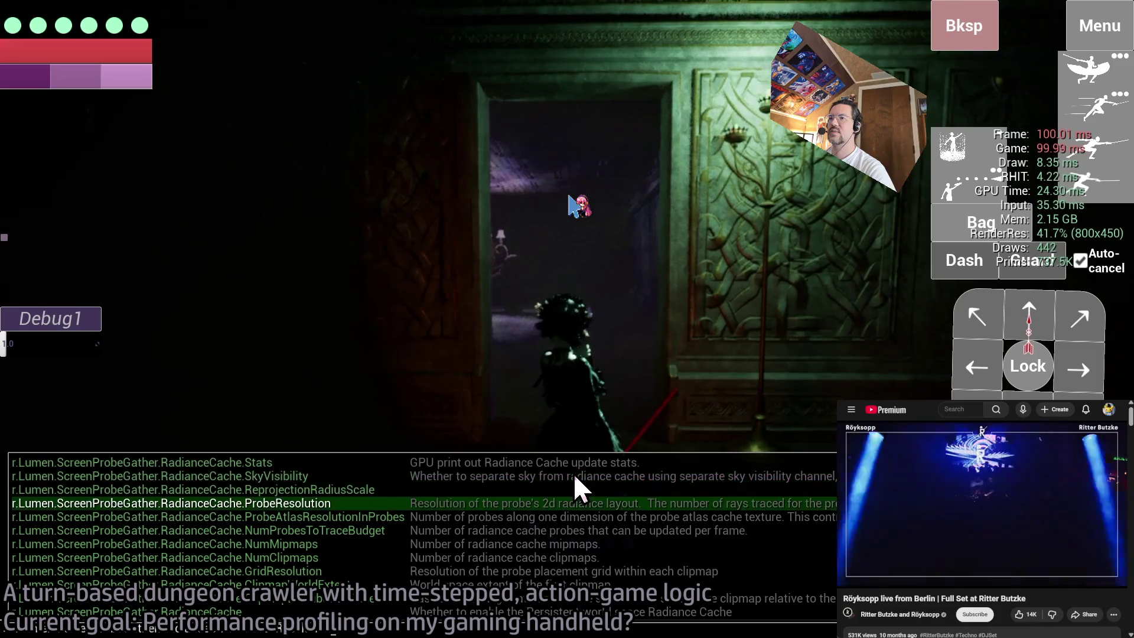
key(Return)
key(grave)
key(grave)
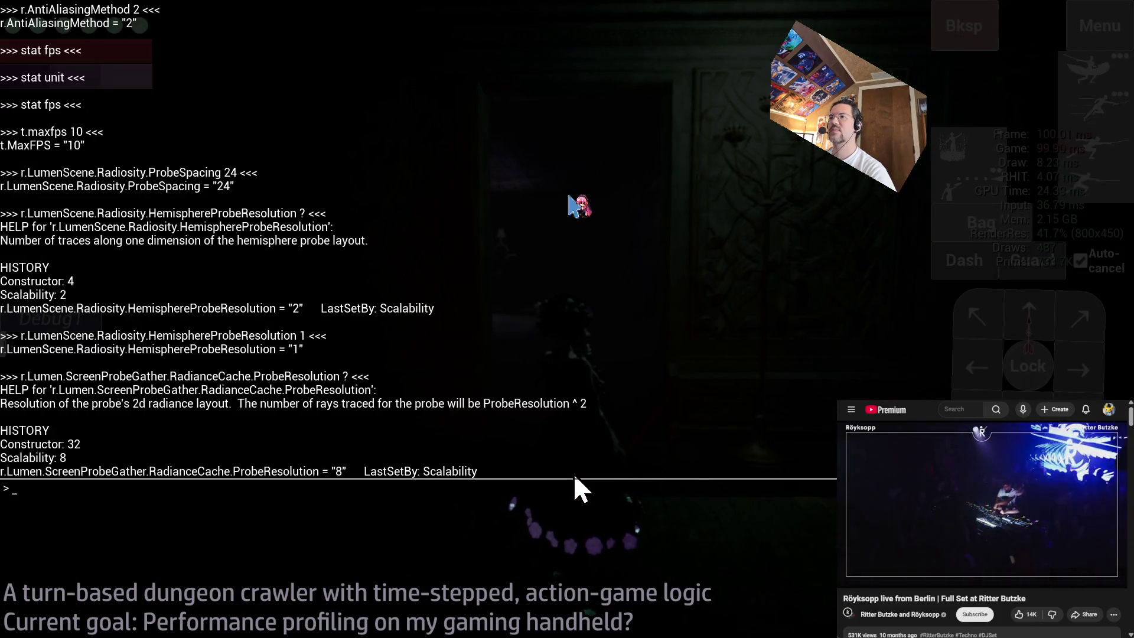
key(grave)
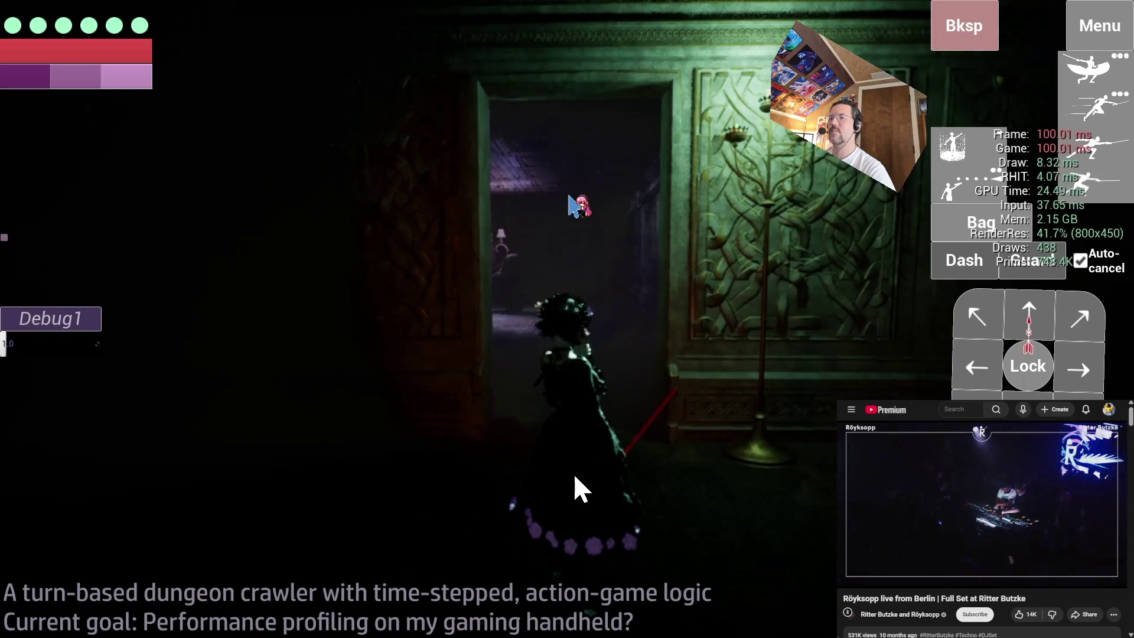
key(grave)
key(grave)
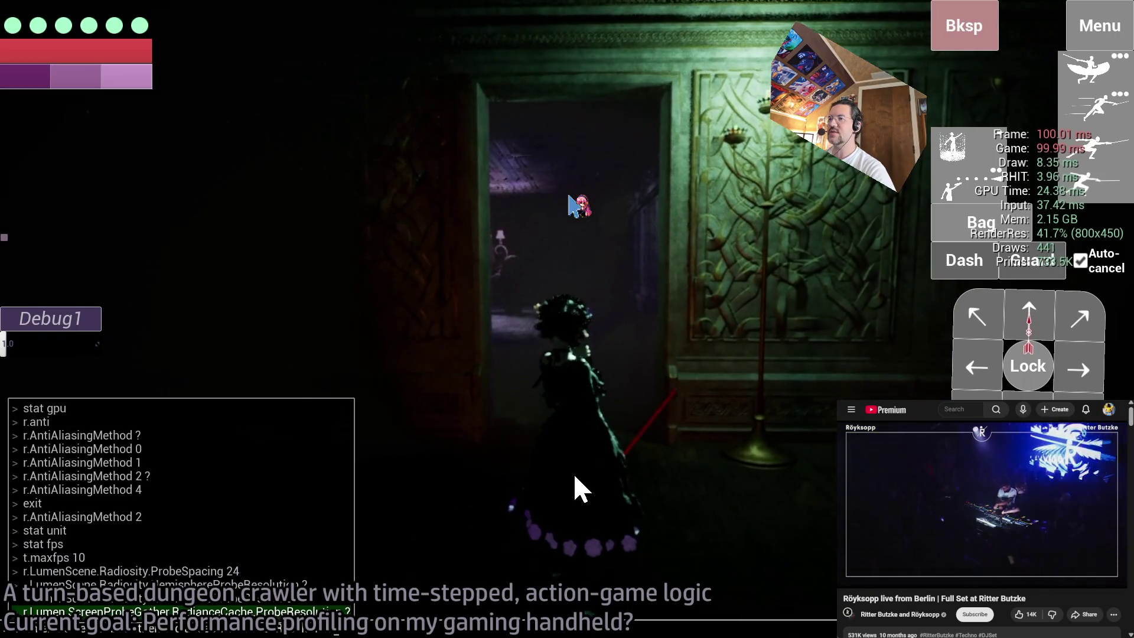
key(grave)
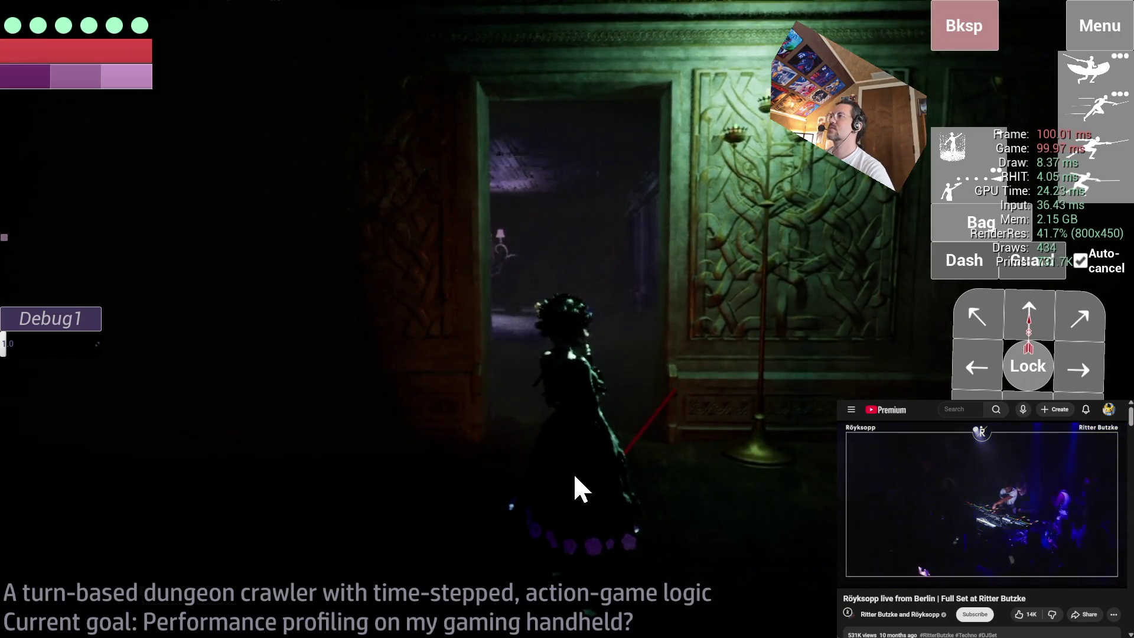
key(alt+Tab)
- Lower HemisphereProbeResolution from 2 to 1 and RadianceCache.ProbeResolution from 8 to 4
click(512, 162)
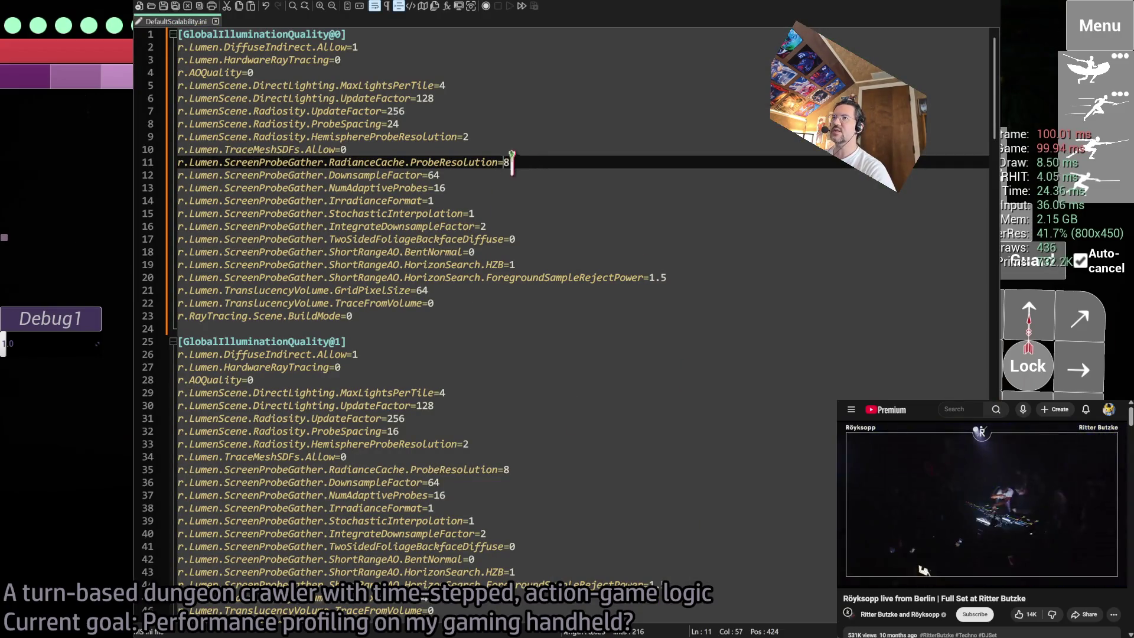
click(481, 136)
key(BackSpace)
text(1)
click(563, 162)
key(BackSpace)
text(4)
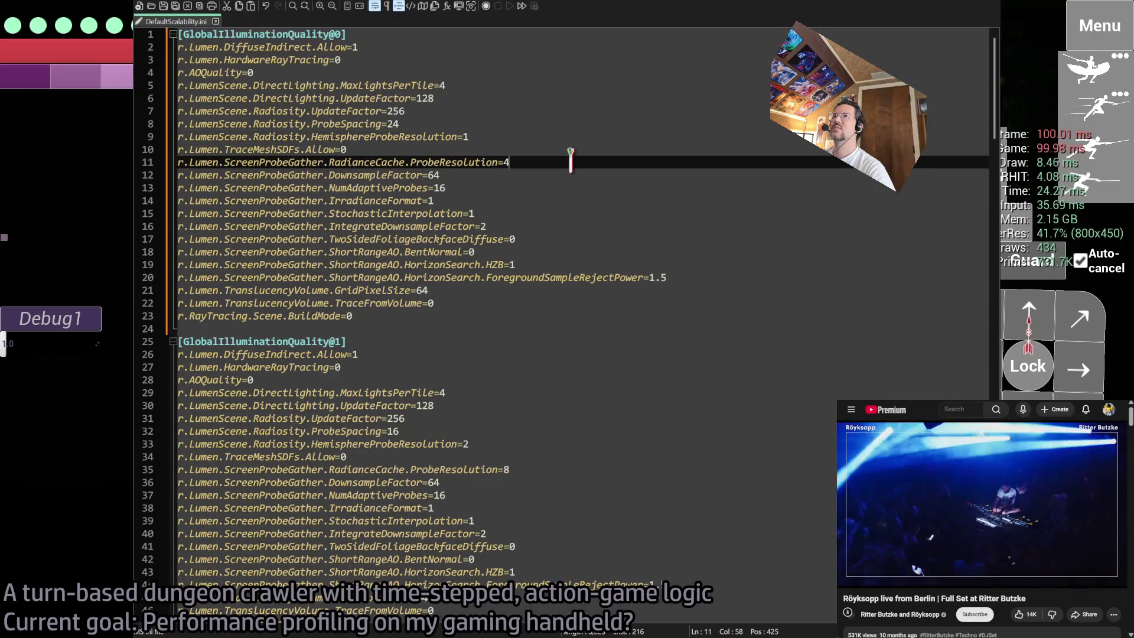
- Select the DownsampleFactor setting name on line 12 of DefaultScalability.ini
key(alt+Tab)
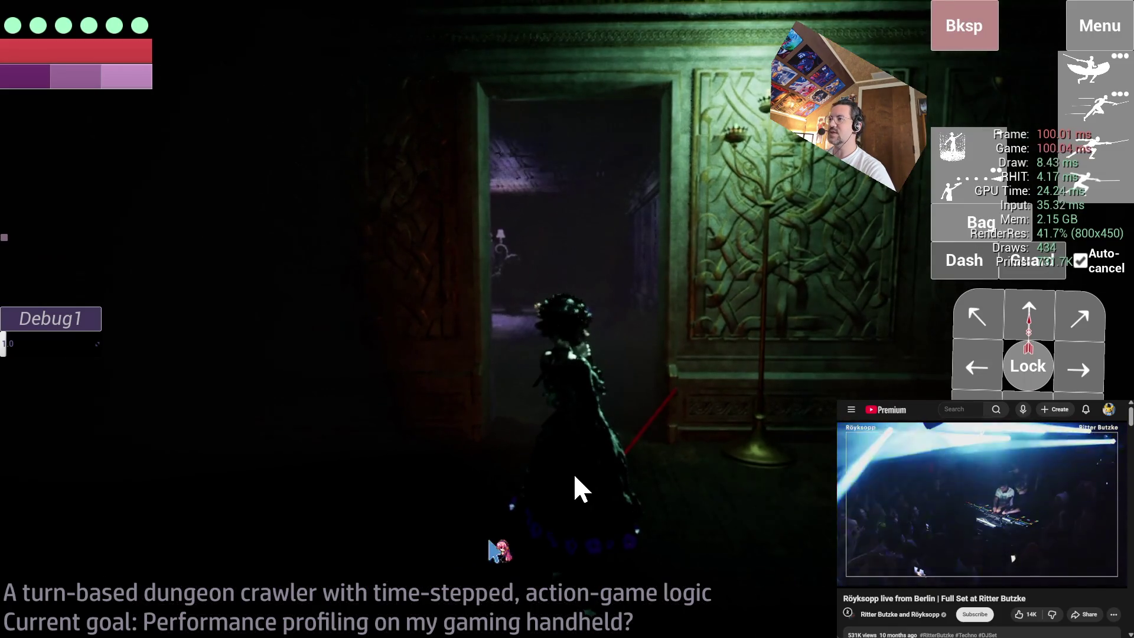
key(alt+Tab)
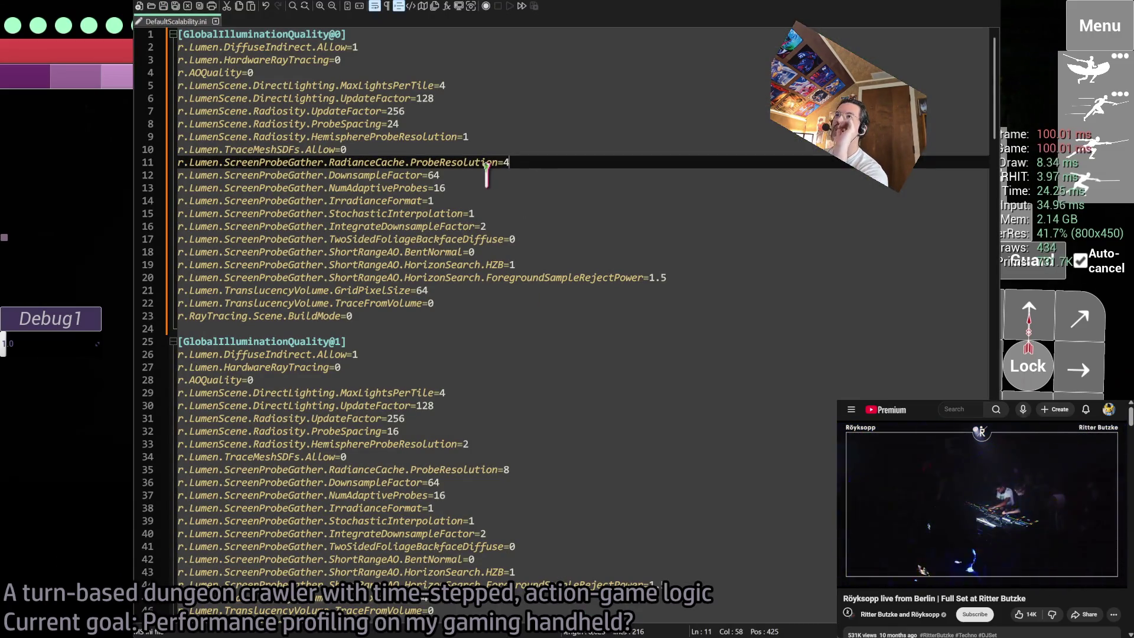
click(450, 175)
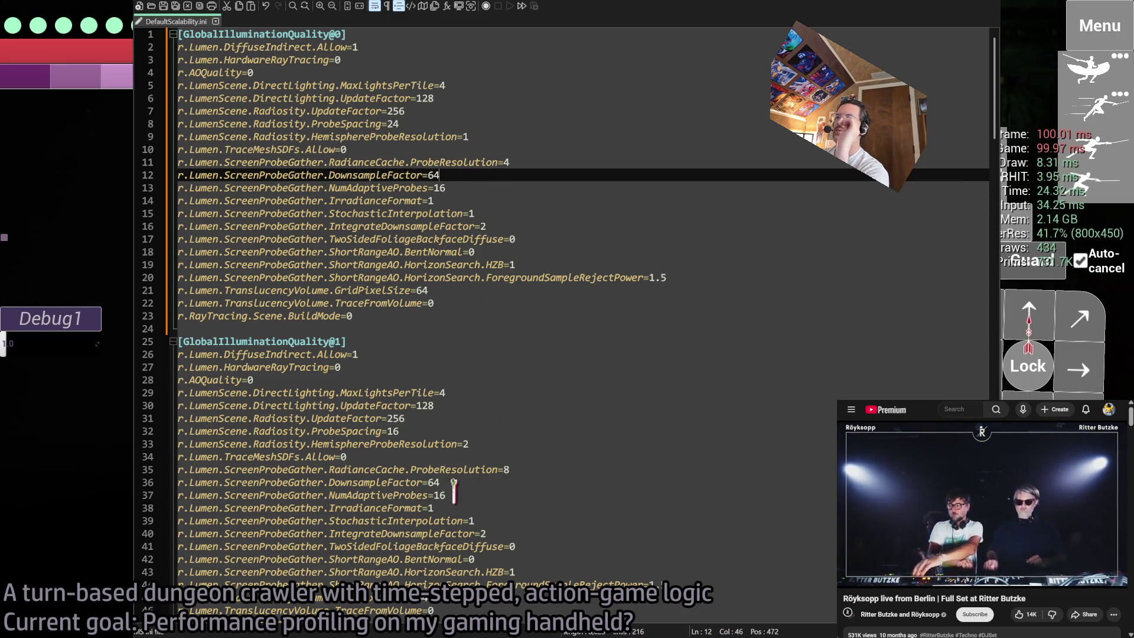
scroll(425, 472, down, 8)
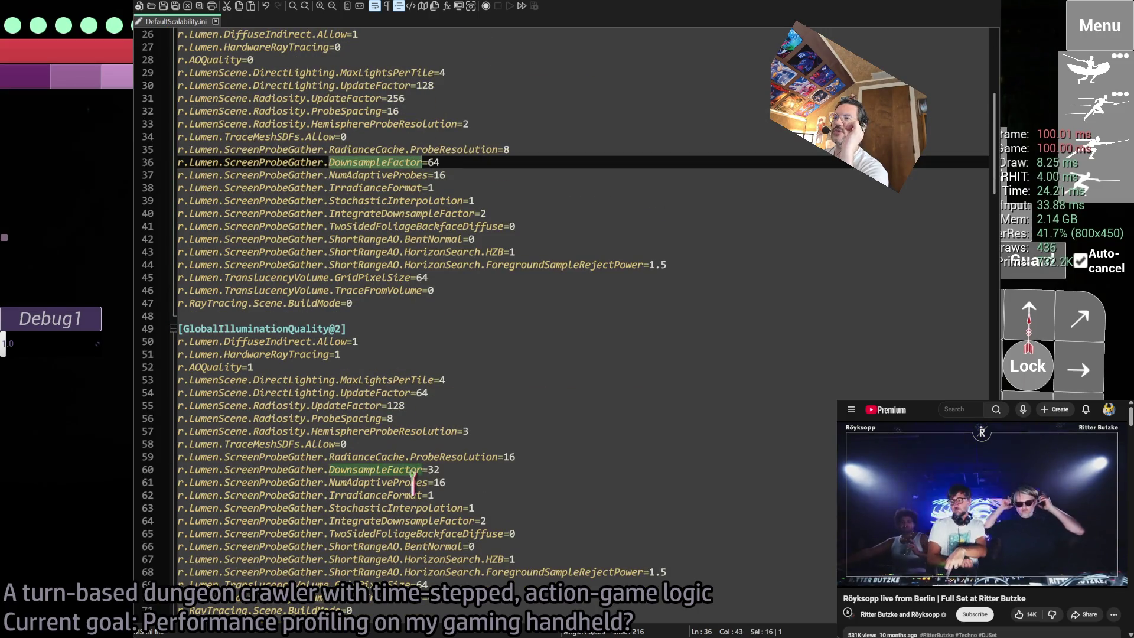
scroll(399, 156, down, 3)
scroll(400, 165, up, 11)
double_click(401, 175)
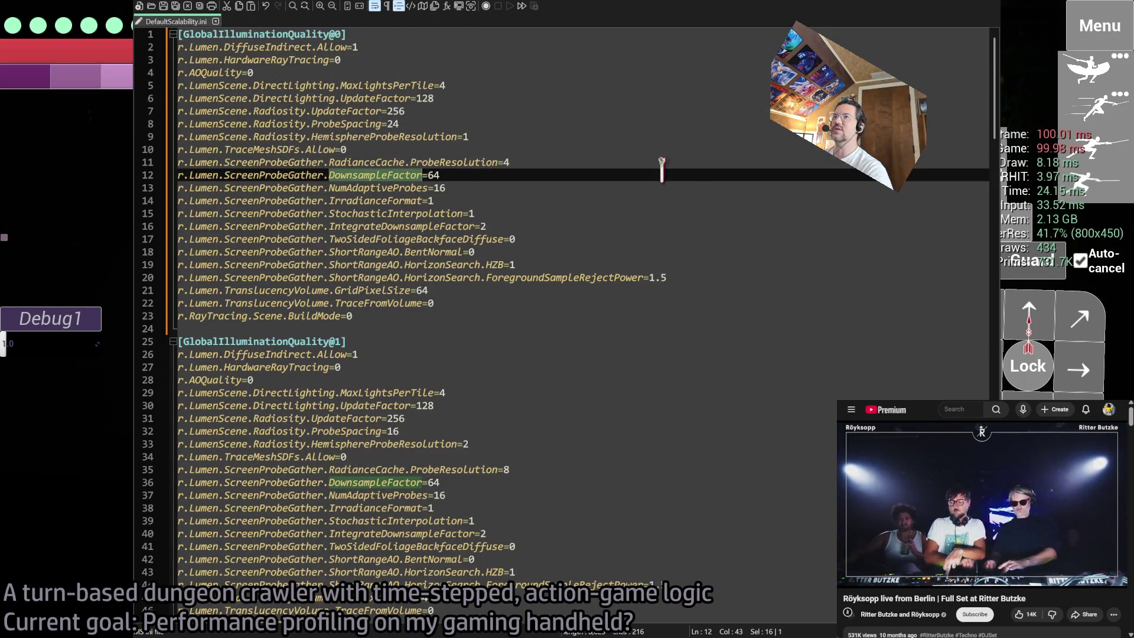
key(alt+Tab)
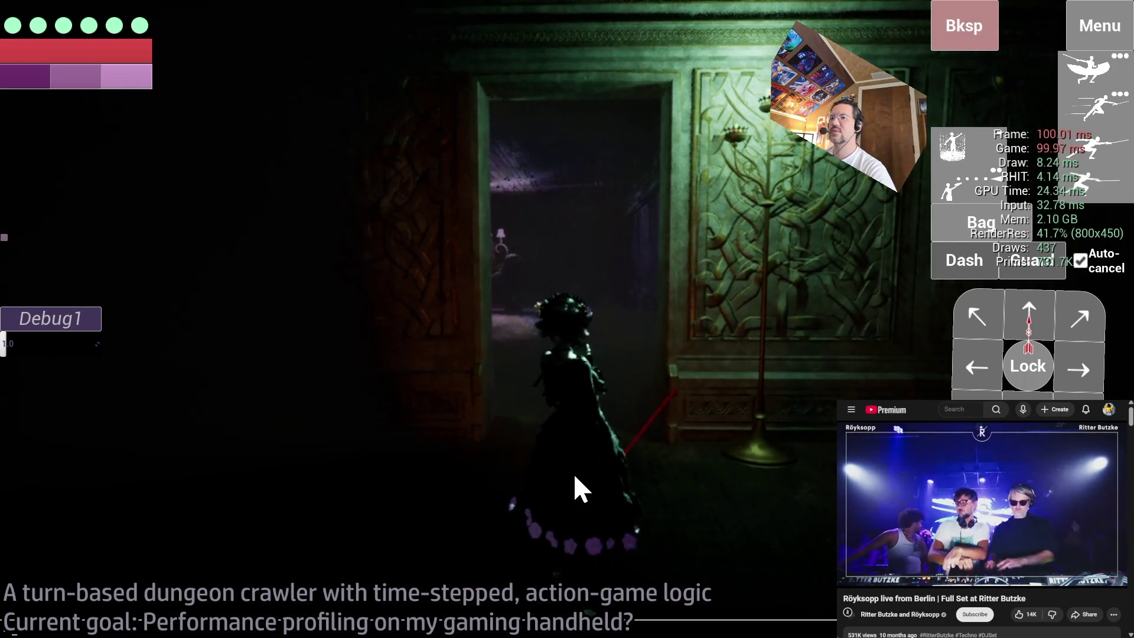
key(ctrl+v)
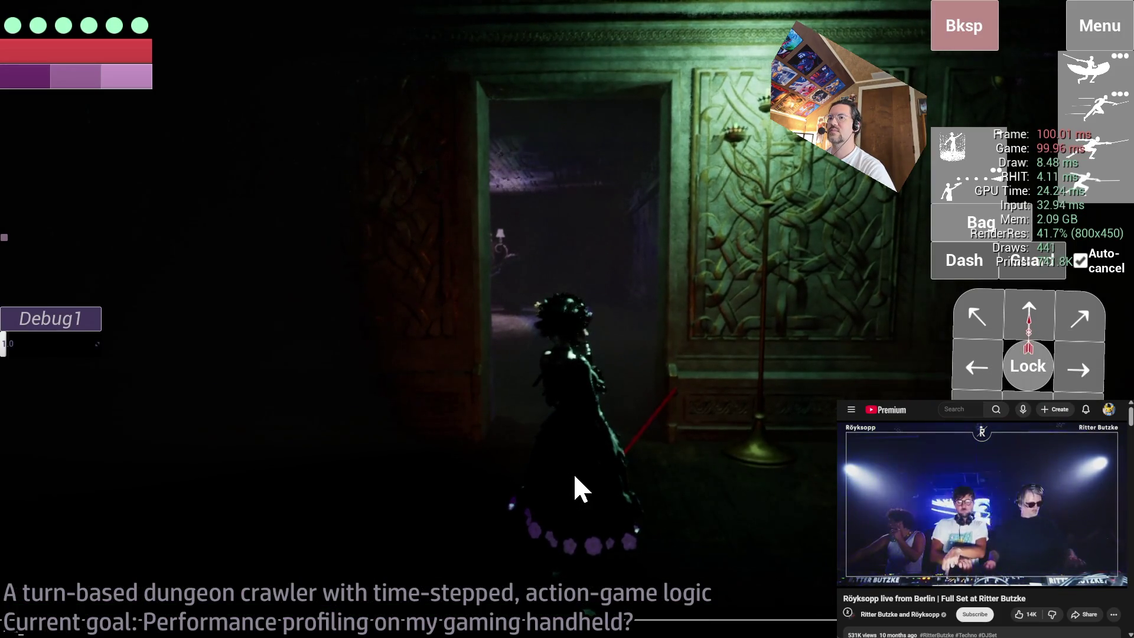
text(samplefactor)
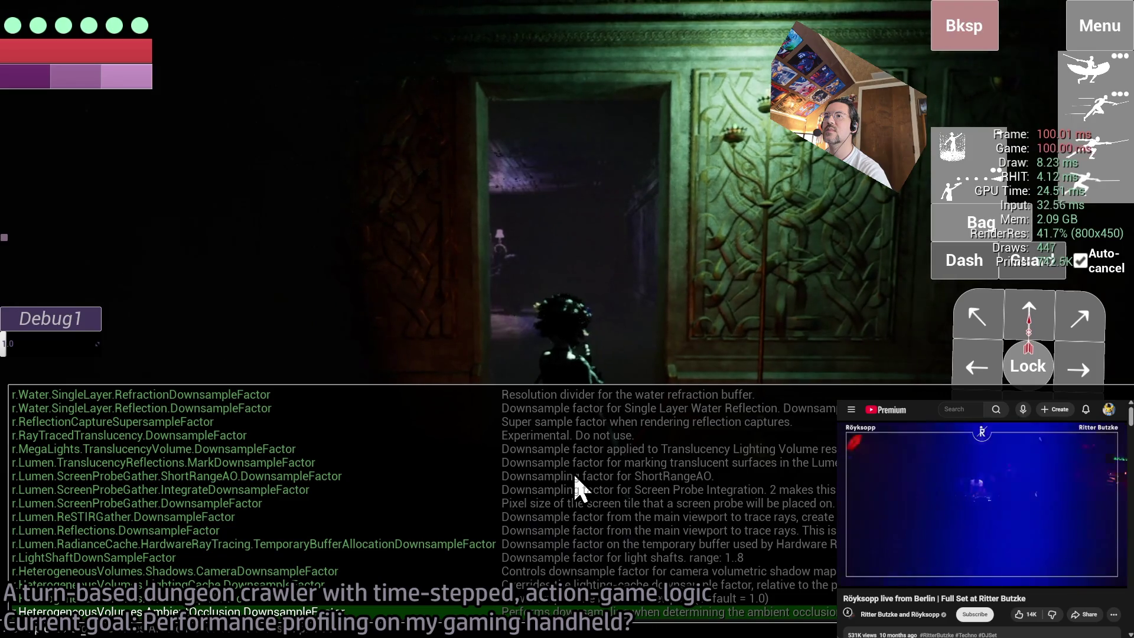
key(Up)
key(Up)
key(Up)
key(Up)
key(Up)
key(Up)
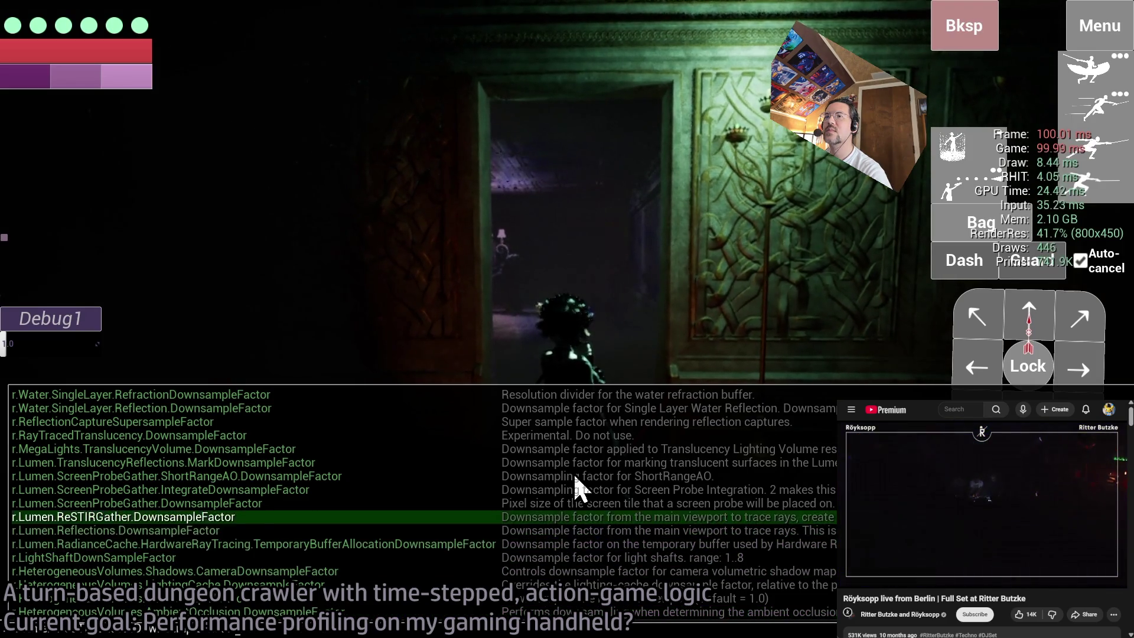
key(Return)
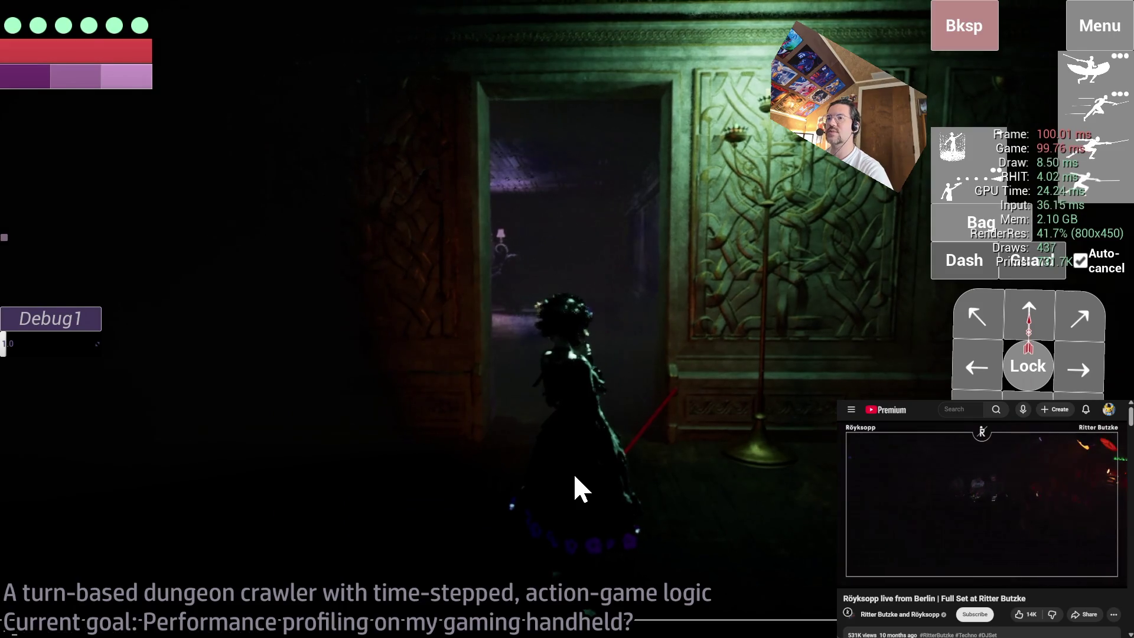
key(grave)
key(grave)
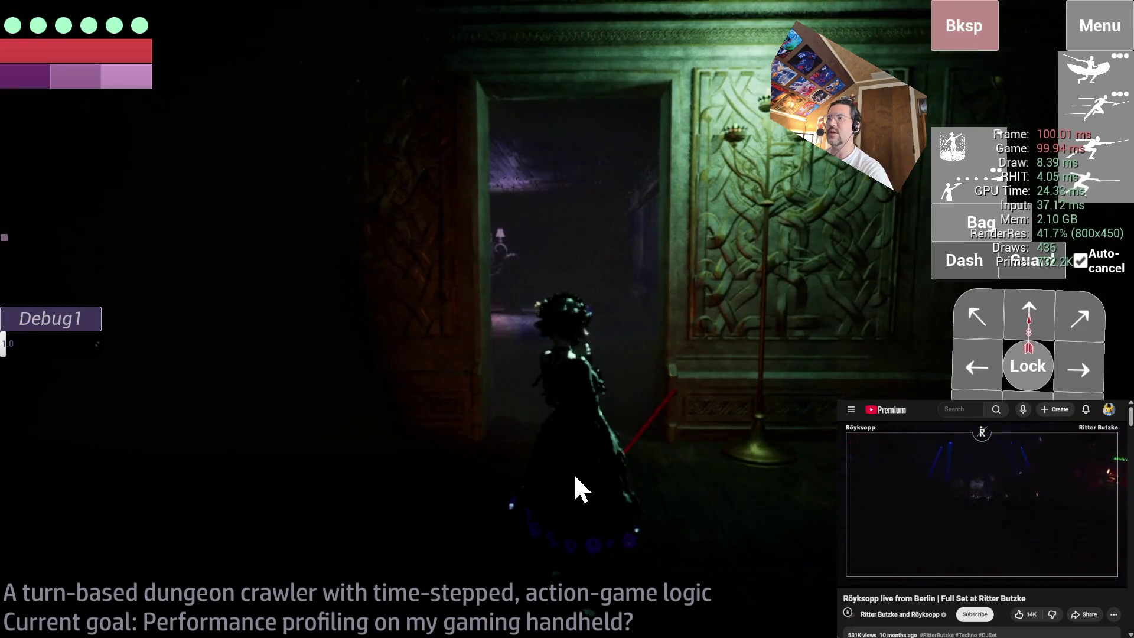
key(grave)
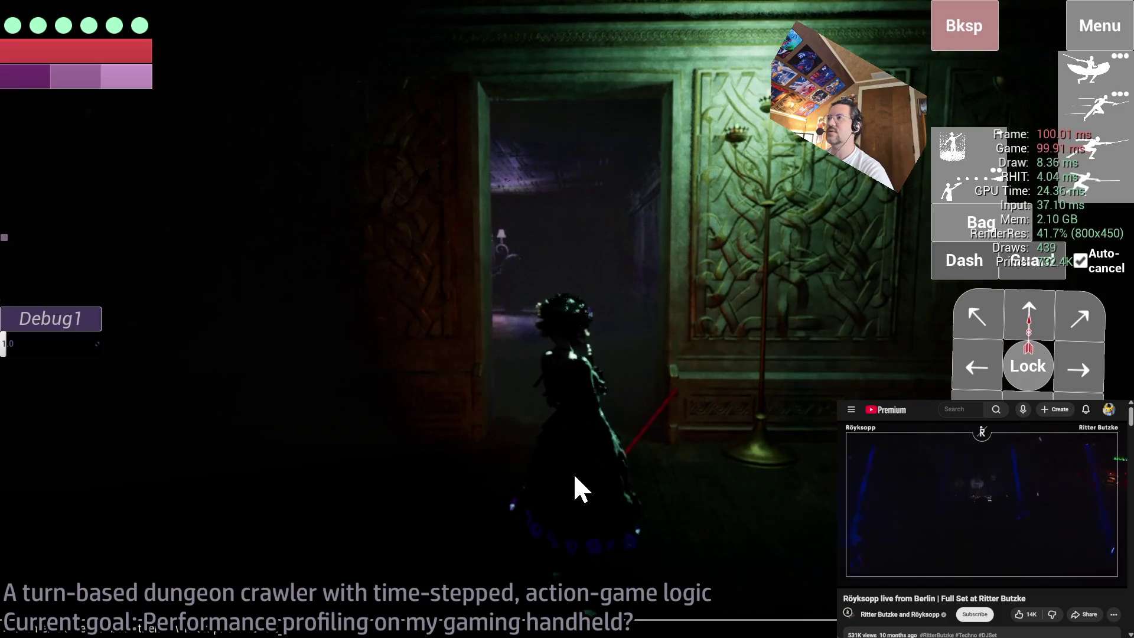
key(grave)
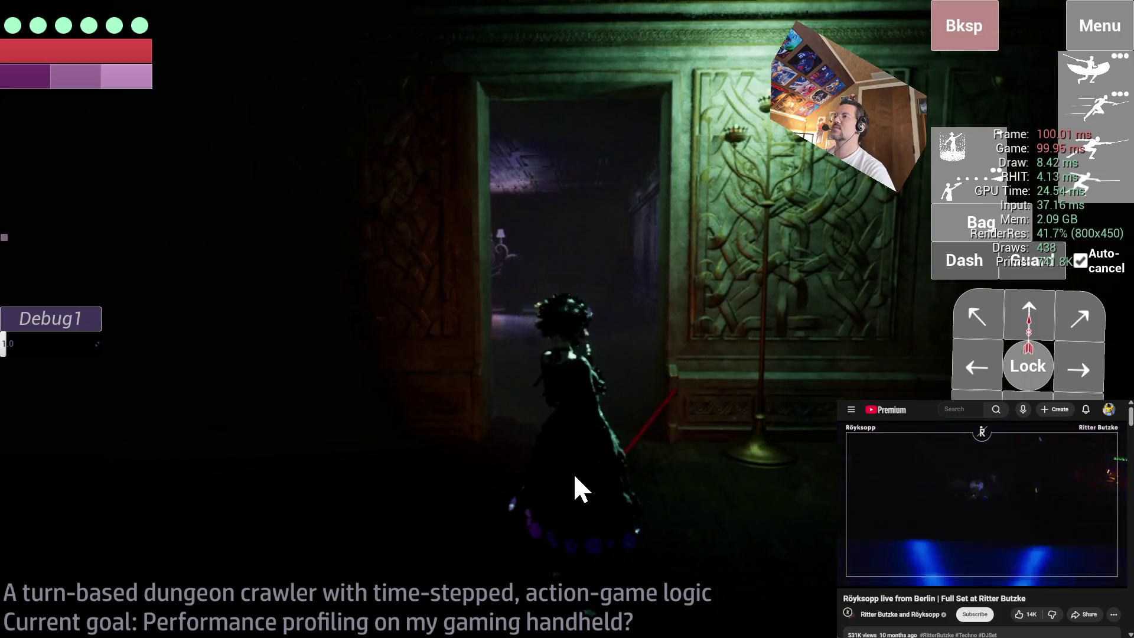
key(alt+Tab)
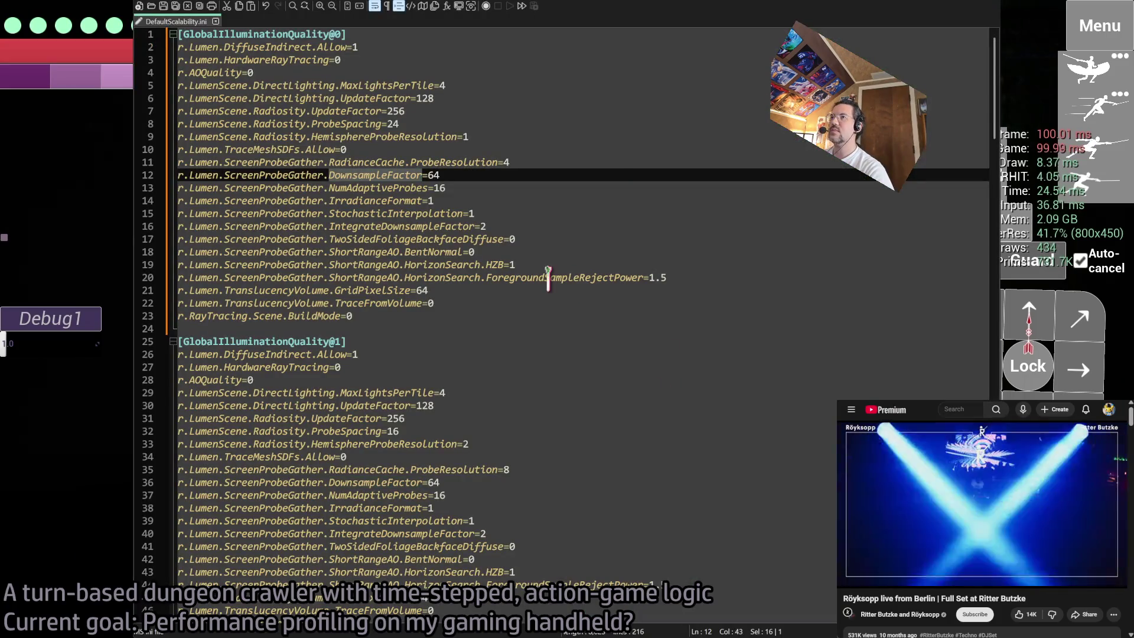
- Go to the line 12 DownsampleFactor value for the 64-to-128 change, briefly checking the game console
click(496, 175)
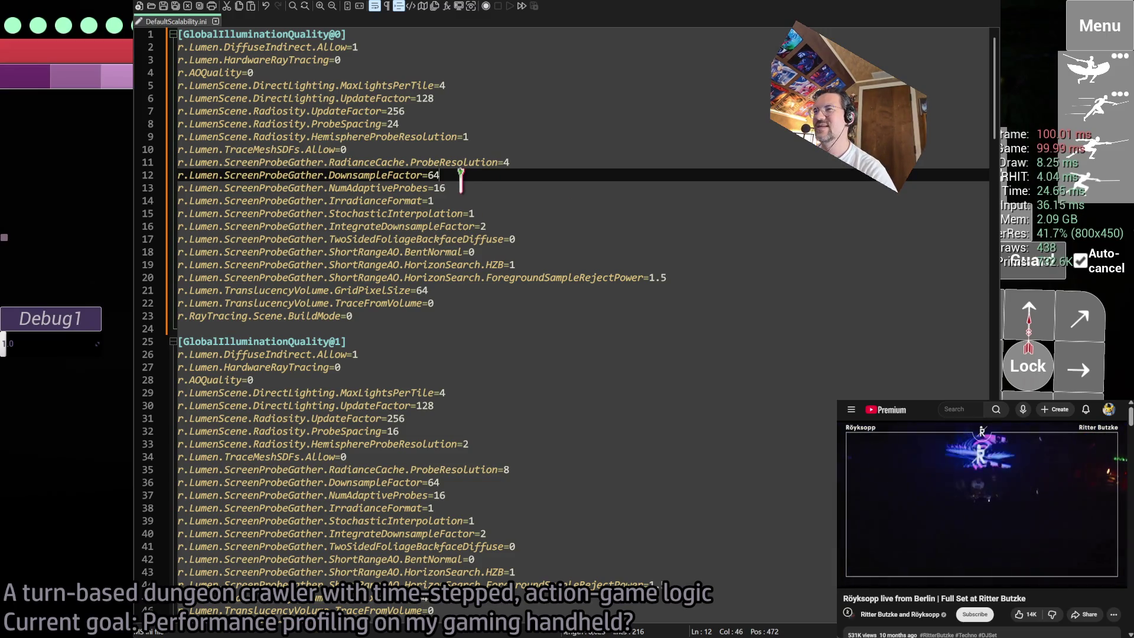
scroll(531, 472, down, 7)
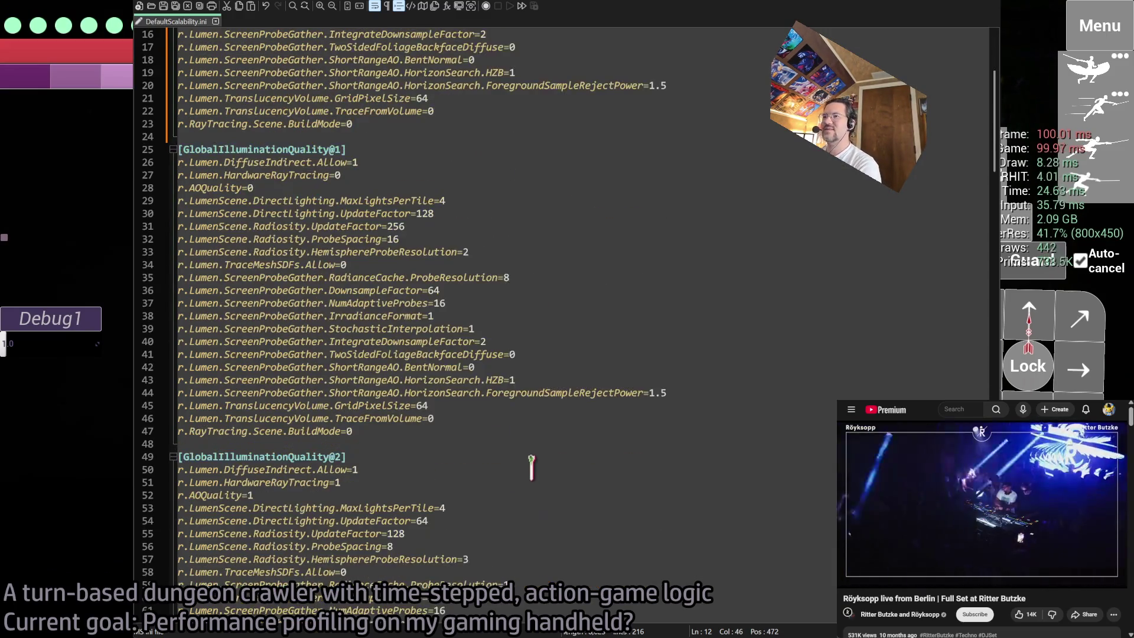
scroll(531, 467, down, 4)
scroll(535, 452, up, 11)
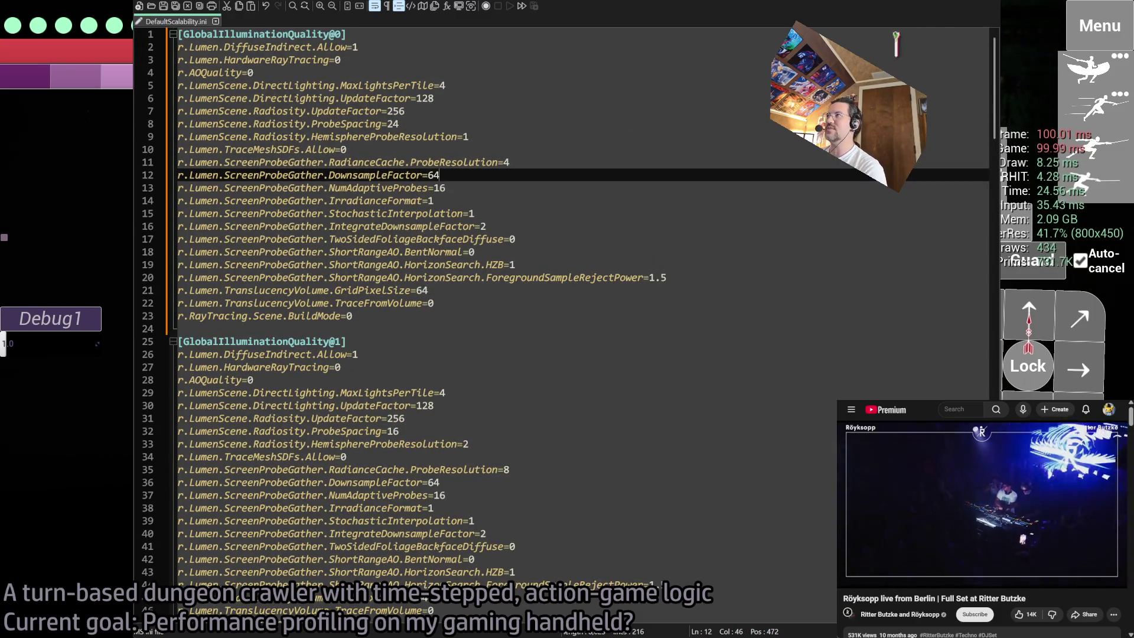
key(alt+Tab)
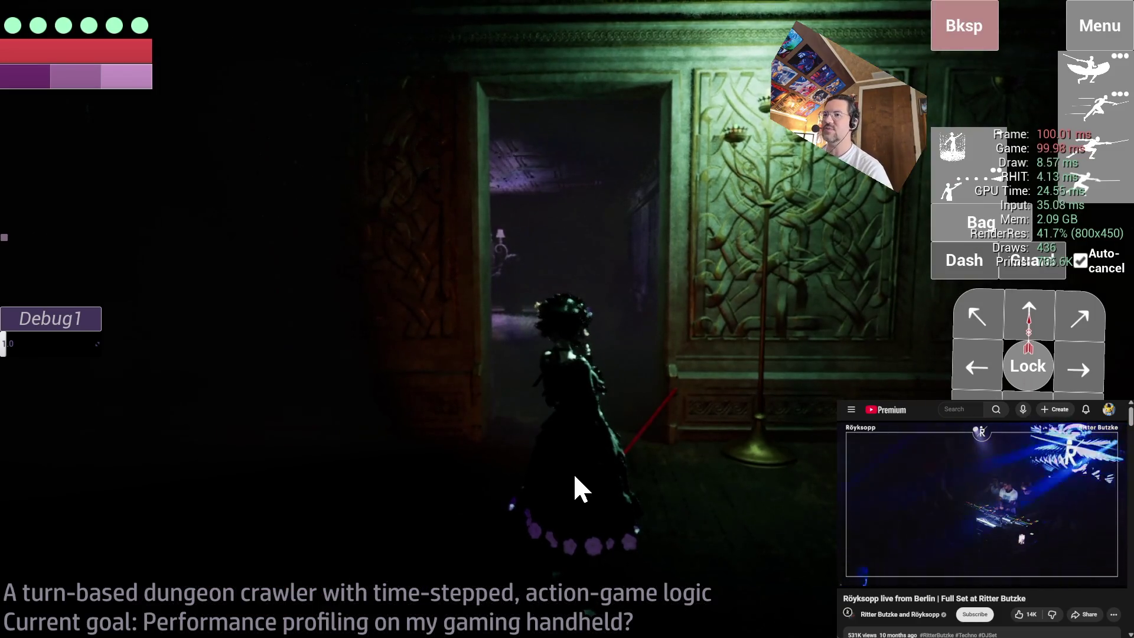
key(grave)
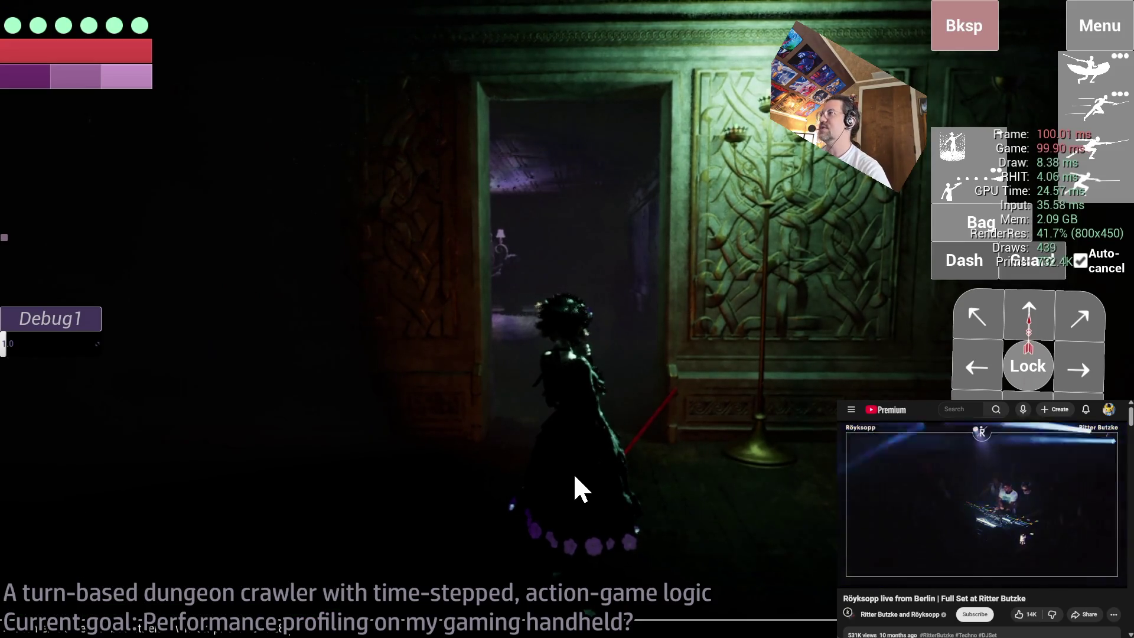
key(Escape)
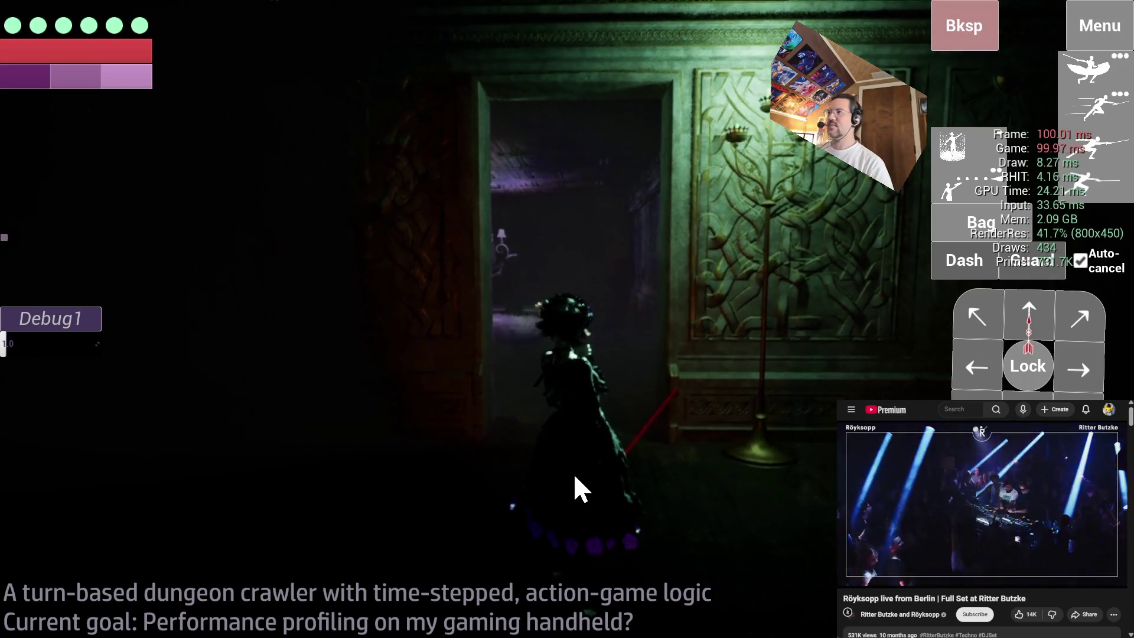
key(alt+Tab)
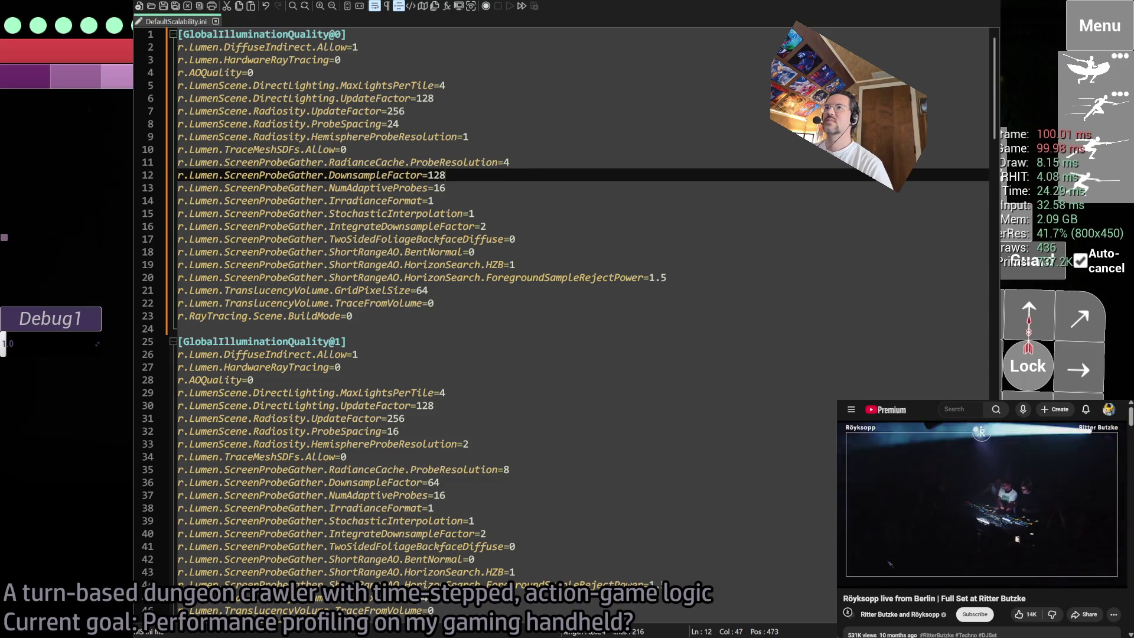
- Select and copy the full r.Lumen.ScreenProbeGather.NumAdaptiveProbes name on line 13, then return to the game
double_click(402, 187)
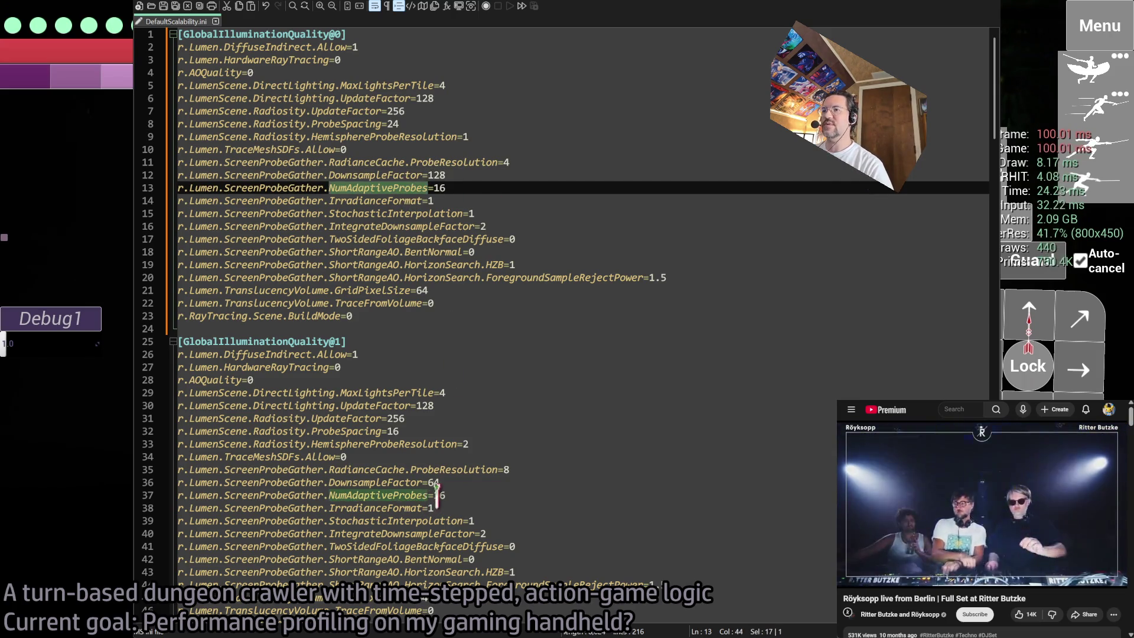
scroll(408, 485, down, 5)
scroll(426, 405, down, 8)
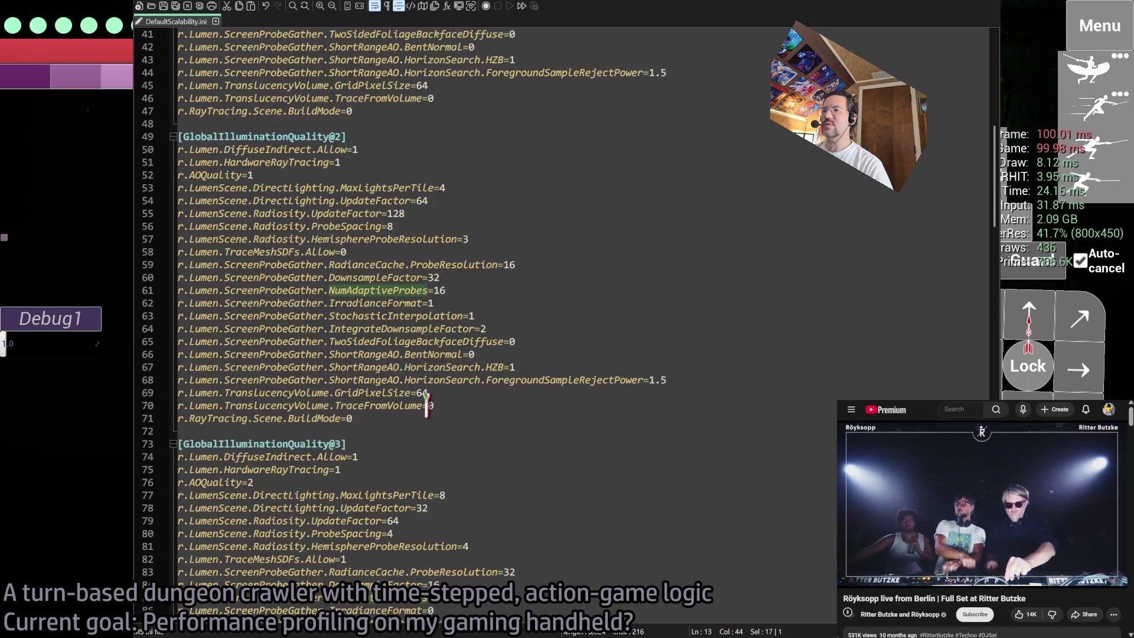
scroll(426, 405, up, 13)
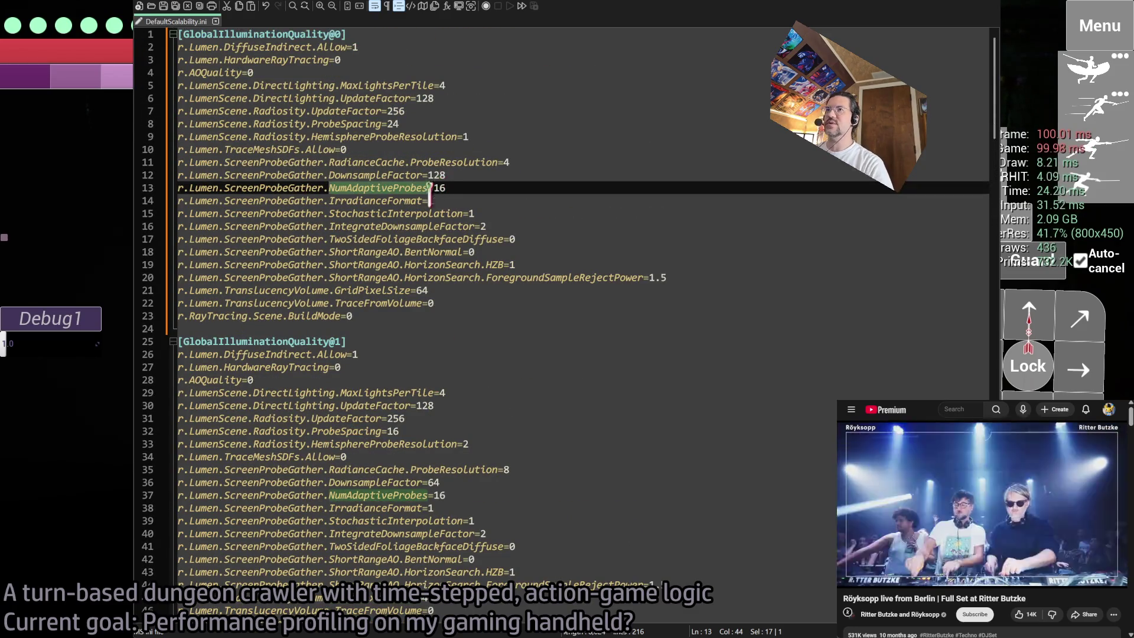
click(452, 188)
drag(373, 187, 171, 189)
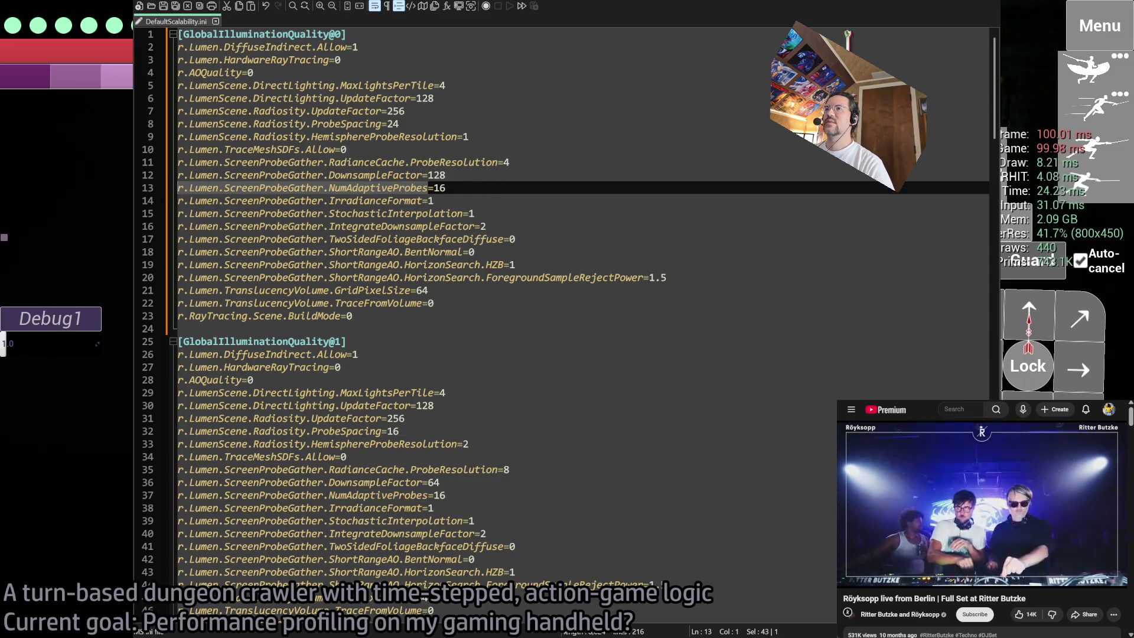
key(alt+Tab)
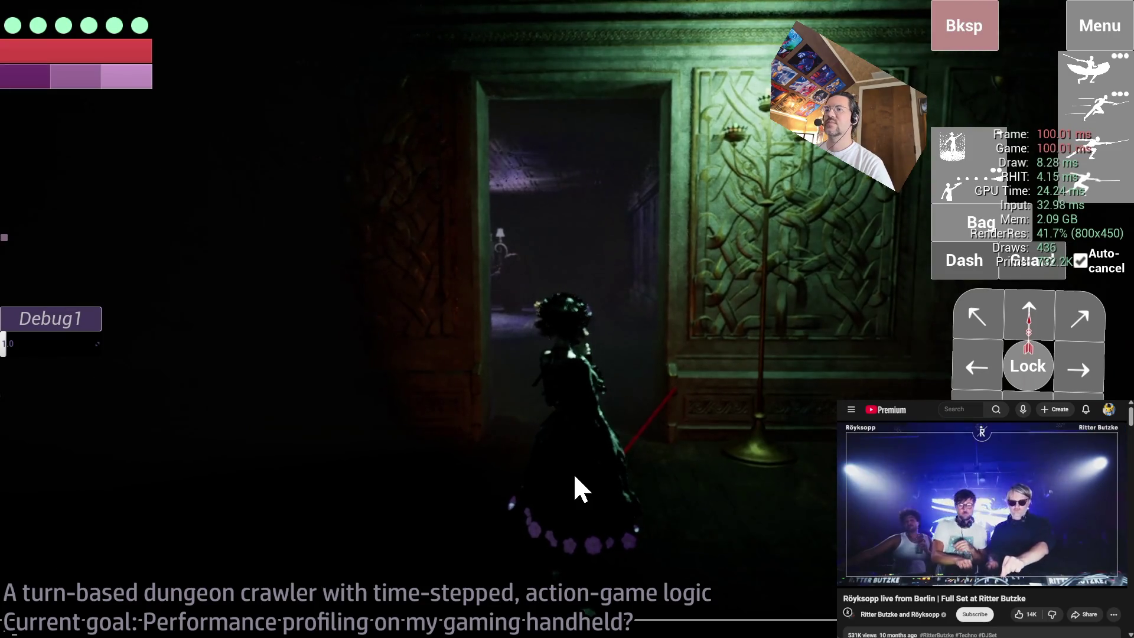
- Paste and run the NumAdaptiveProbes cvar in the console, then return to its line 13 value
key(grave)
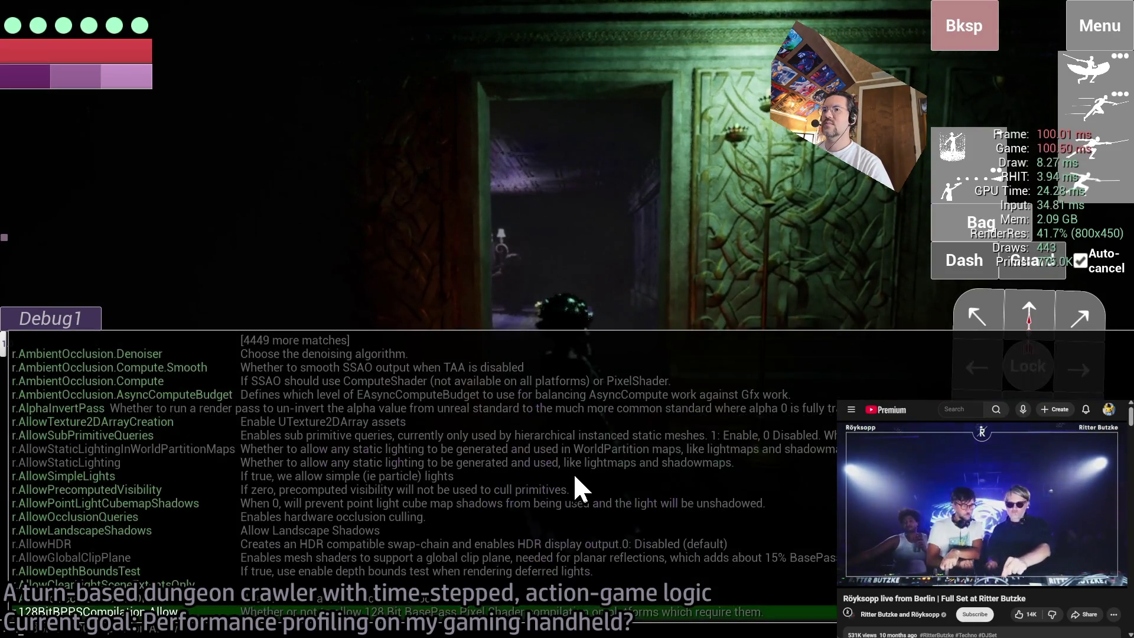
key(ctrl+v)
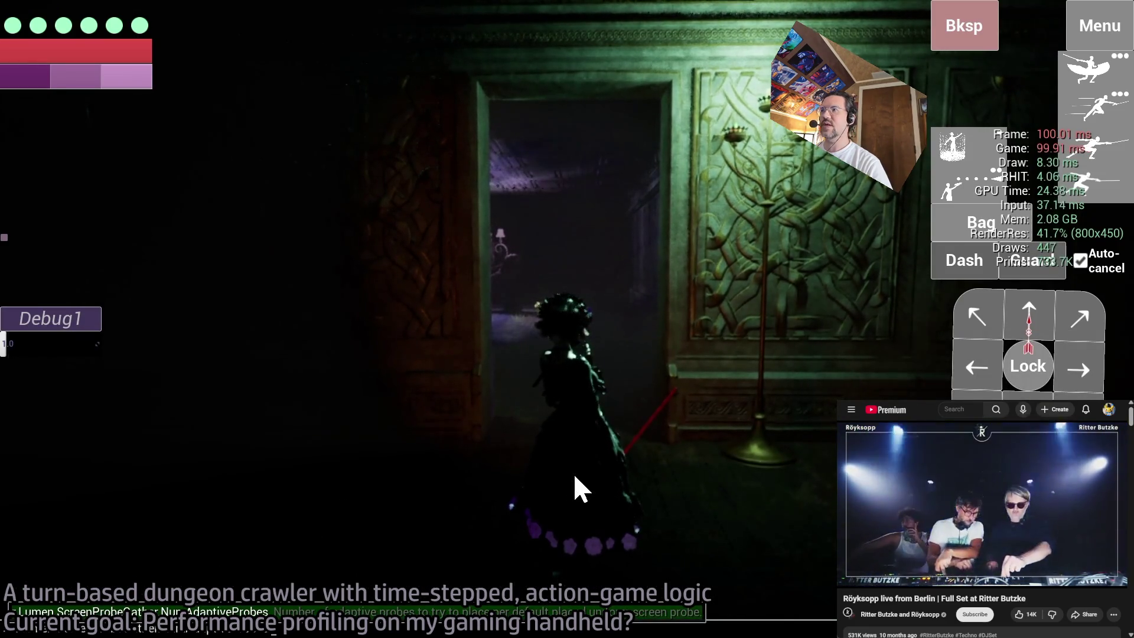
key(Return)
key(Return)
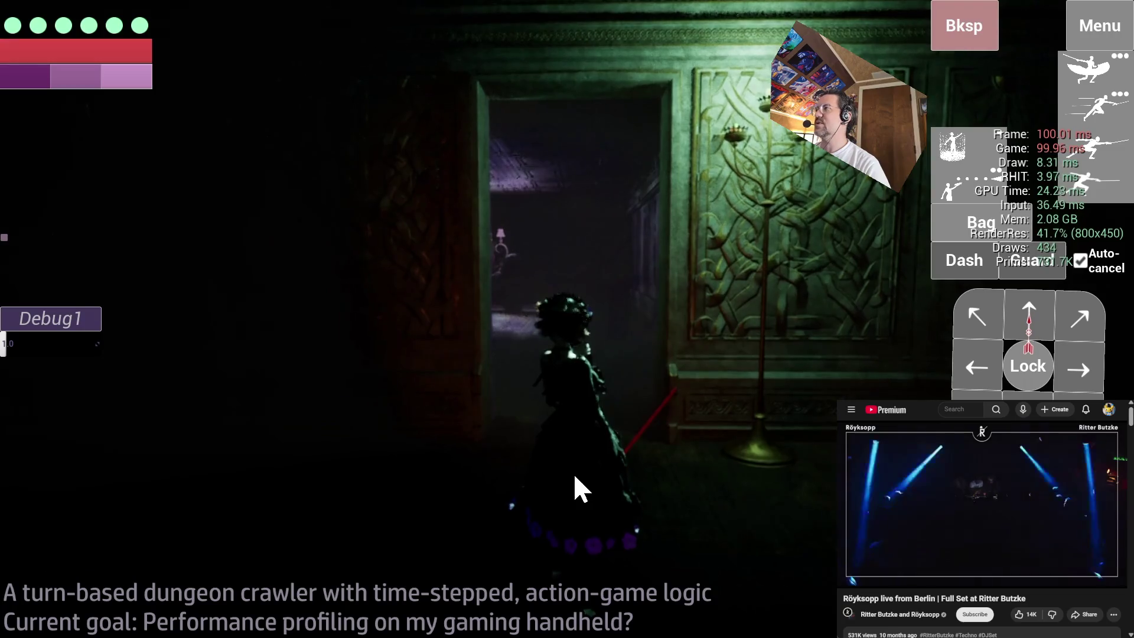
key(alt+Tab)
click(436, 187)
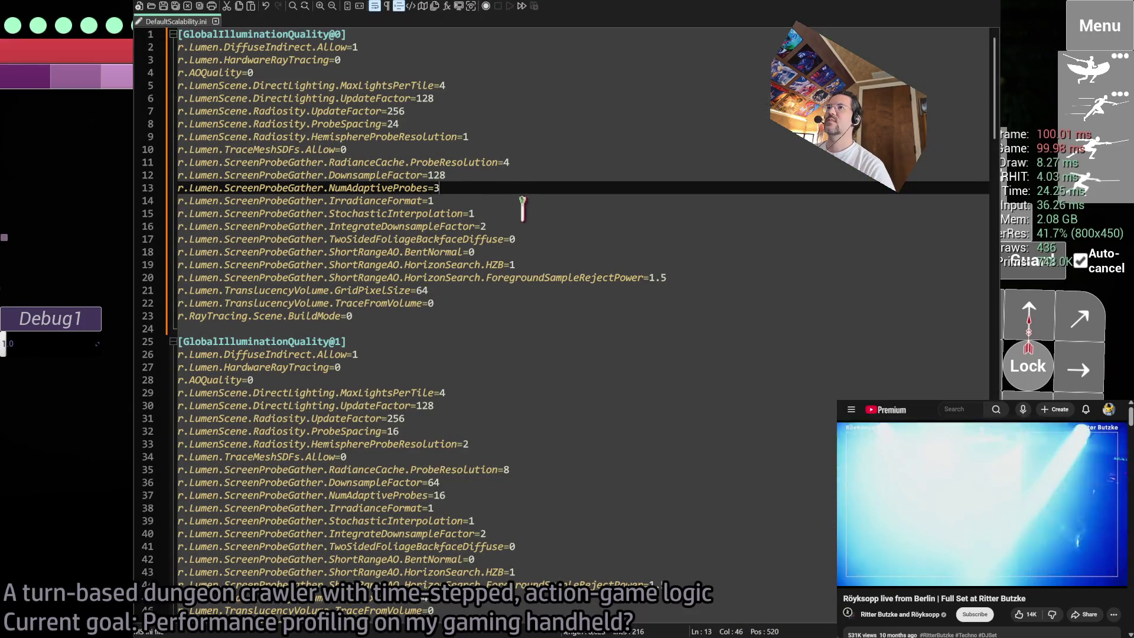
- Set level-0 NumAdaptiveProbes to 32, then locate line 21 GridPixelSize=64 before returning to the game
text(2)
key(Down)
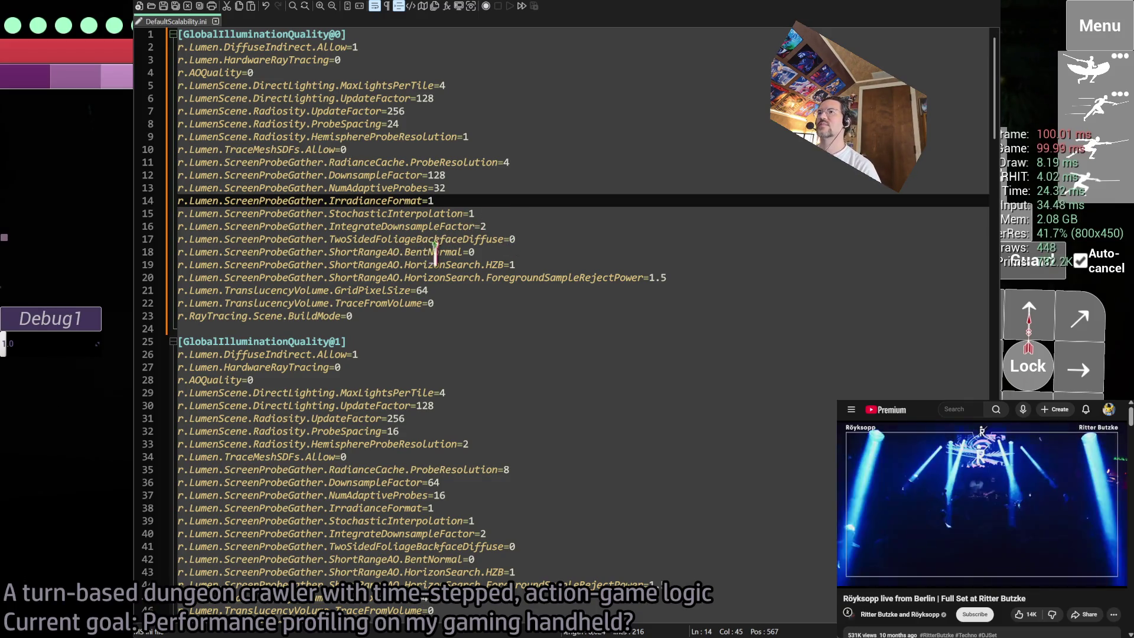
double_click(357, 290)
scroll(465, 317, down, 8)
scroll(464, 317, down, 20)
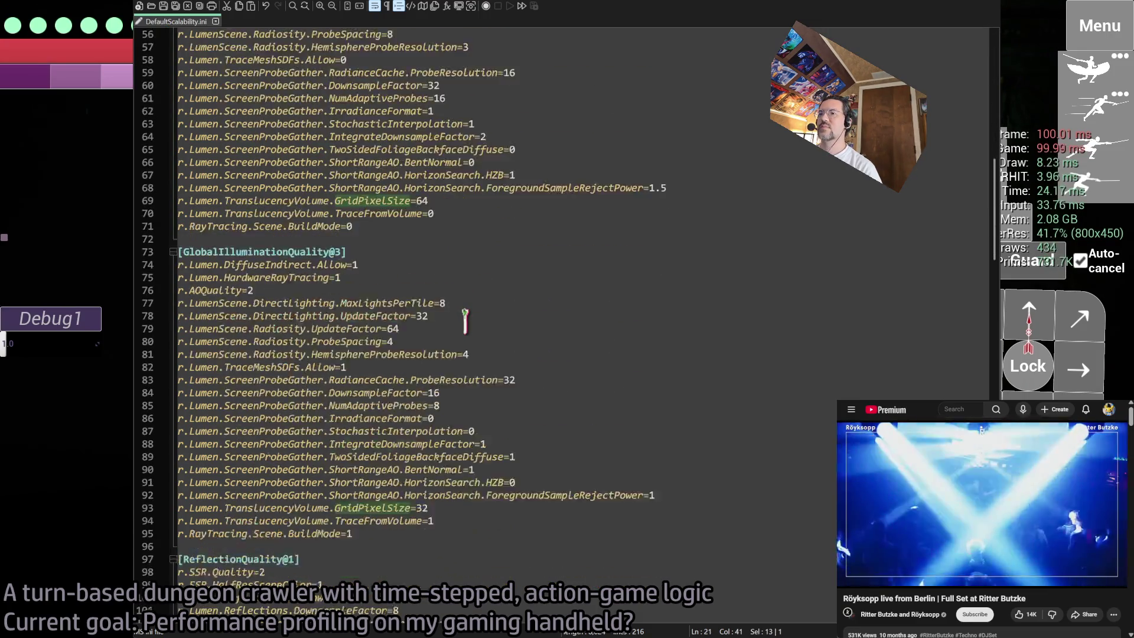
scroll(464, 318, up, 20)
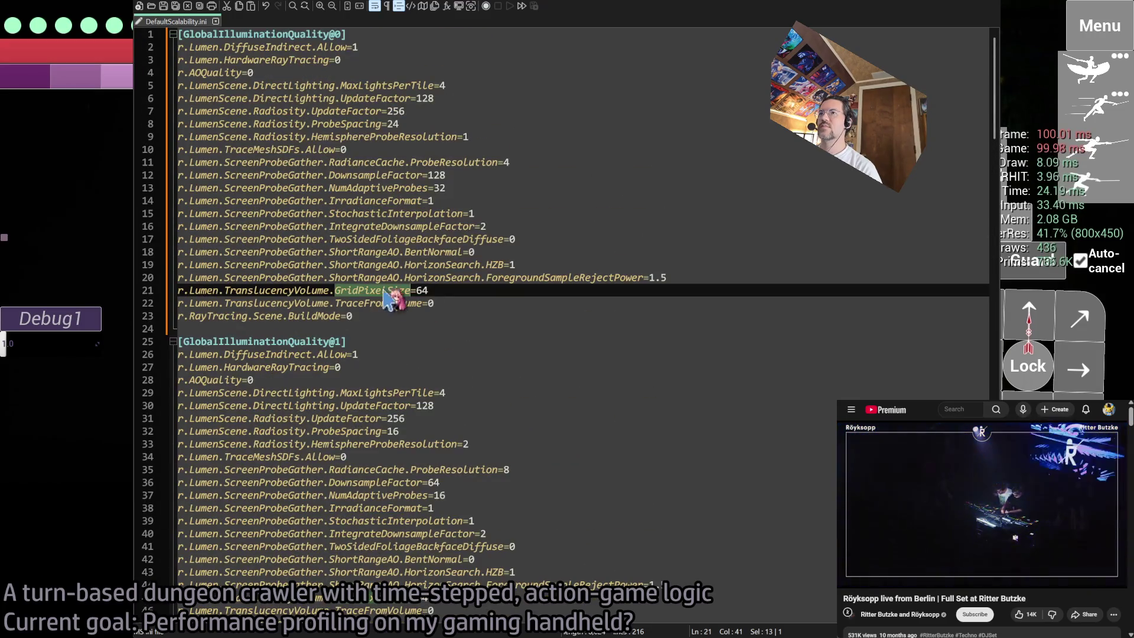
shift+click(205, 289)
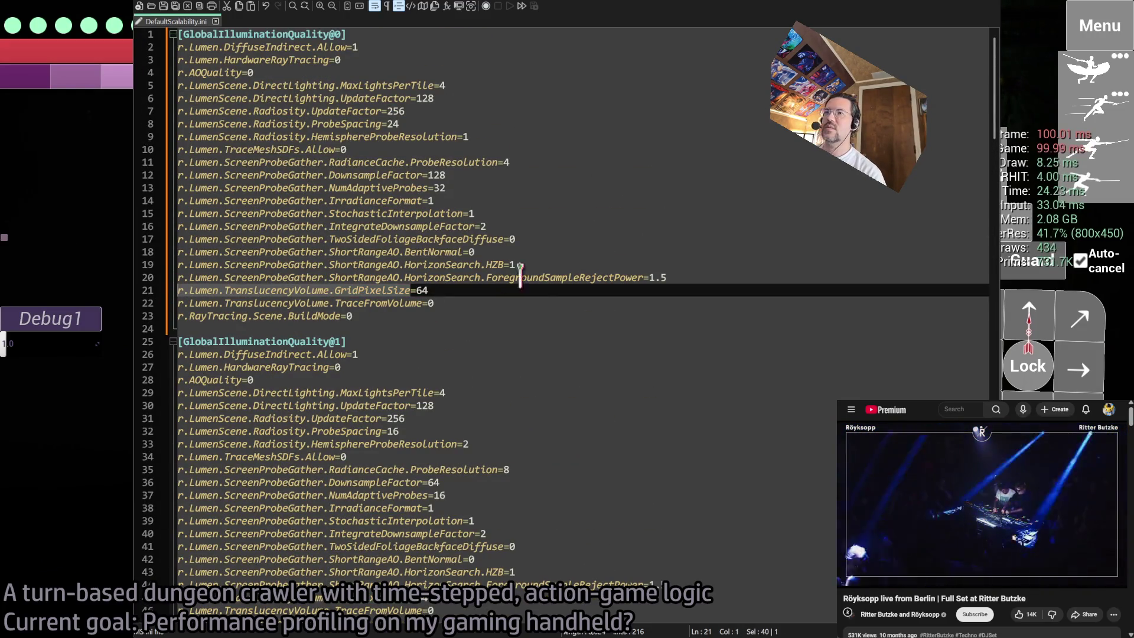
click(469, 292)
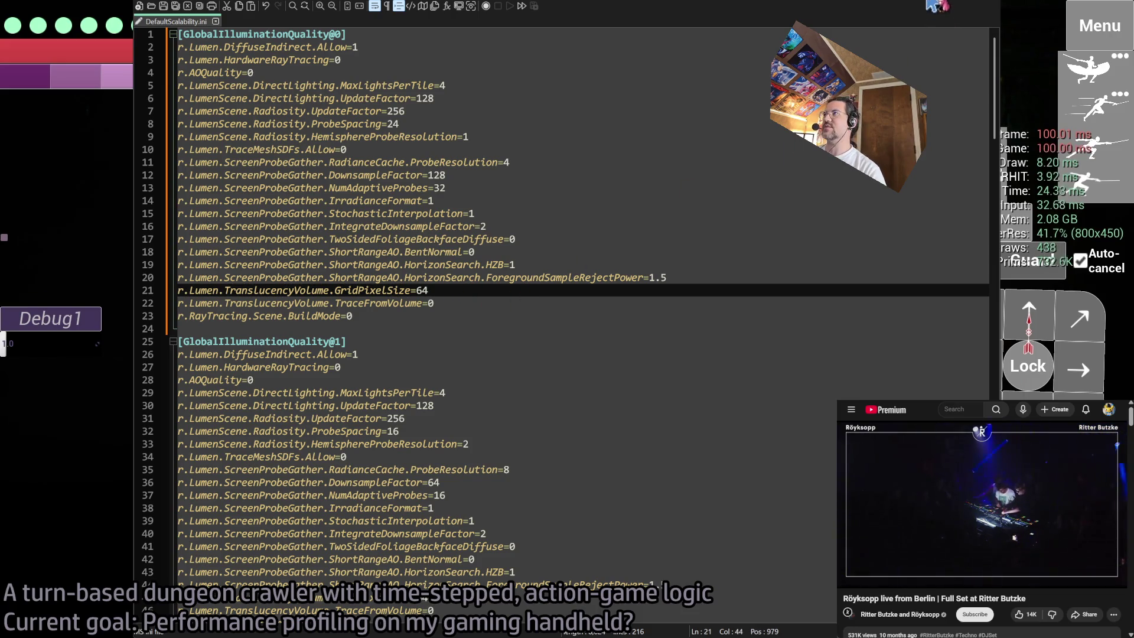
key(alt+Tab)
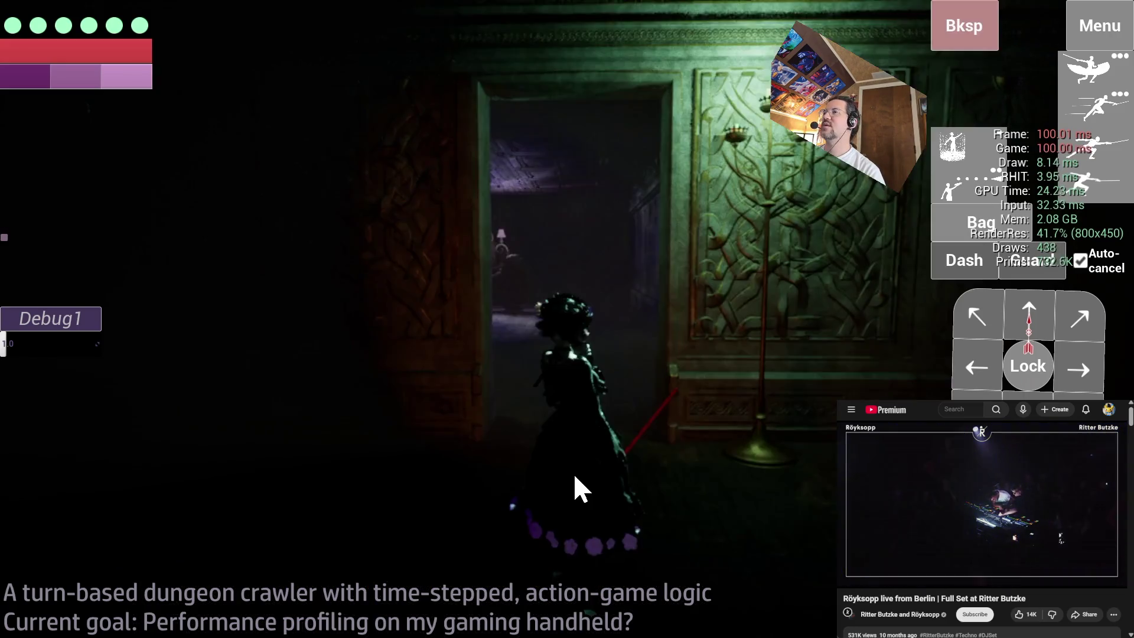
- Run 'r.Lumen.TranslucencyVolume.GridPixelSize ?' in the console using autocomplete suggestions
key(grave)
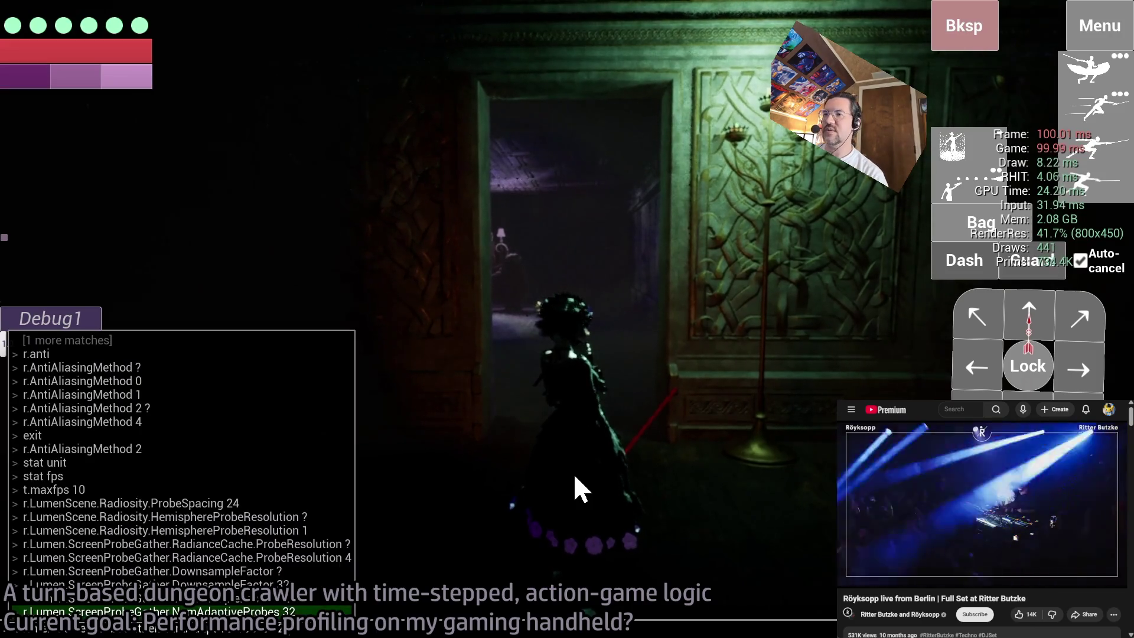
key(Escape)
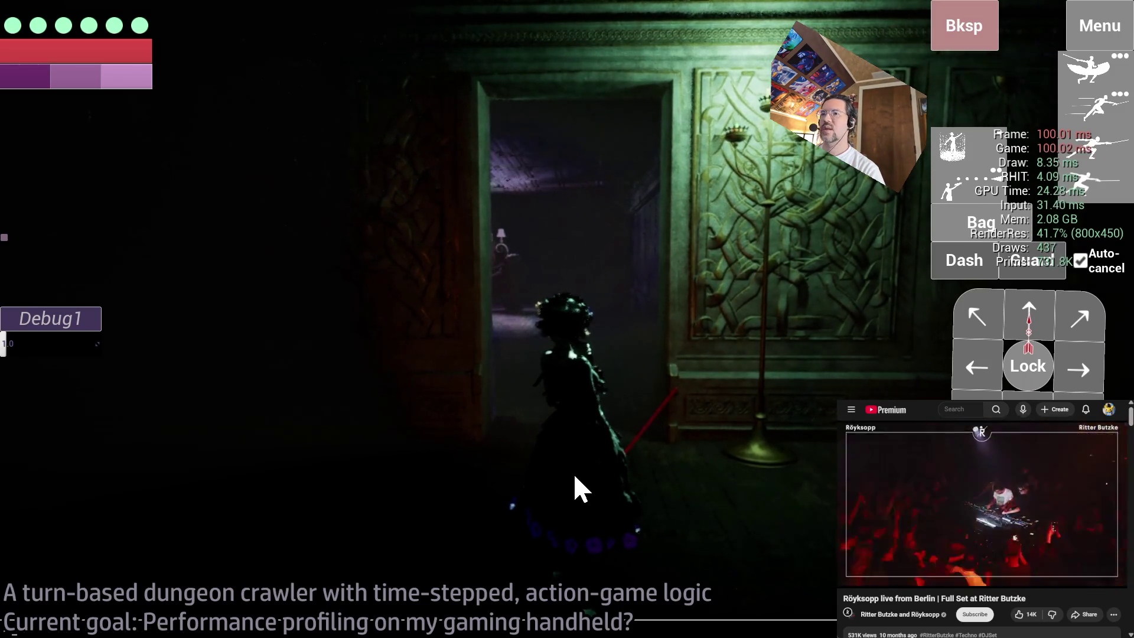
key(grave)
key(Escape)
key(grave)
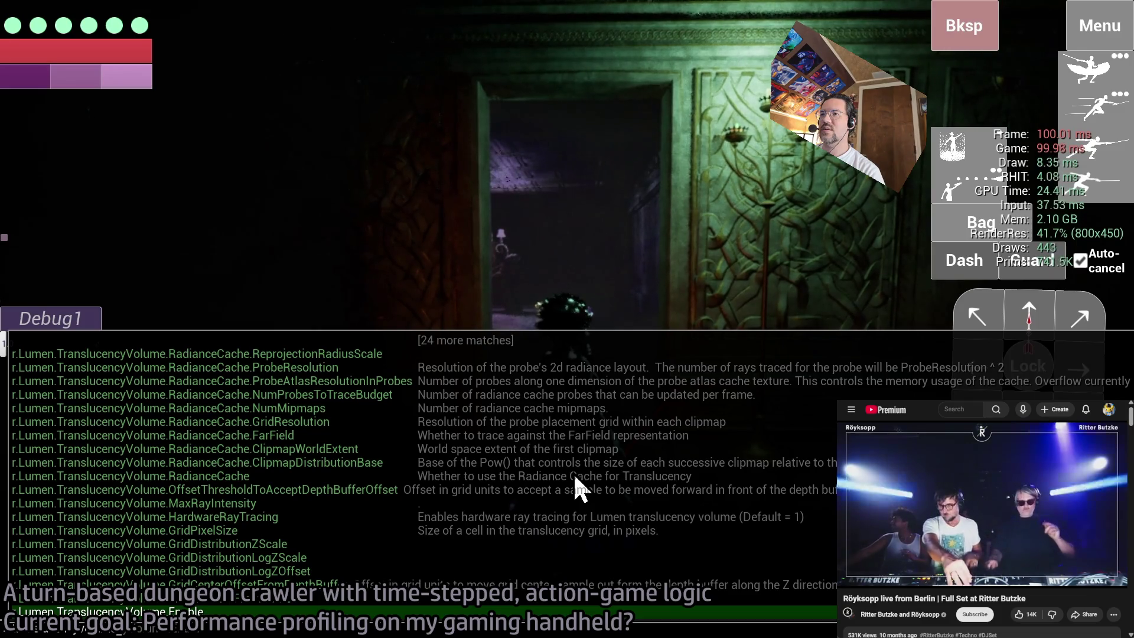
key(Up)
key(Up)
key(Up)
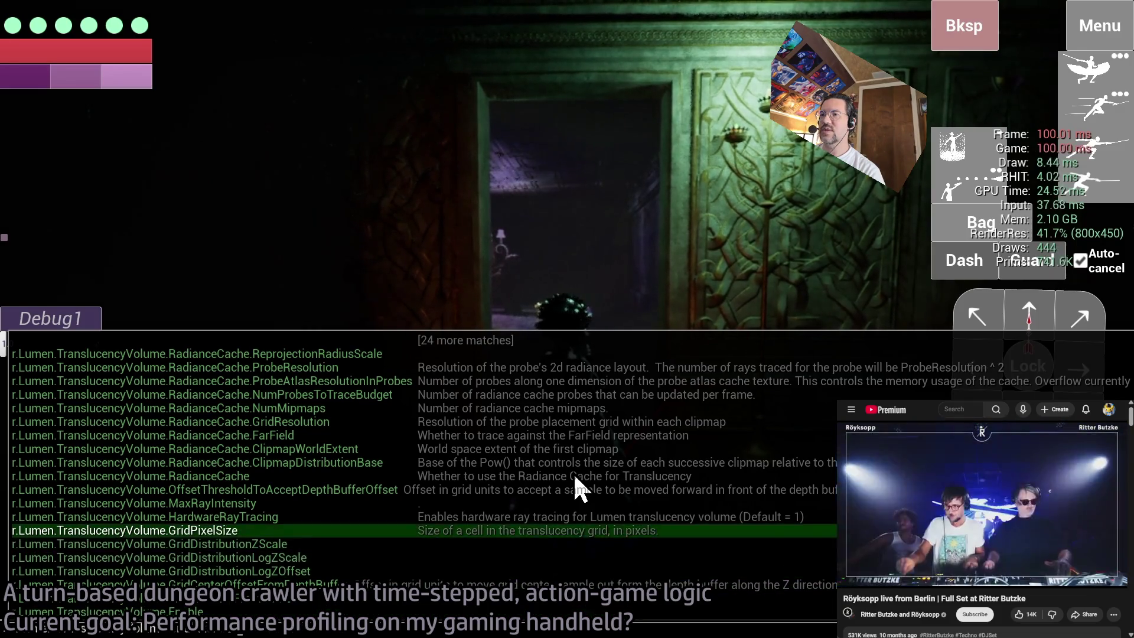
key(Tab)
text(?)
key(Return)
- Read the output showing 64 set by Scalability, close the console and return to the ini
key(grave)
key(grave)
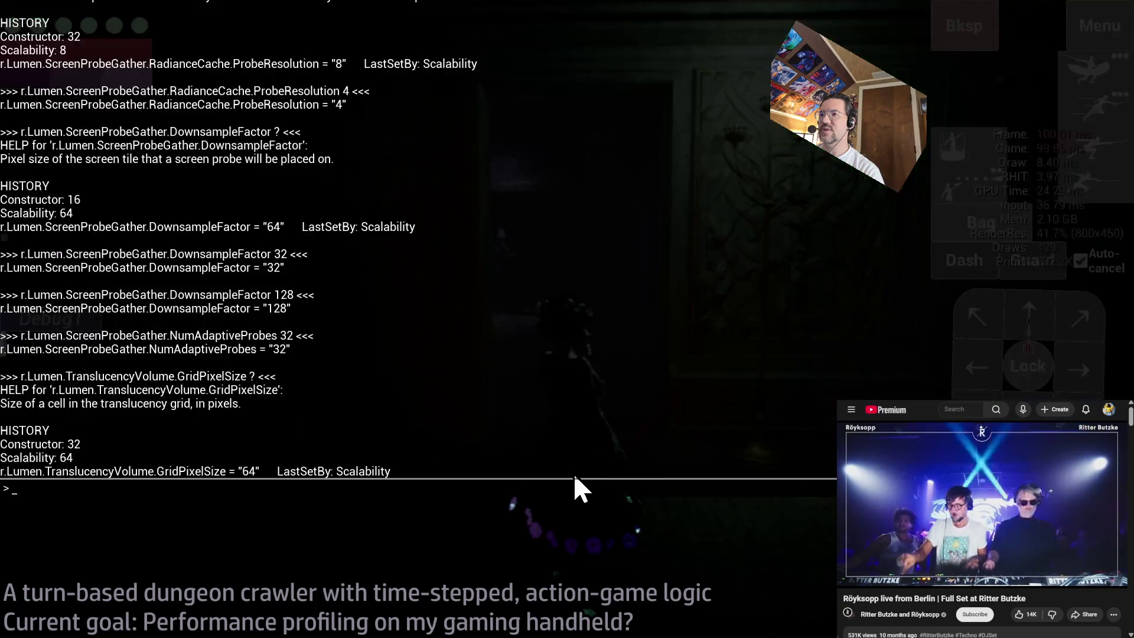
key(grave)
key(grave)
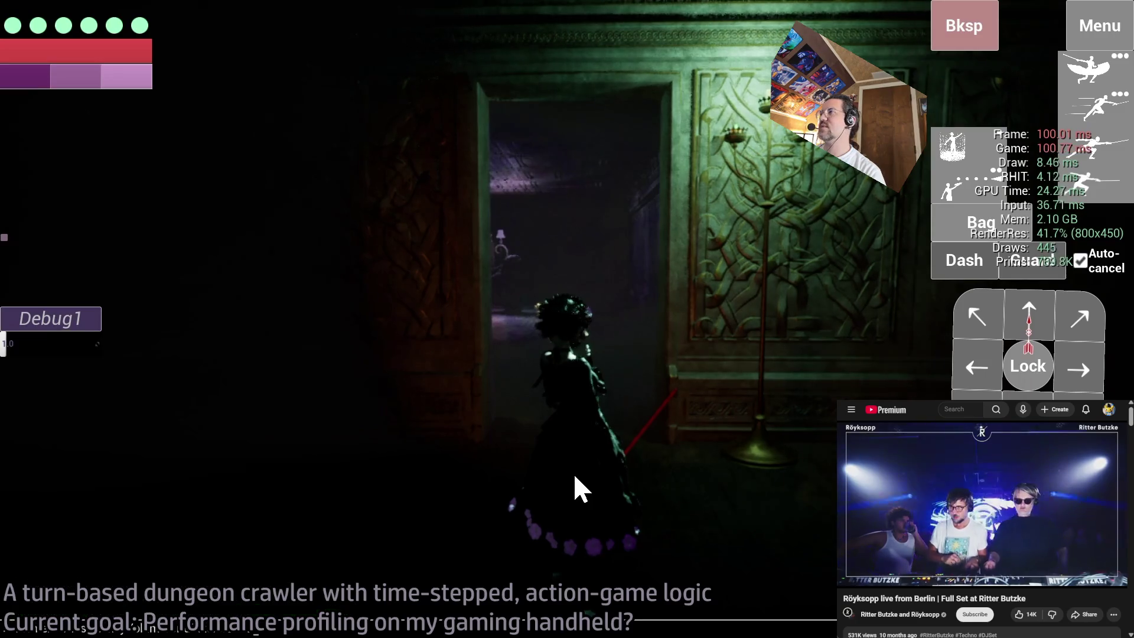
key(grave)
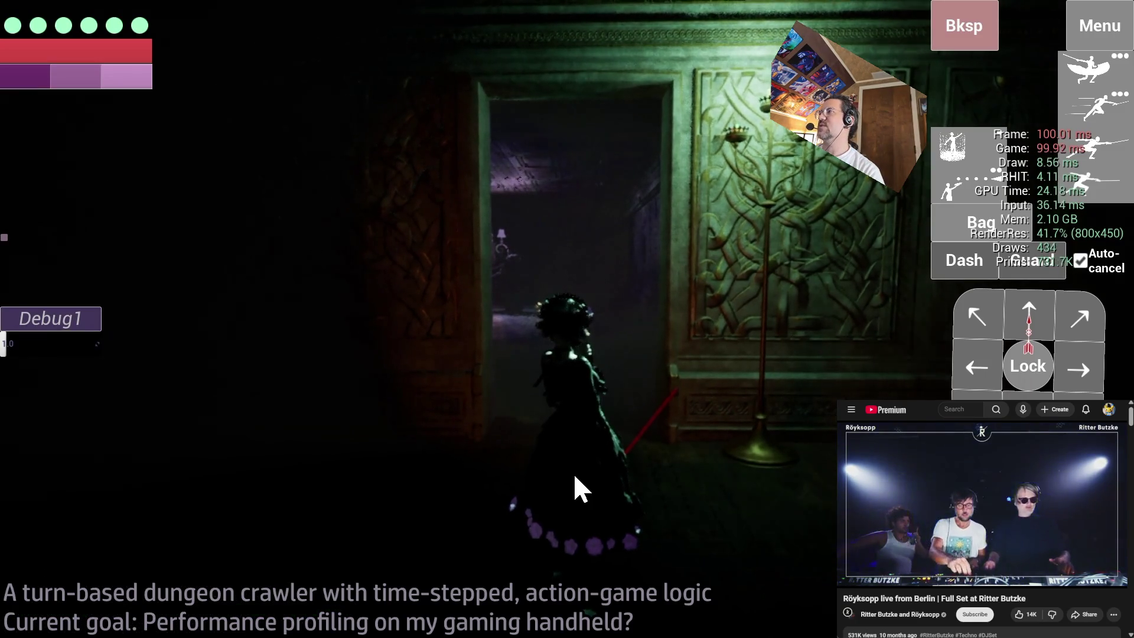
key(alt+Tab)
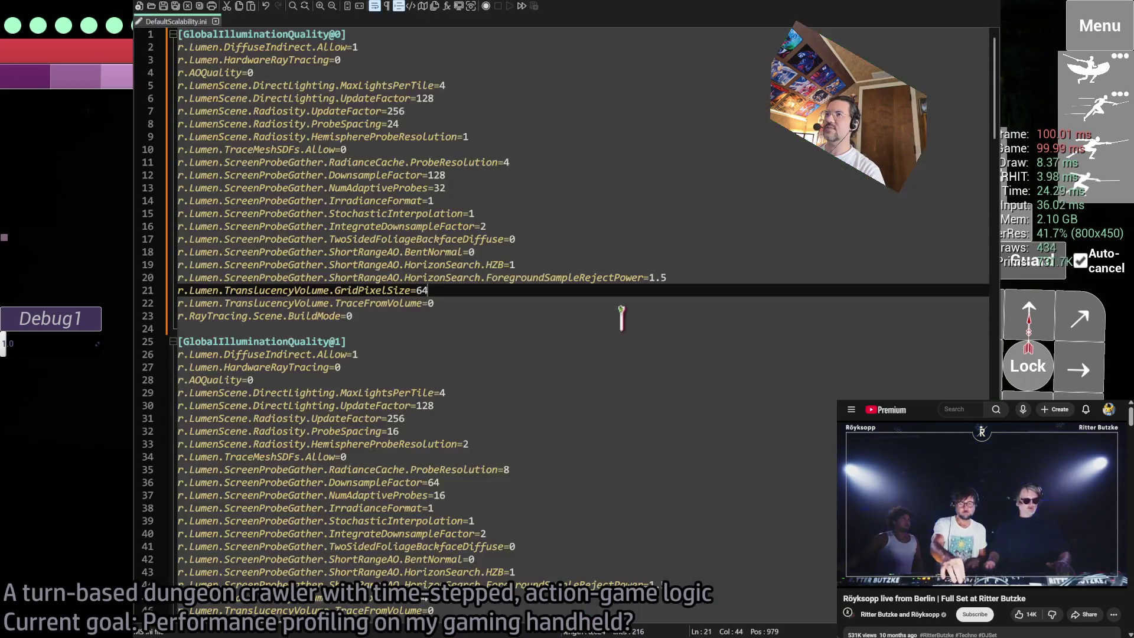
- Raise the level-0 TranslucencyVolume GridPixelSize on line 21 from 64 to 128
click(417, 277)
key(Down)
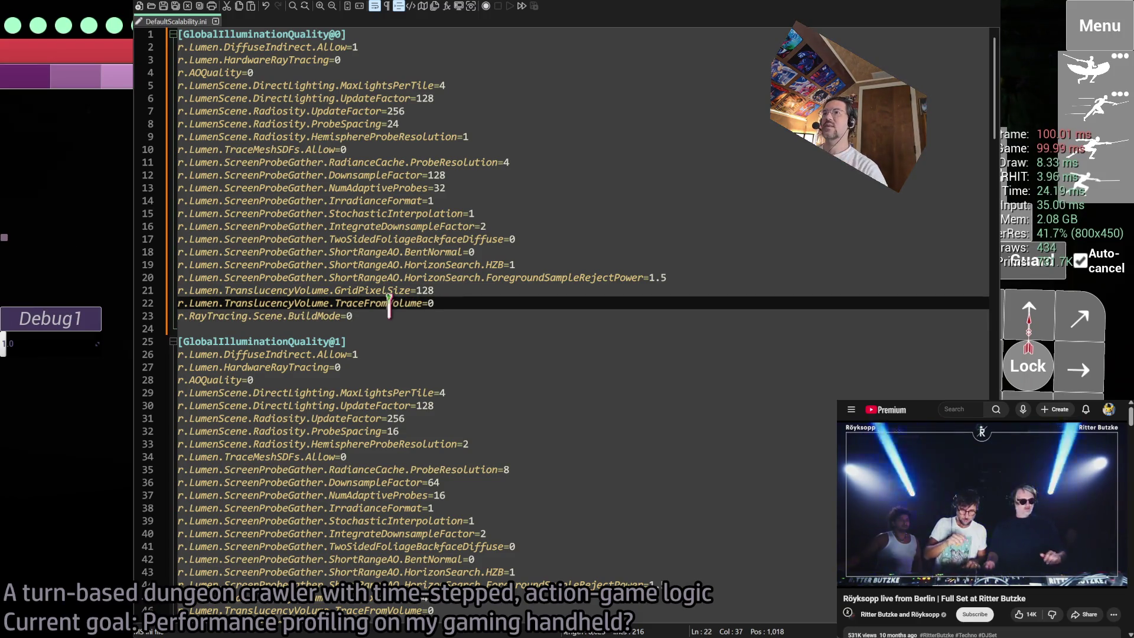
double_click(283, 304)
double_click(324, 316)
click(370, 316)
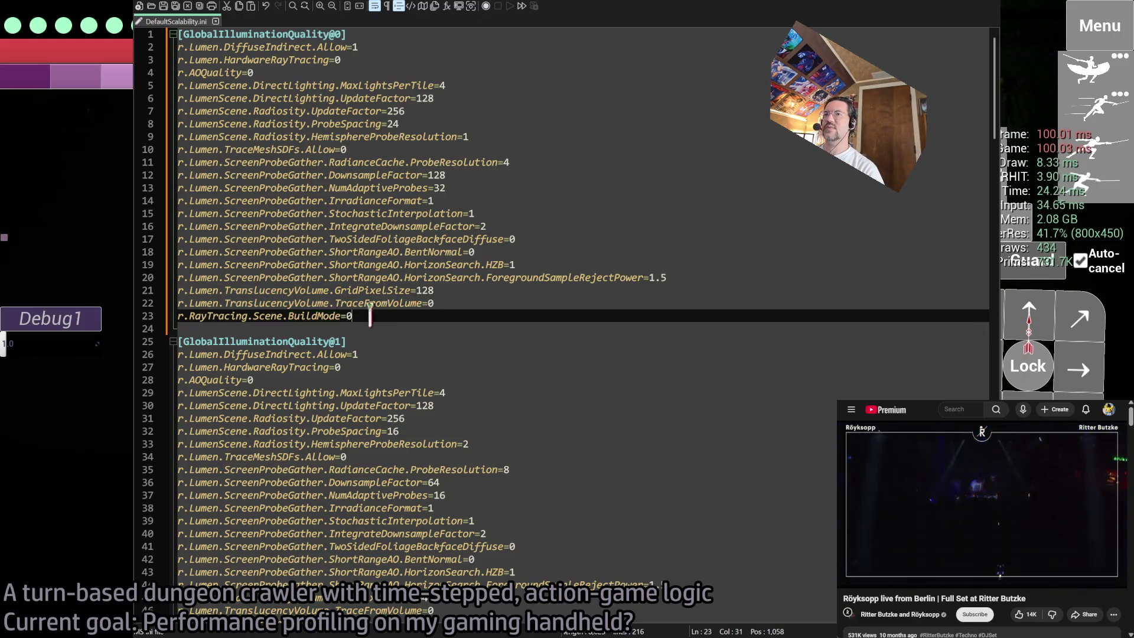
- Scroll through the higher presets and select the ReflectionQuality@1 settings, lines 98–107
scroll(288, 363, down, 8)
scroll(423, 357, up, 8)
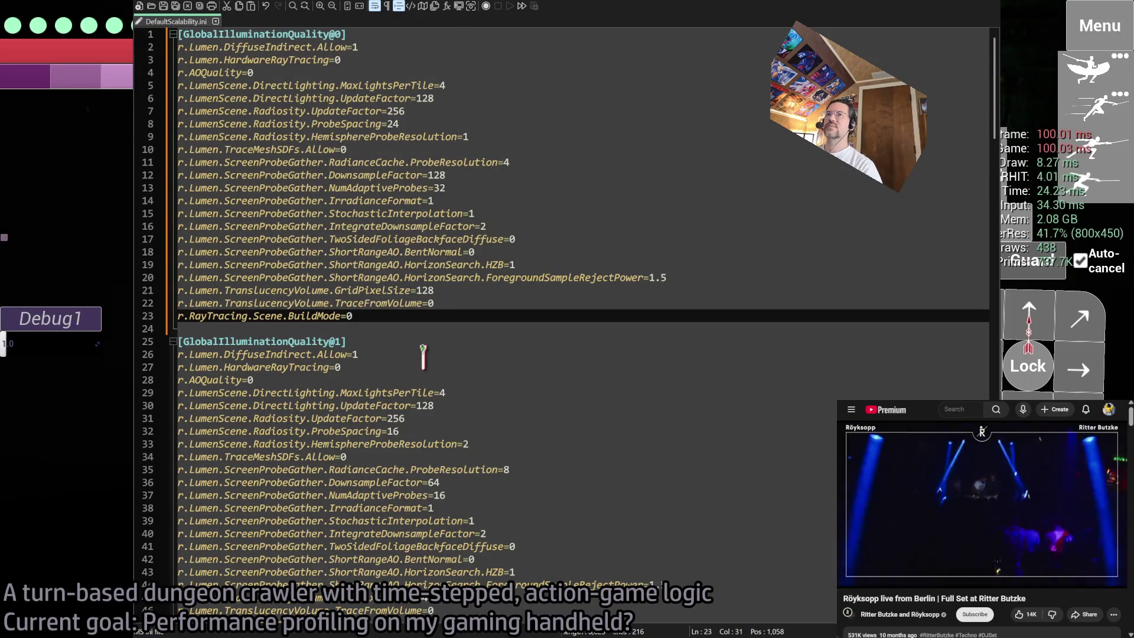
scroll(515, 315, down, 15)
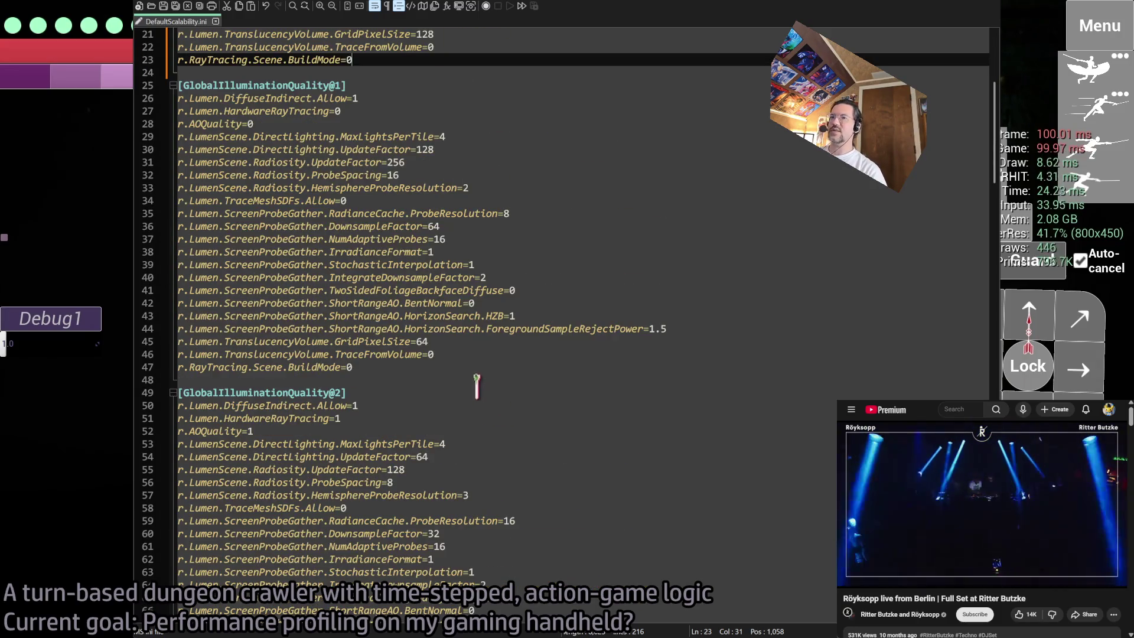
scroll(317, 430, down, 8)
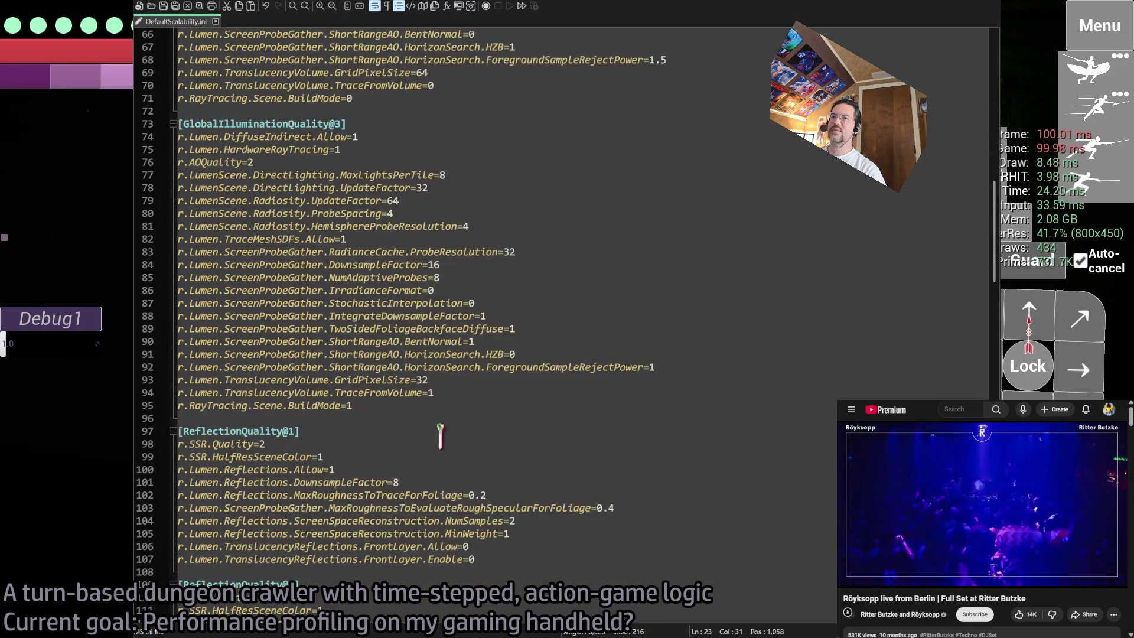
scroll(501, 424, down, 2)
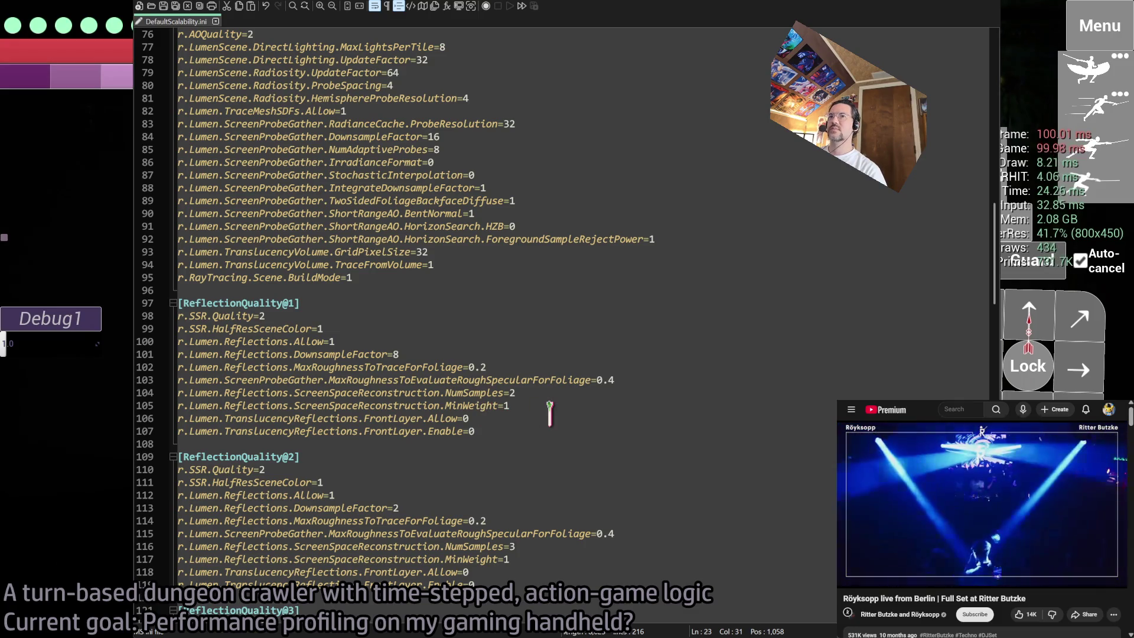
drag(512, 431, 178, 316)
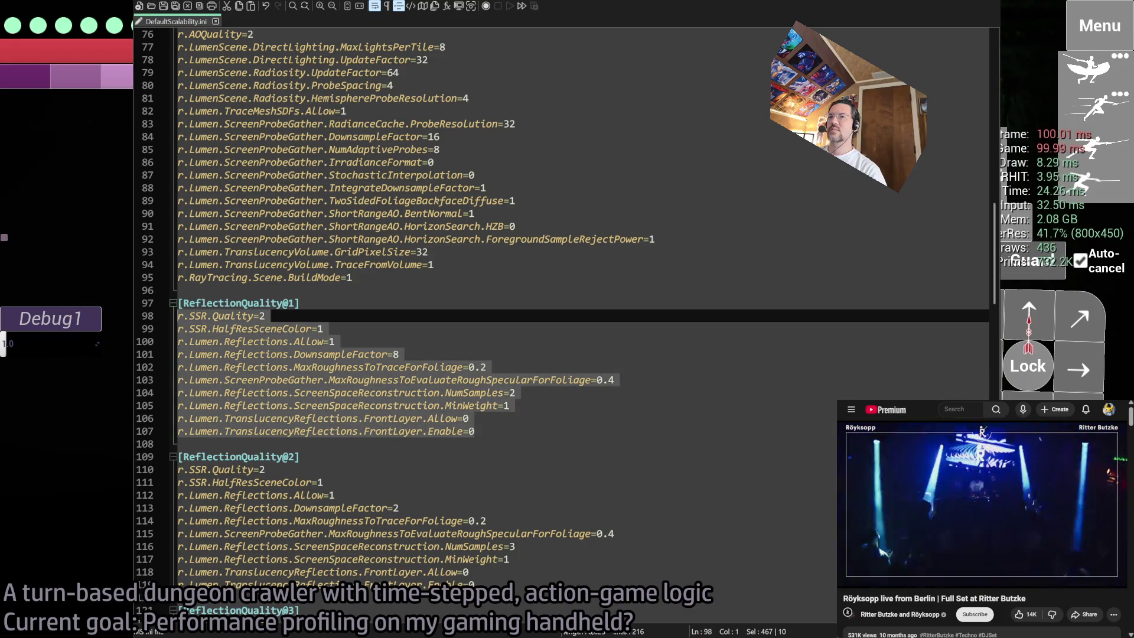
- Duplicate the ShadowQuality@1 block (lines 133–159) with Ctrl+D and edit the first copy's header to [ShadowQuality@0]
scroll(473, 396, down, 2)
click(341, 393)
scroll(452, 425, down, 10)
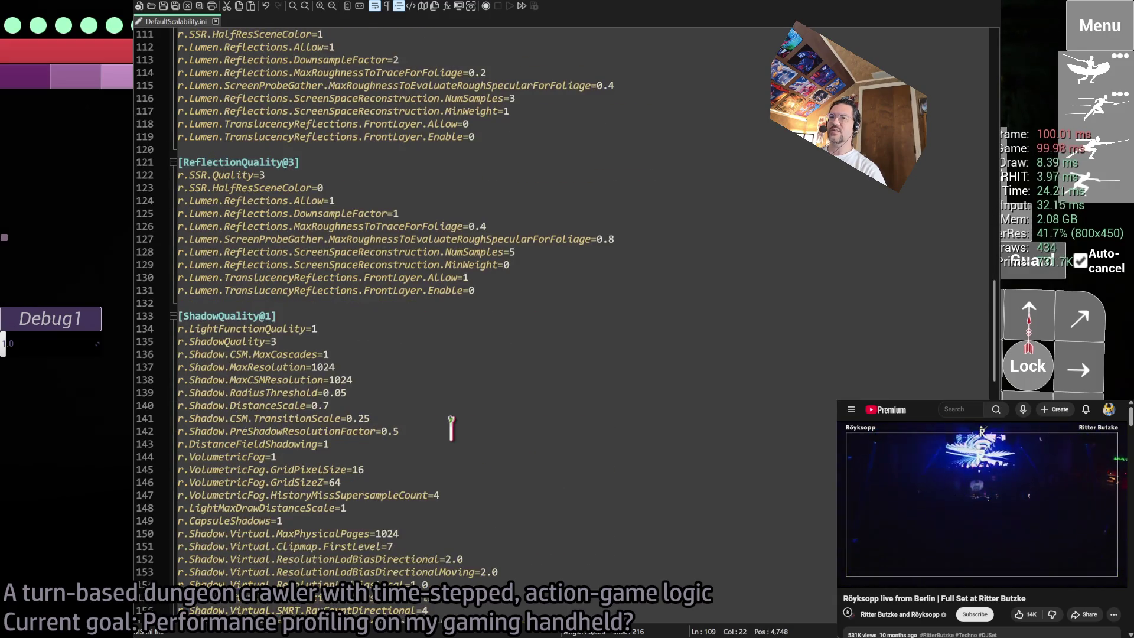
scroll(451, 425, down, 5)
mouse_move(454, 457)
mouse_down()
mouse_move(383, 440)
mouse_move(224, 142)
mouse_move(169, 125)
mouse_up()
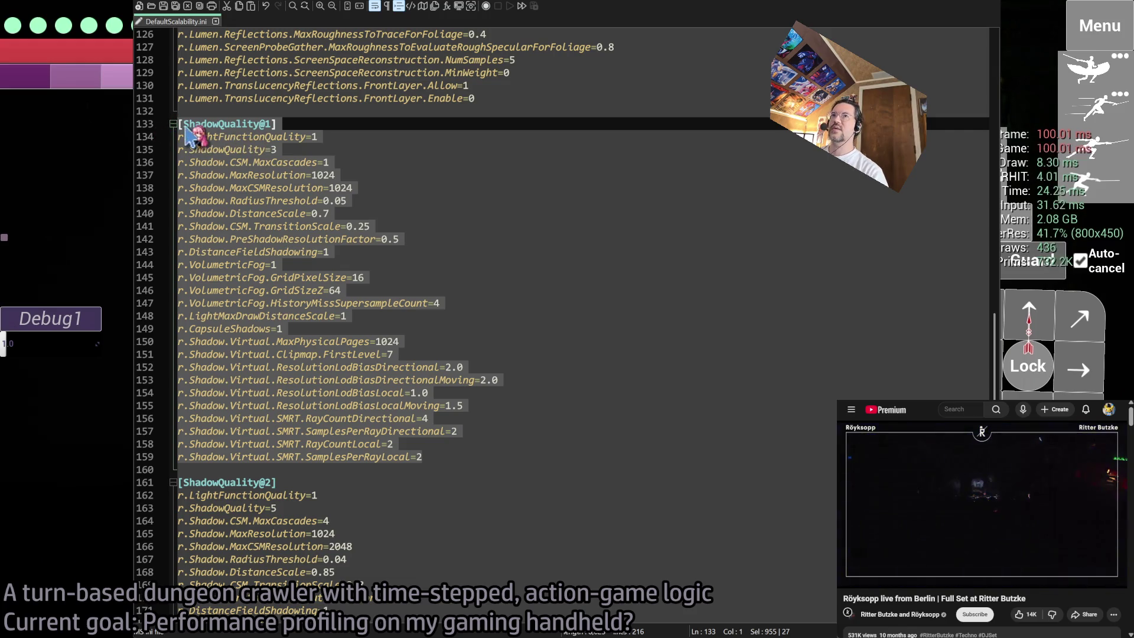
key(ctrl+d)
click(313, 127)
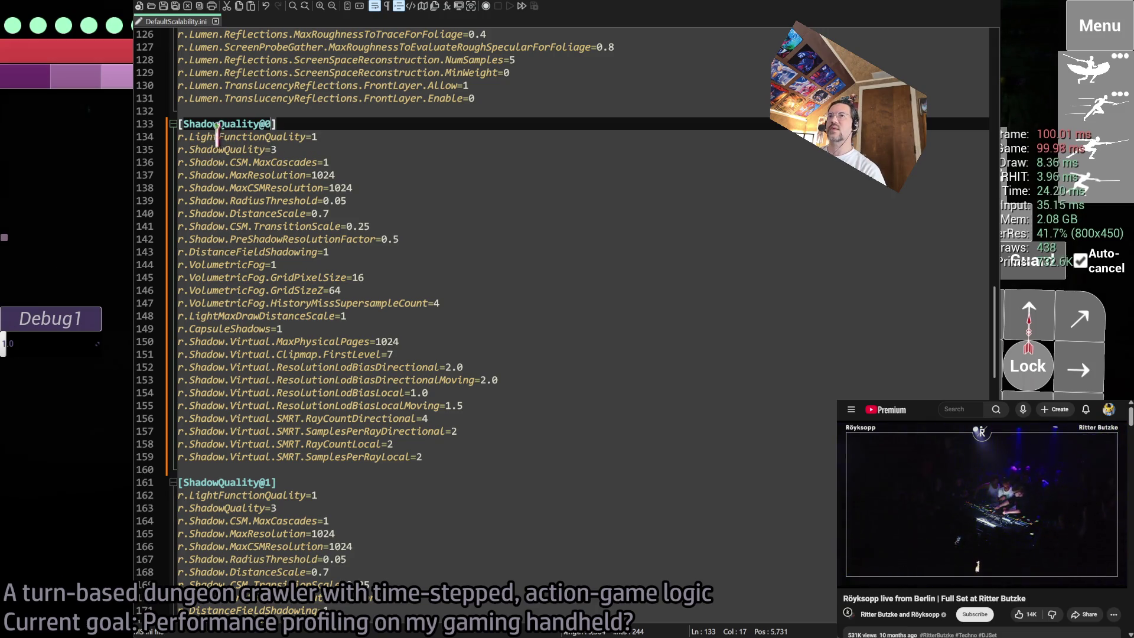
key(Down)
key(Down)
key(Down)
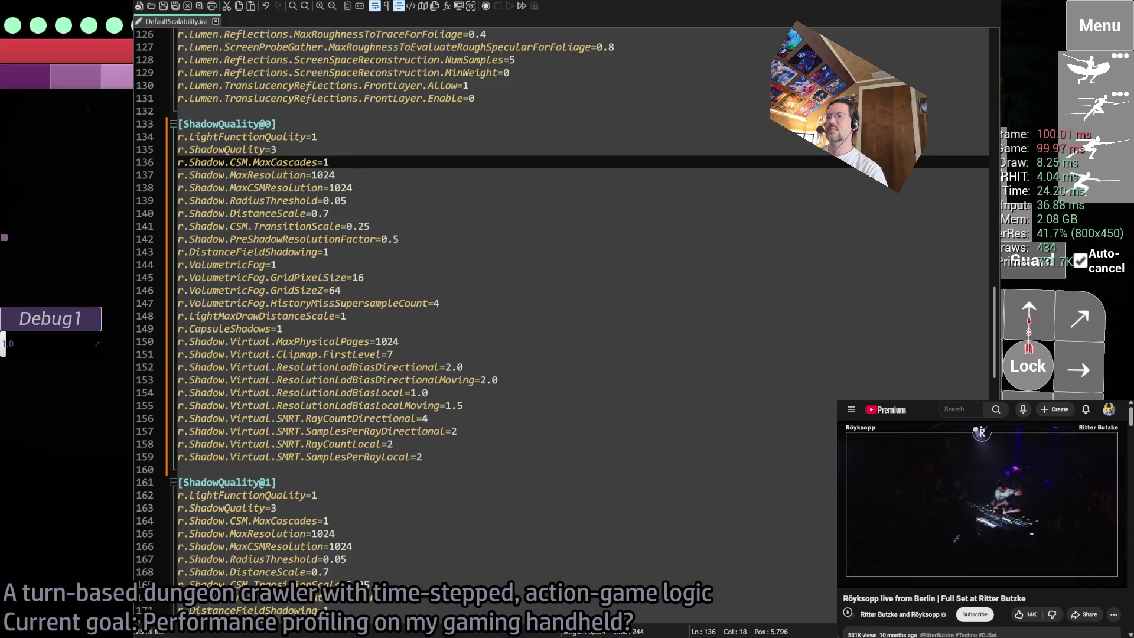
- Query r.LightFunctionQuality (1) and r.Shadow.MaxResolution (1024 from Scalability, default 2048) in the console
text(r.LightFunction)
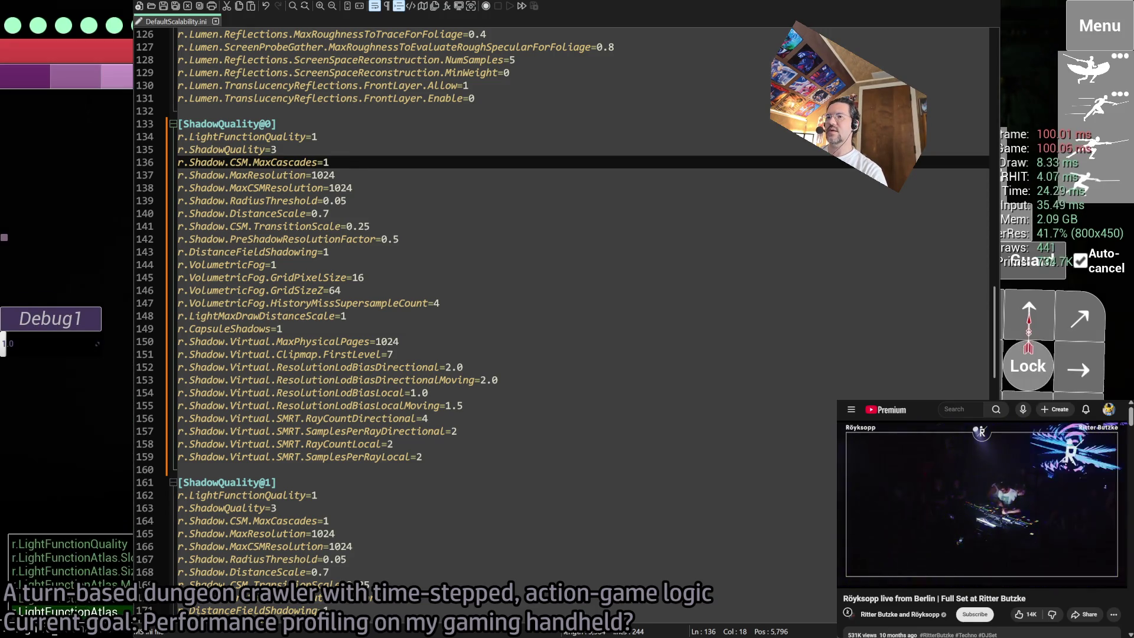
text(Q)
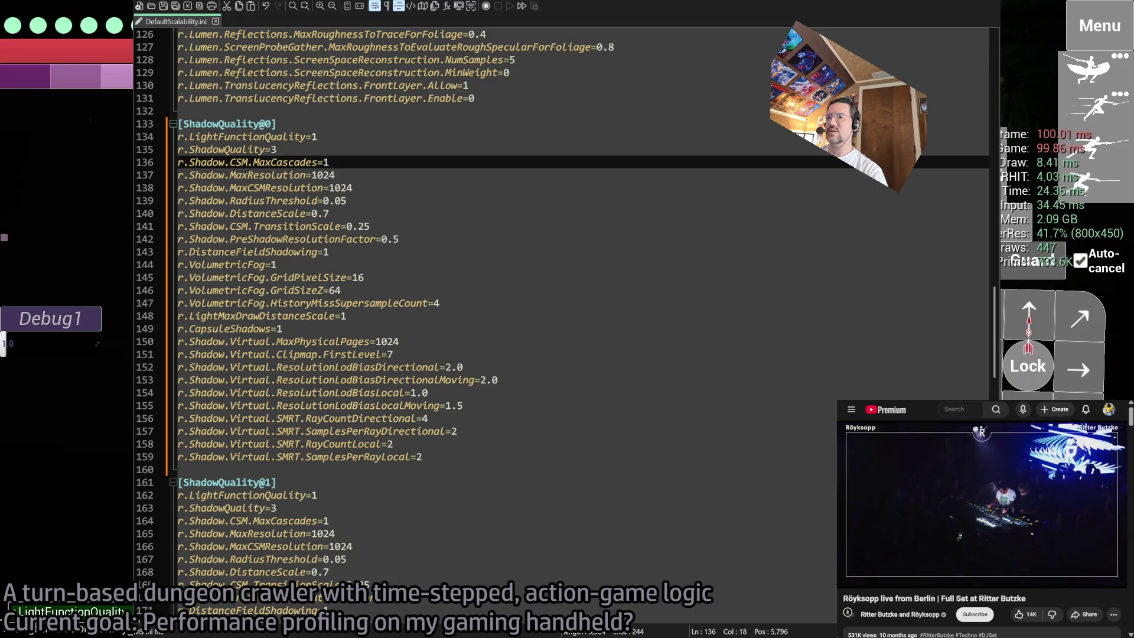
key(Tab)
key(Return)
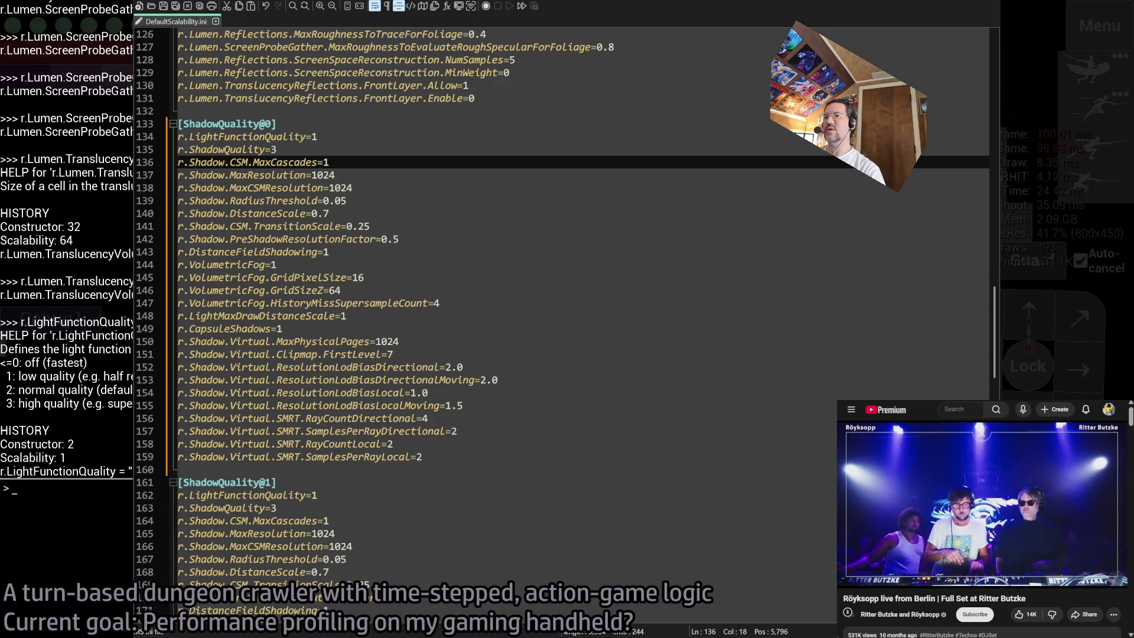
key(grave)
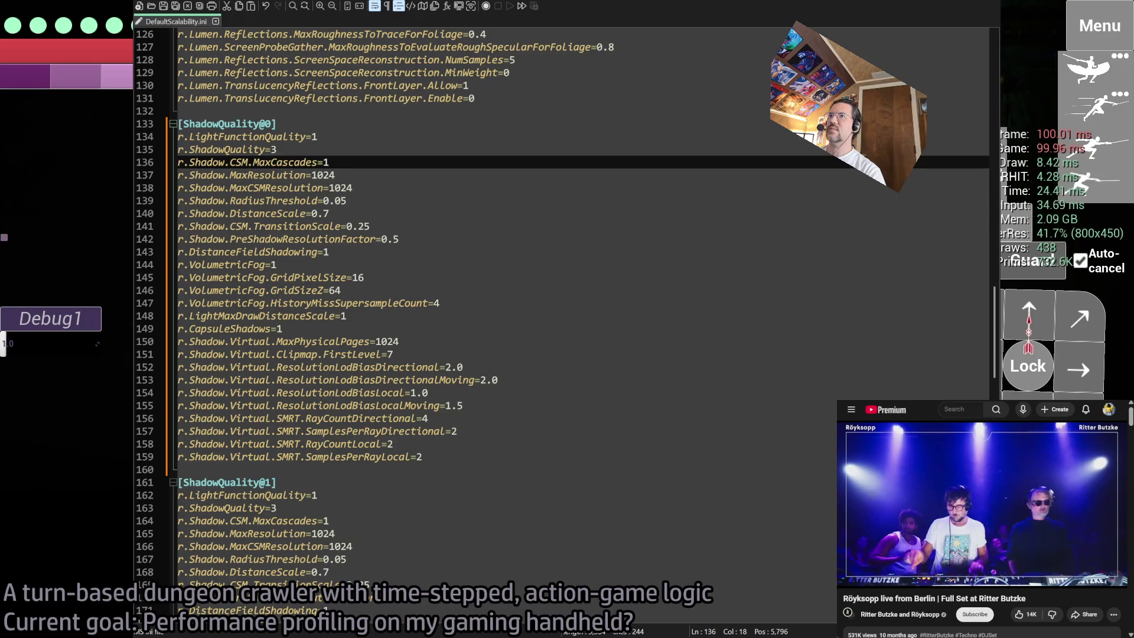
drag(305, 175, 177, 175)
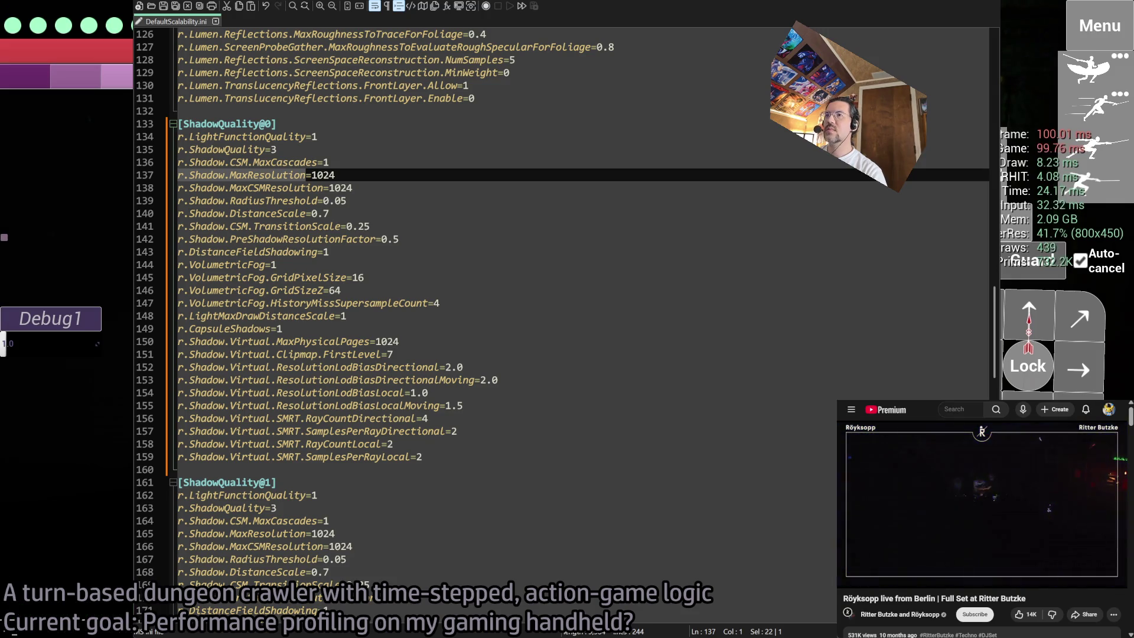
key(grave)
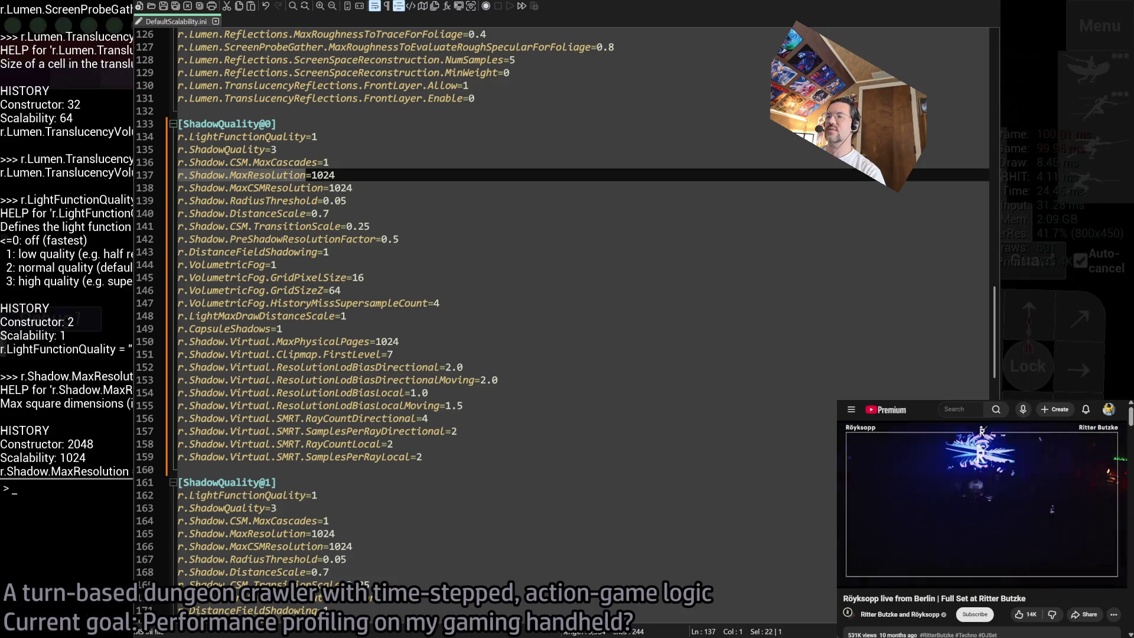
key(grave)
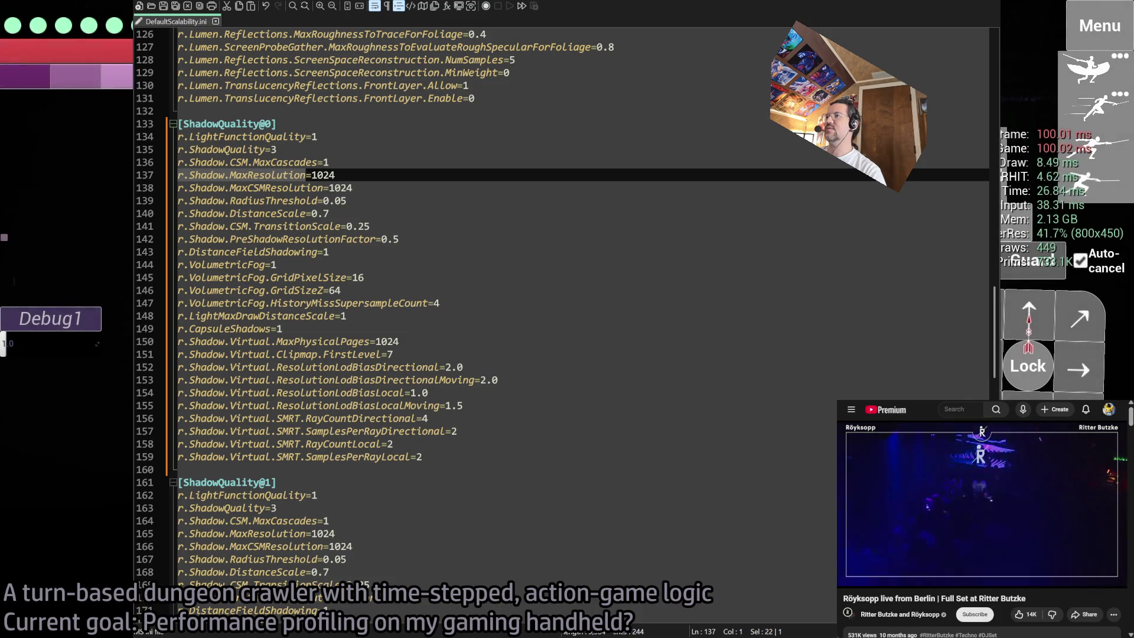
- Scroll through the ShadowQuality@0–@3 blocks of DefaultScalability.ini in Notepad3
click(361, 188)
scroll(361, 188, down, 15)
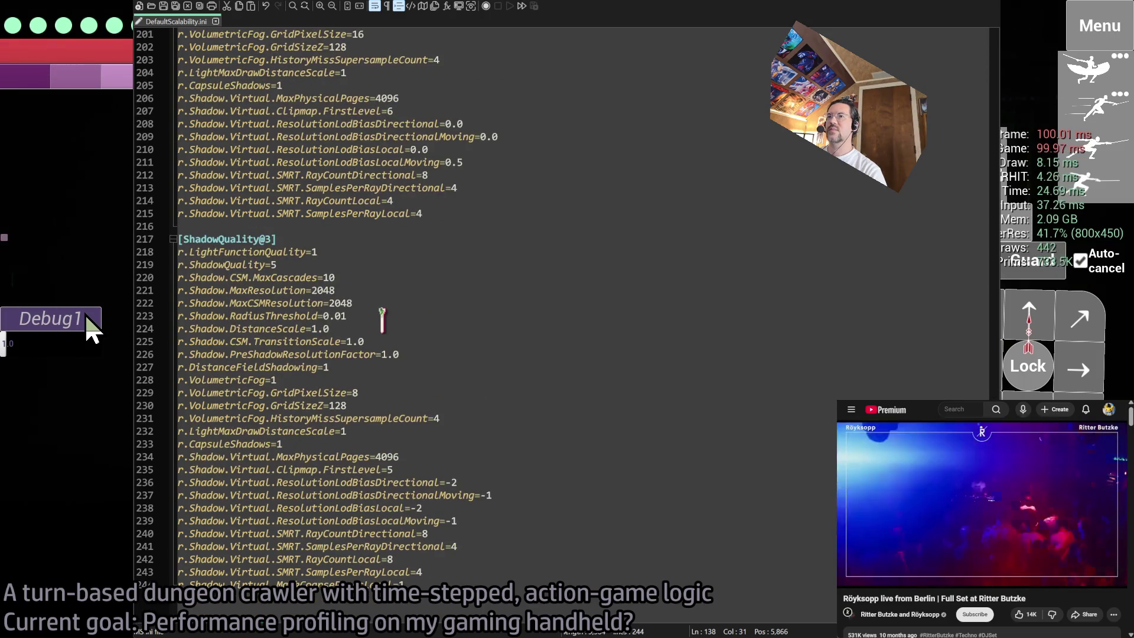
scroll(443, 355, up, 13)
scroll(441, 354, up, 11)
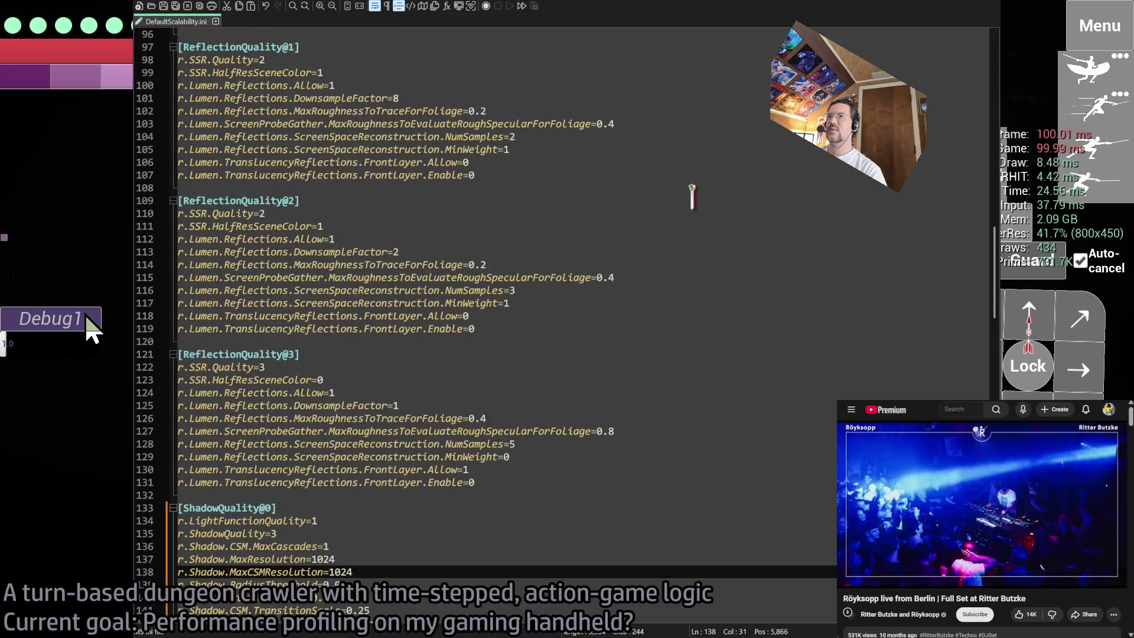
- Bring the running dungeon game to the front and toggle its console open and closed
click(942, 7)
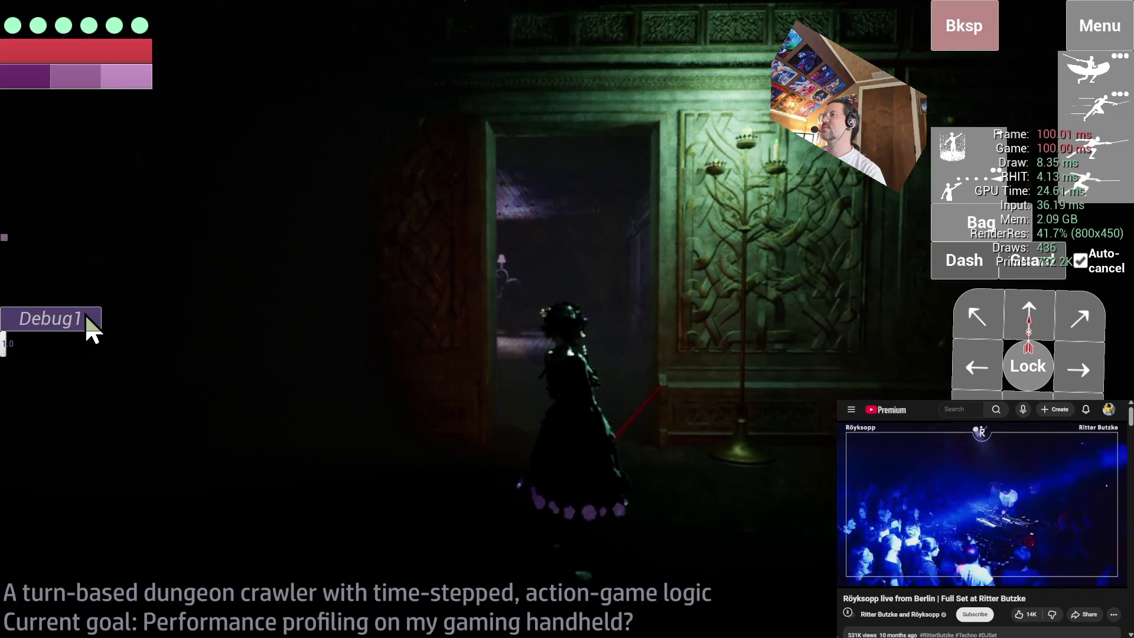
click(87, 318)
click(86, 318)
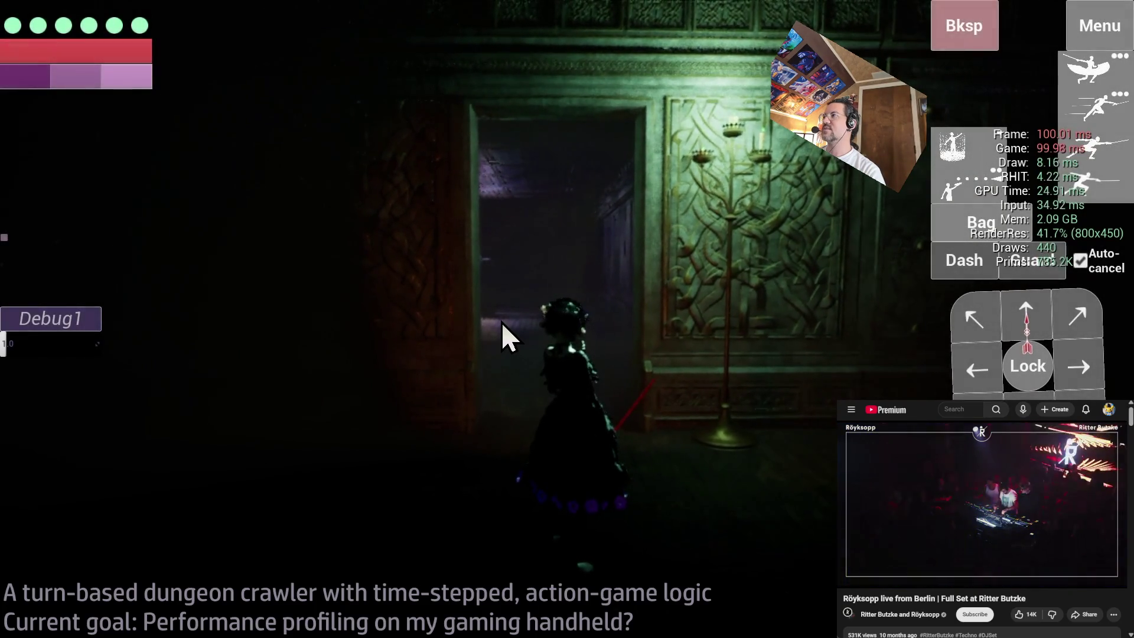
- Change Shadow.MaxResolution and Shadow.MaxCSMResolution in ShadowQuality@0 from 1024 to 512
key(alt+Tab)
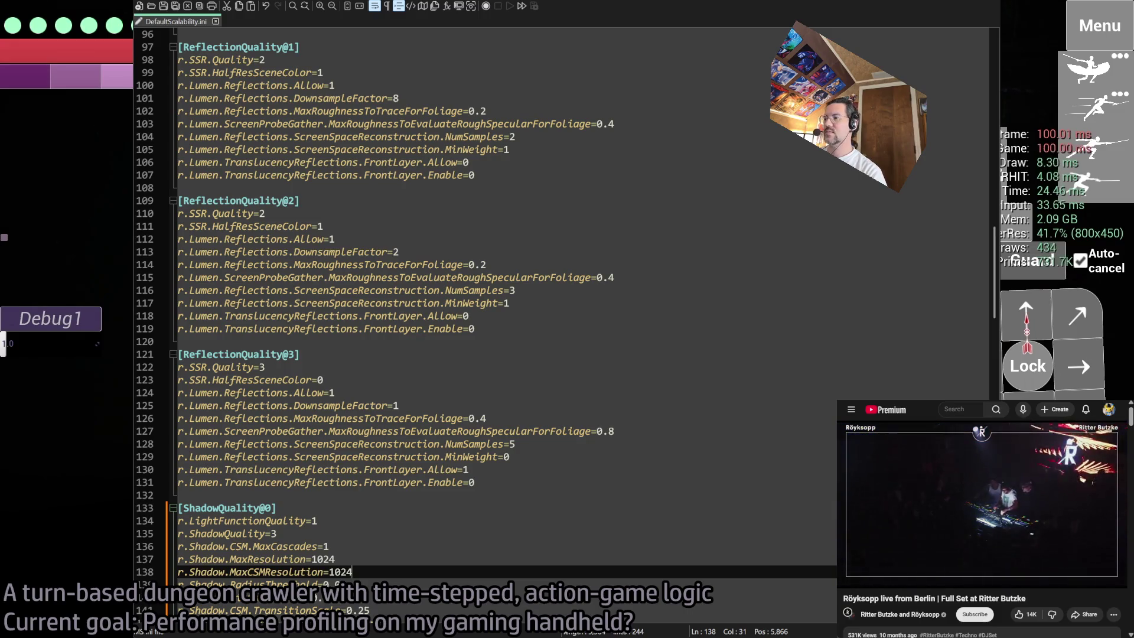
scroll(382, 416, down, 7)
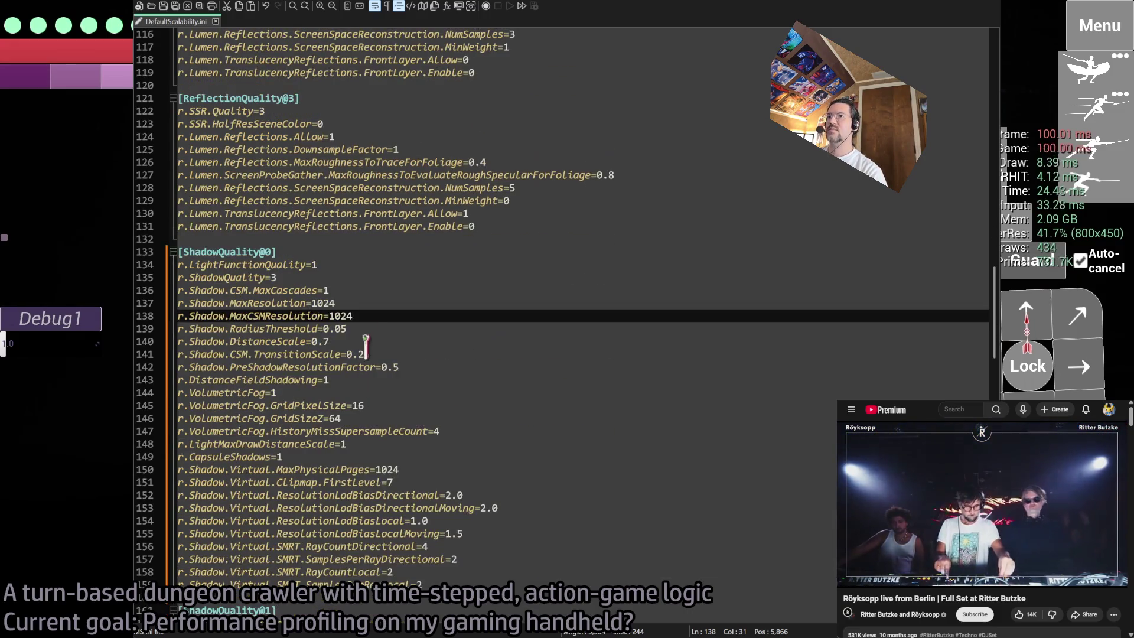
double_click(328, 303)
text(512)
double_click(342, 316)
text(512)
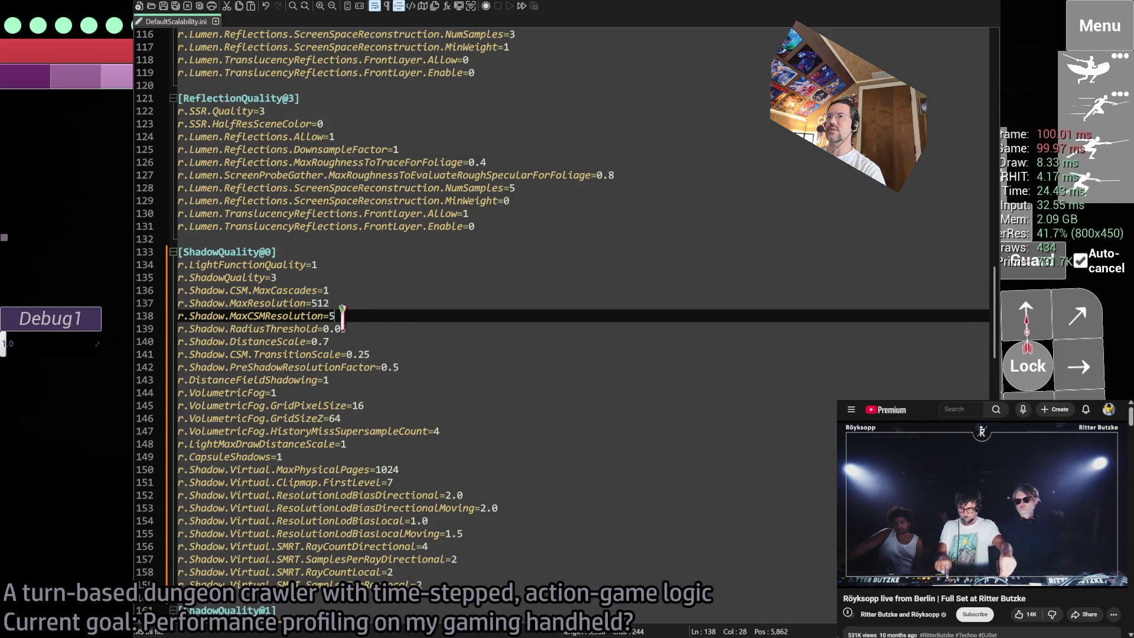
- Inspect the RadiusThreshold and r.Shadow.DistanceScale lines below, then return to the game
click(353, 331)
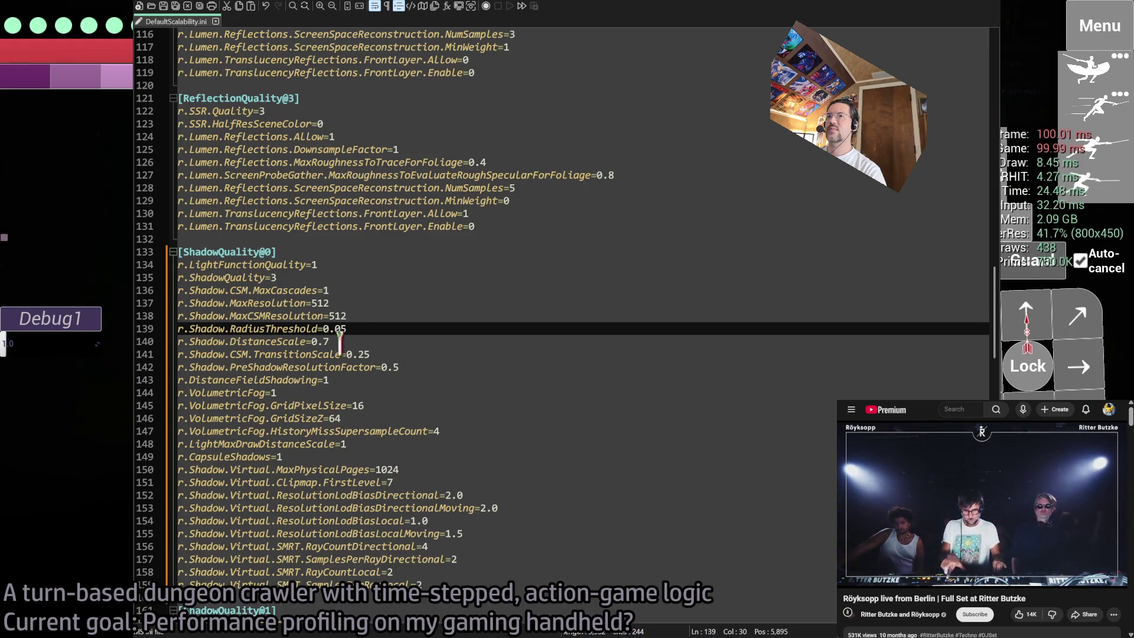
click(361, 340)
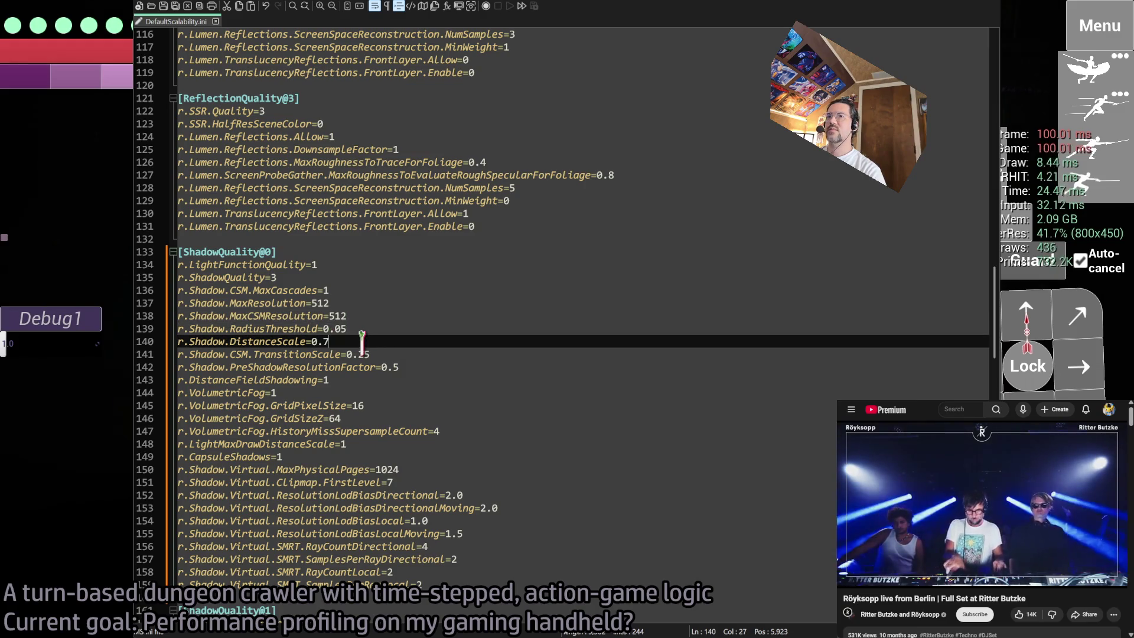
double_click(275, 341)
shift+click(181, 343)
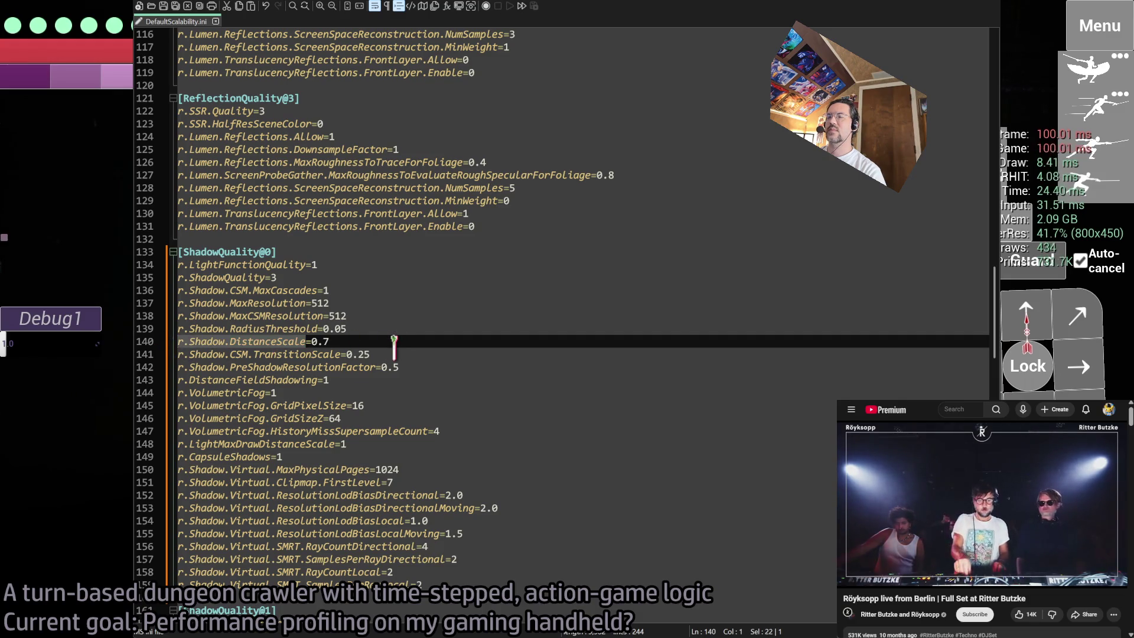
click(361, 340)
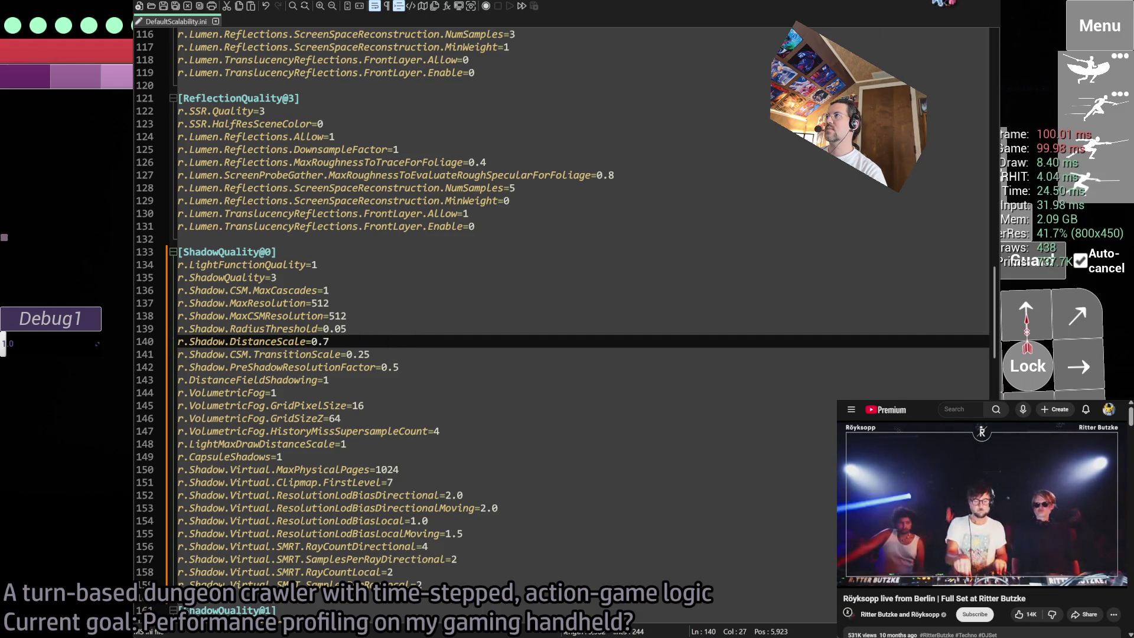
key(alt+Tab)
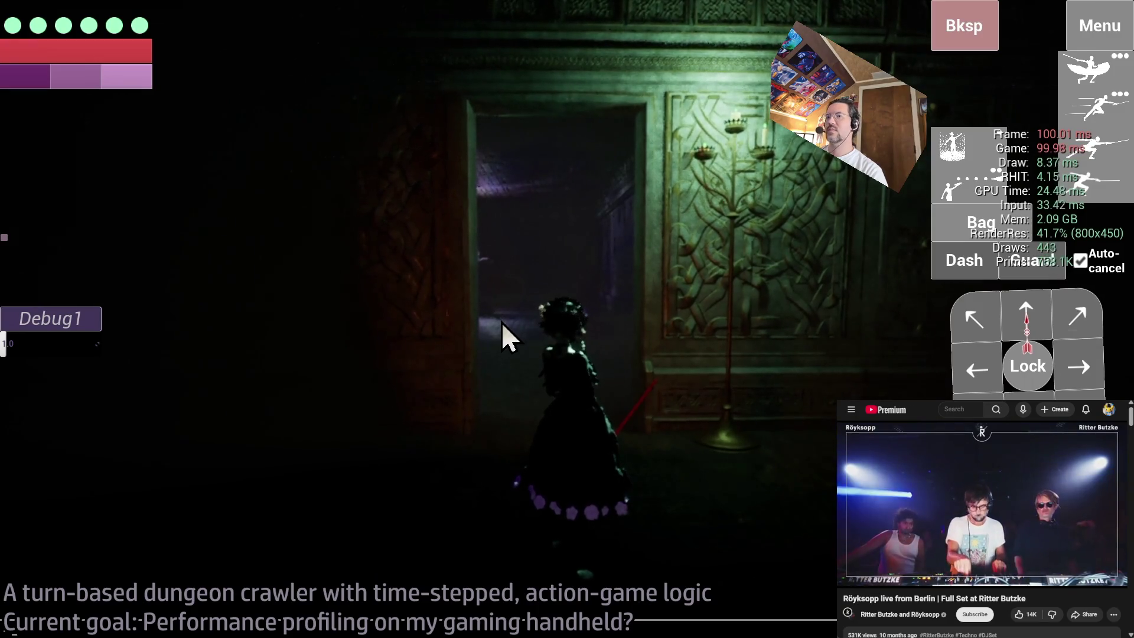
- Show the help and current 0.7 value of r.Shadow.DistanceScale in the game console
key(grave)
text(distancescale)
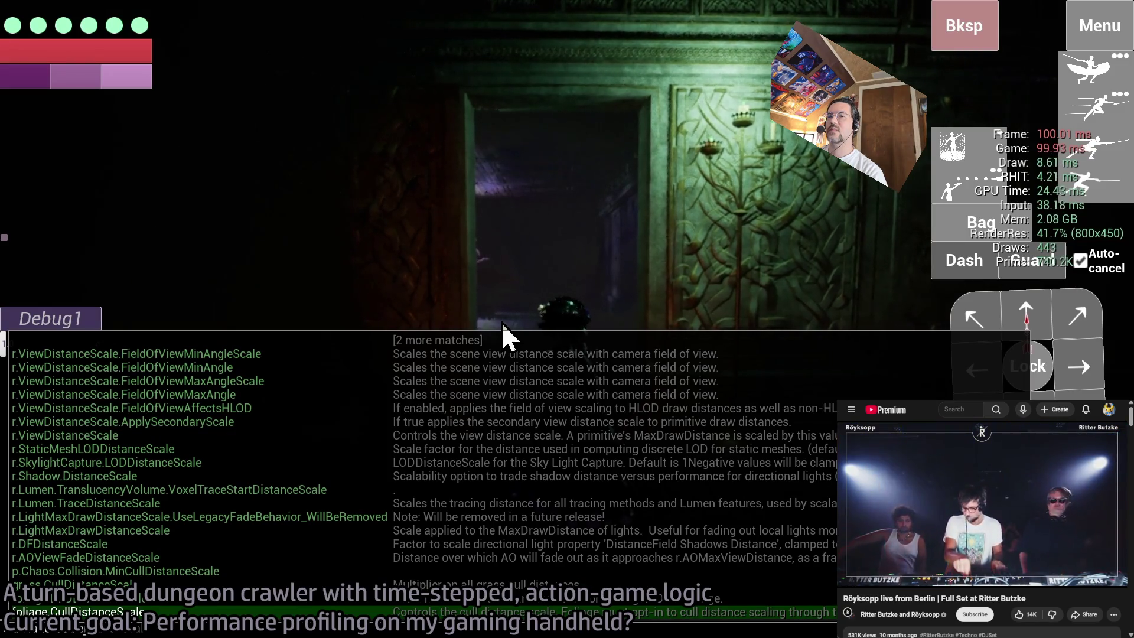
key(Down)
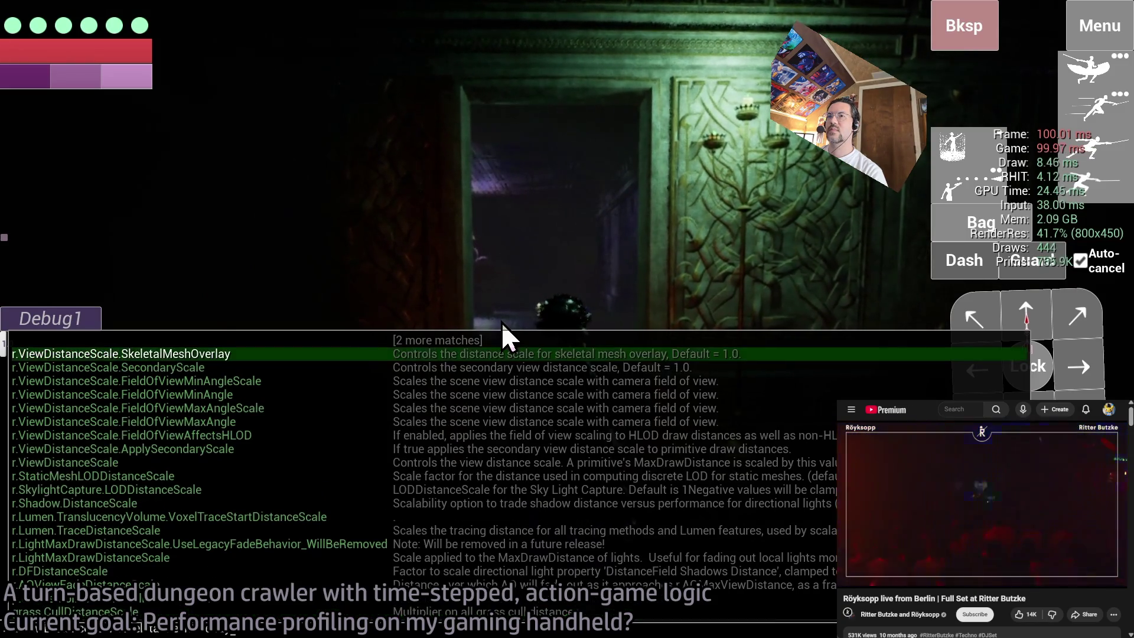
key(Up)
key(Up)
key(Up)
key(Up)
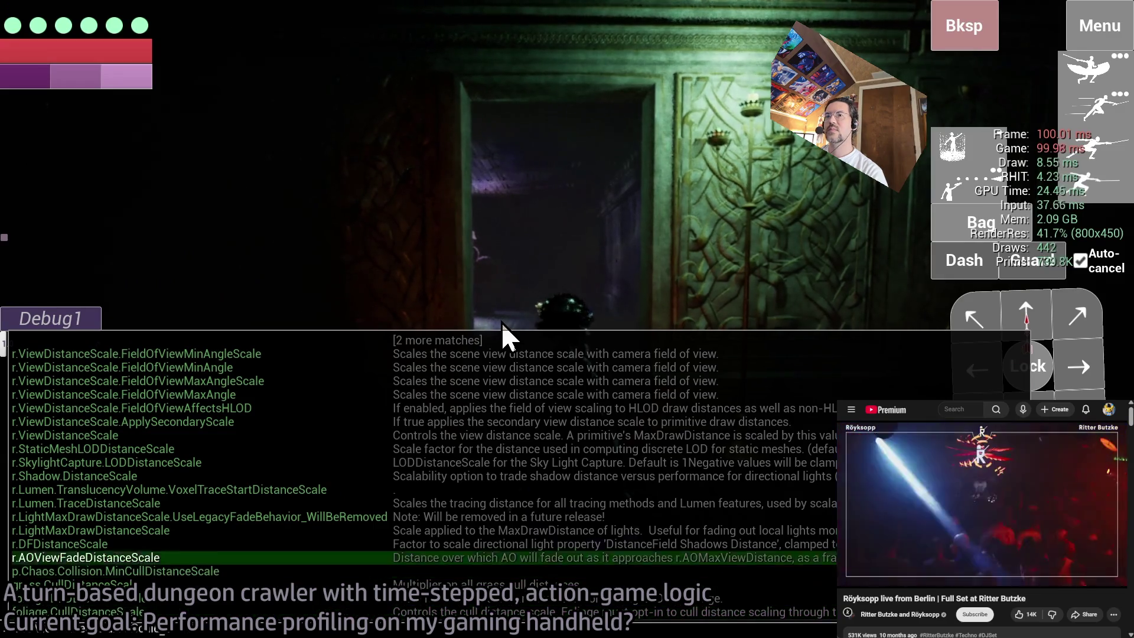
key(Tab)
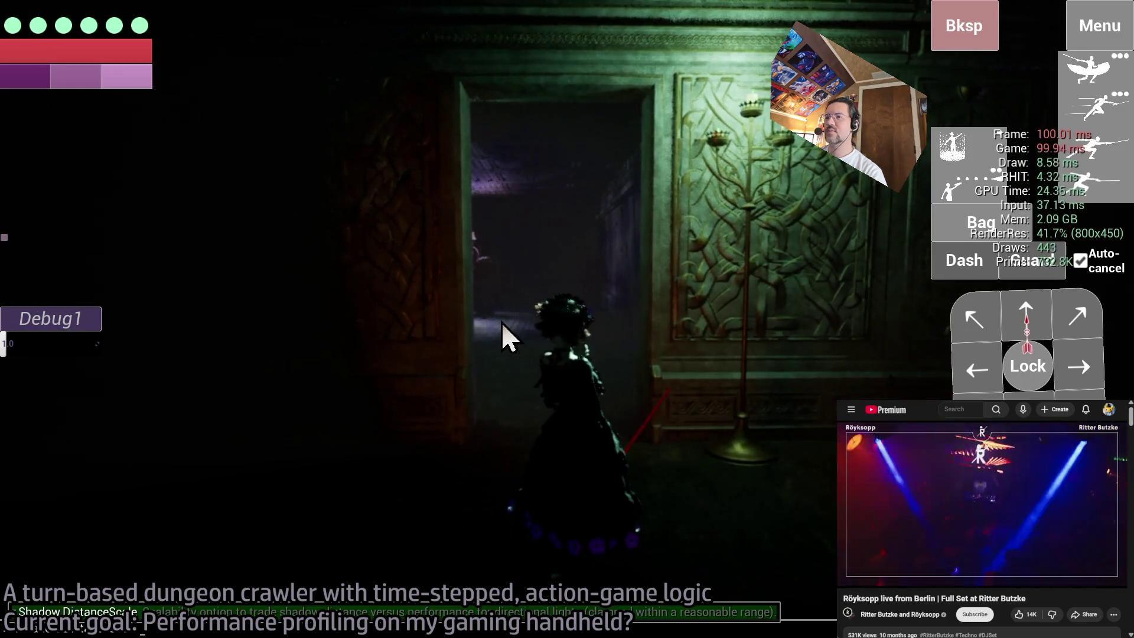
key(Return)
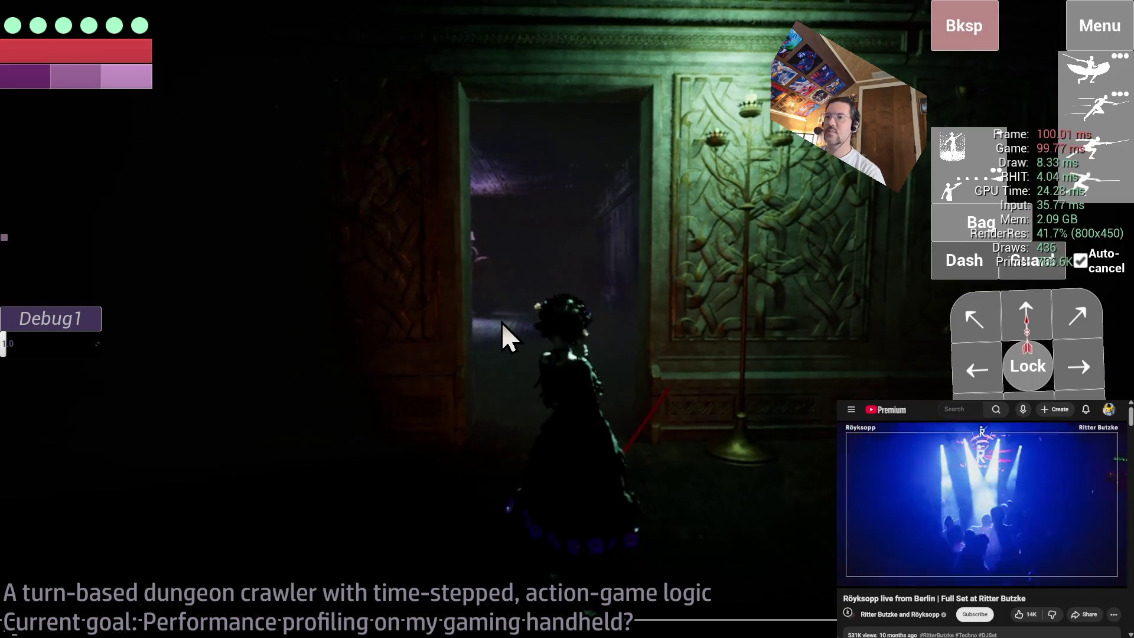
key(grave)
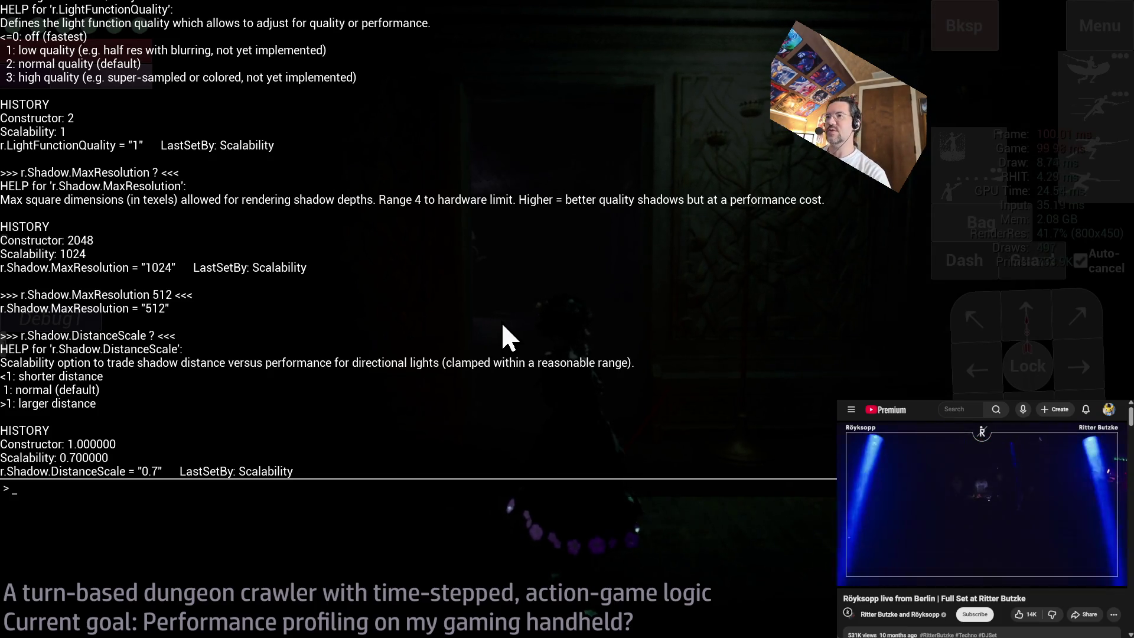
key(grave)
key(alt+Tab)
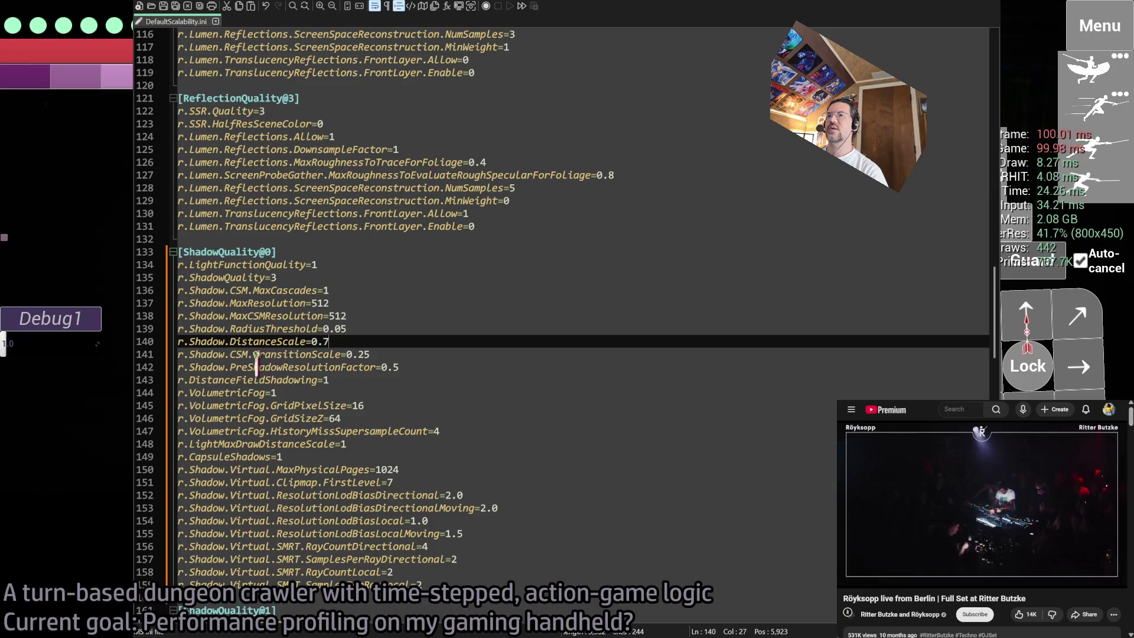
- Put the caret at the PreShadowResolutionFactor value on line 142 of ShadowQuality@0
click(300, 366)
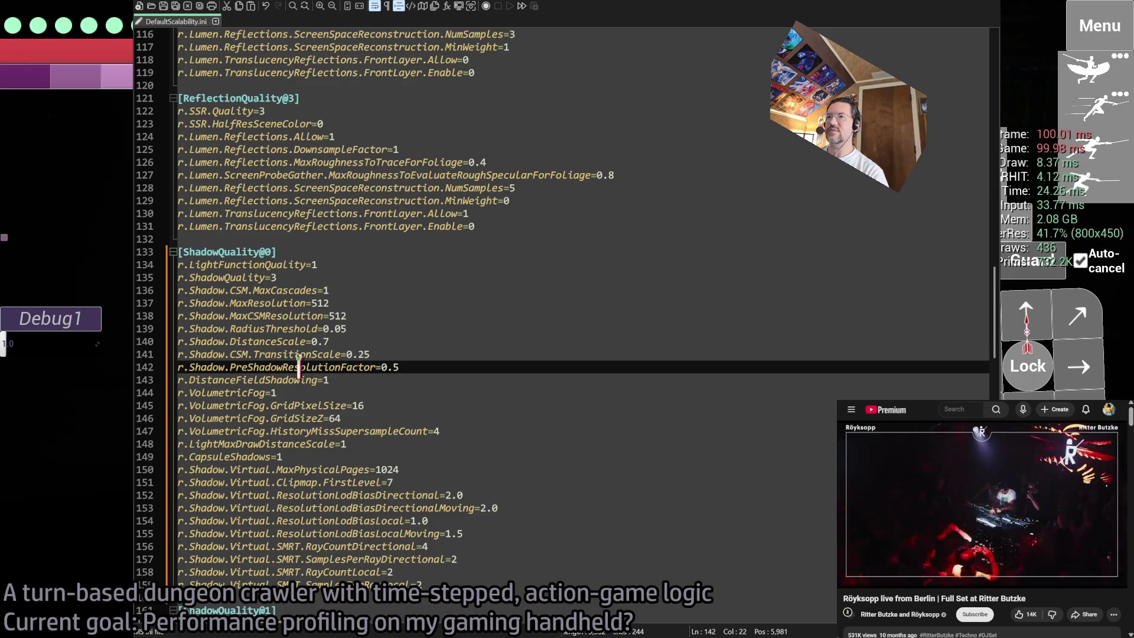
click(407, 367)
scroll(415, 373, down, 5)
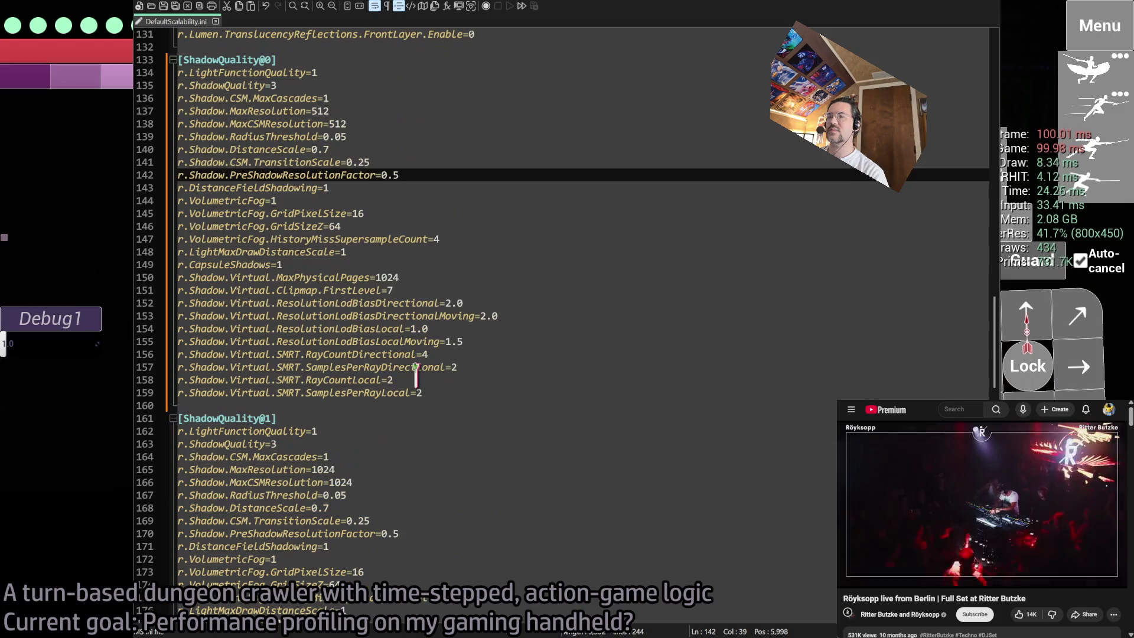
scroll(414, 538, down, 12)
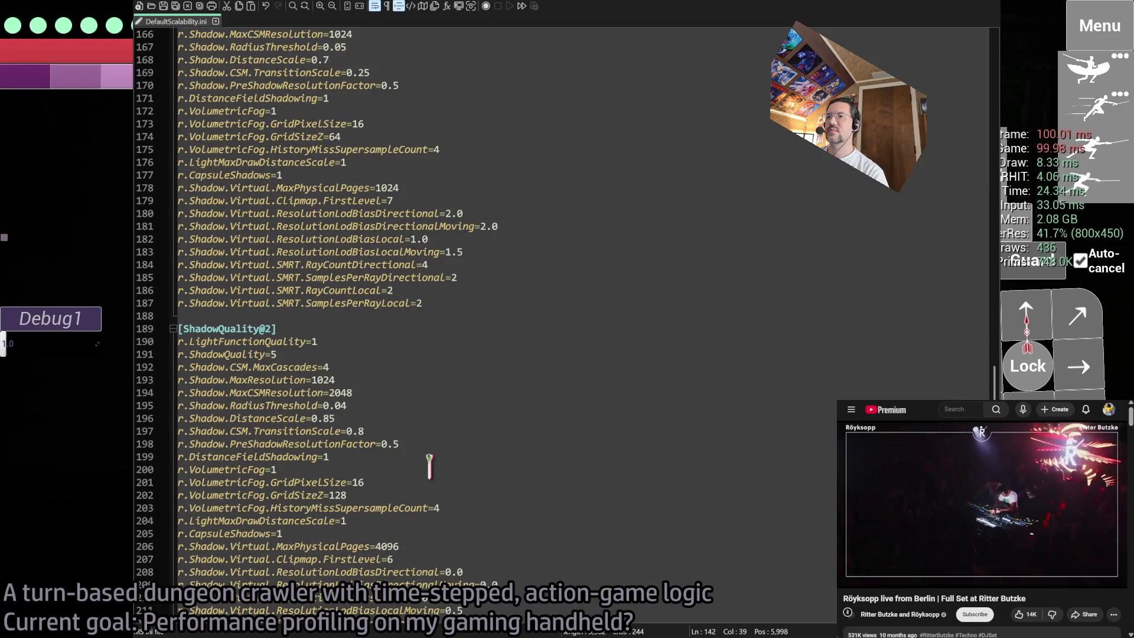
scroll(413, 450, down, 12)
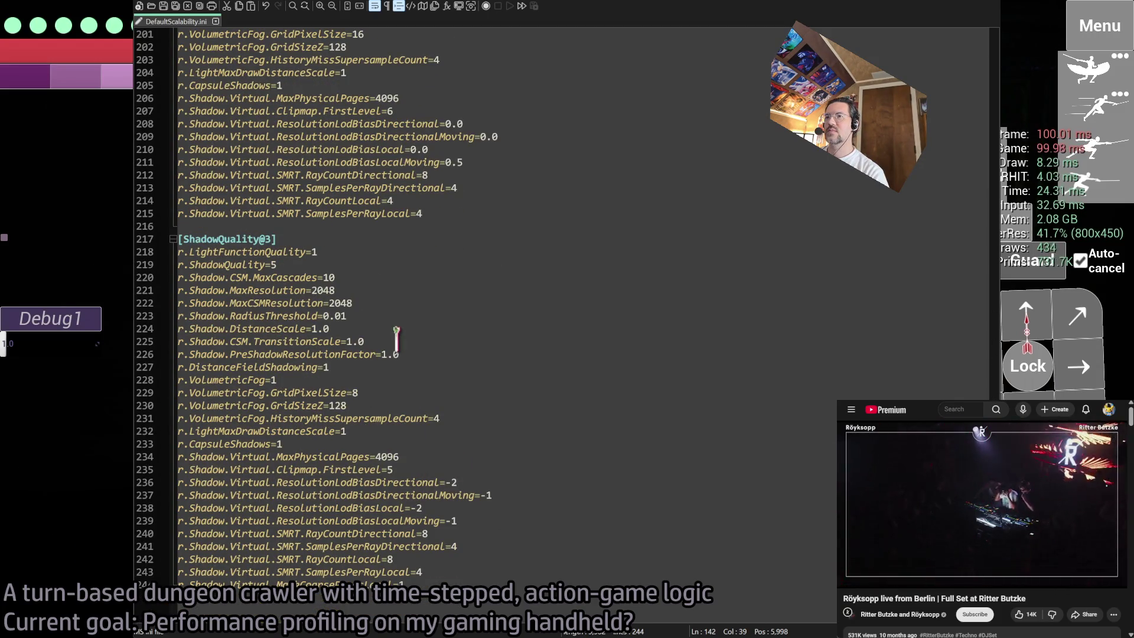
scroll(422, 355, up, 20)
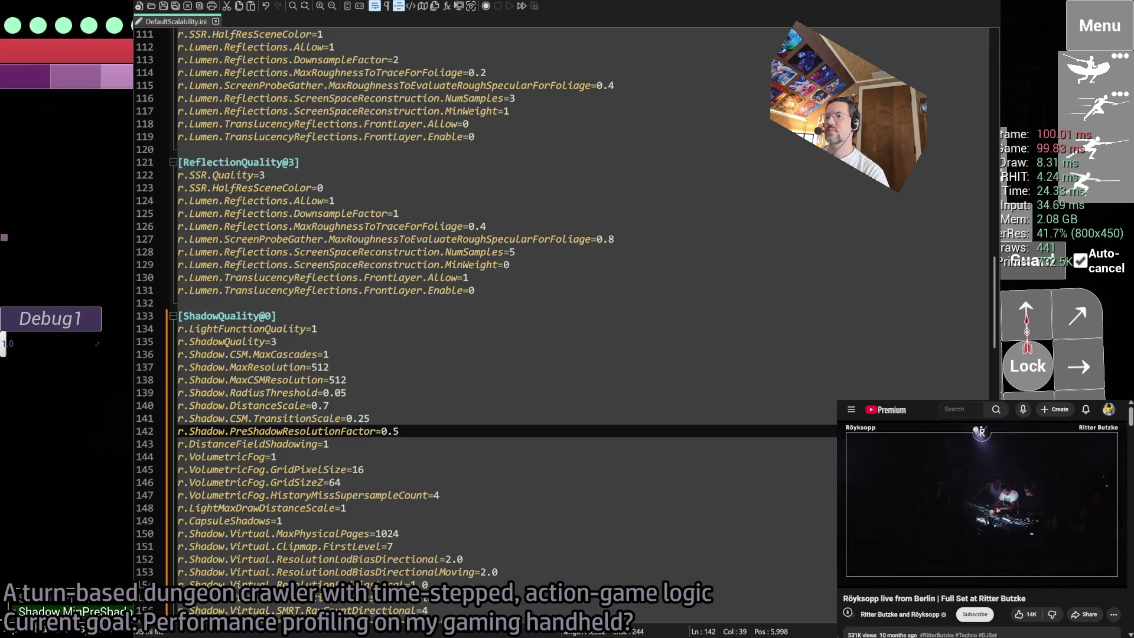
- Recall the tested PreShadowResolutionFactor command from the game console history
key(grave)
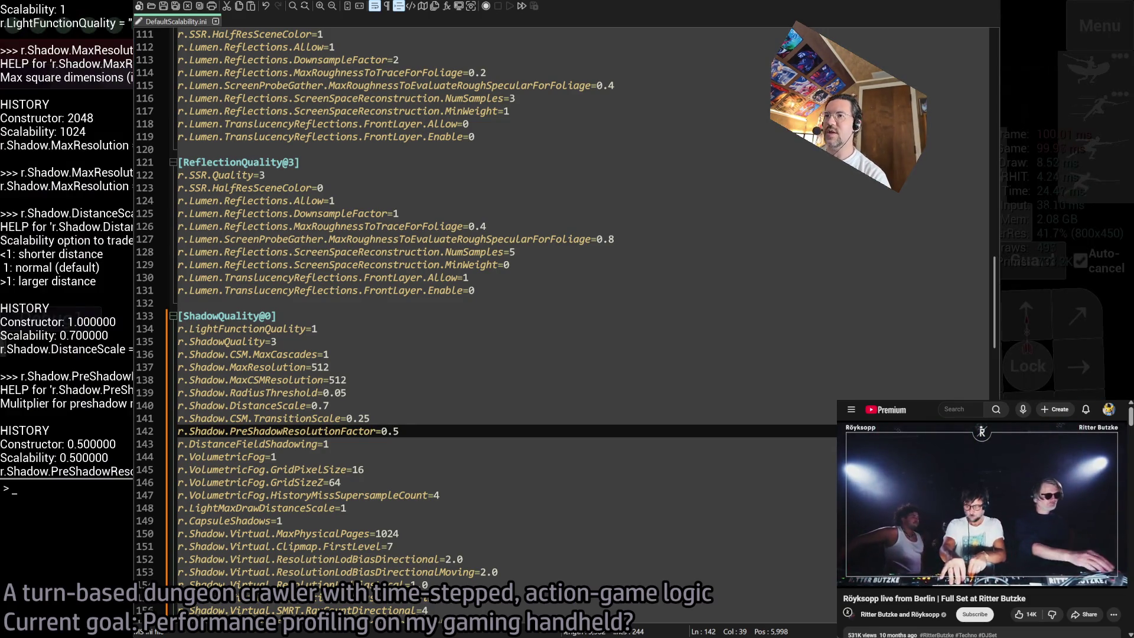
key(grave)
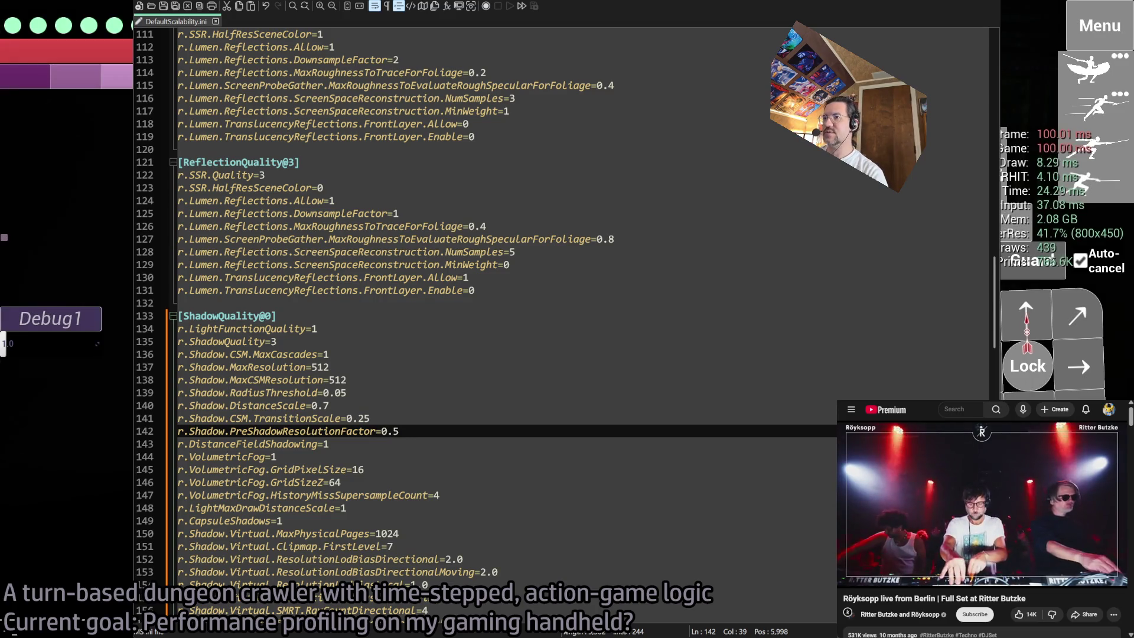
key(grave)
key(Return)
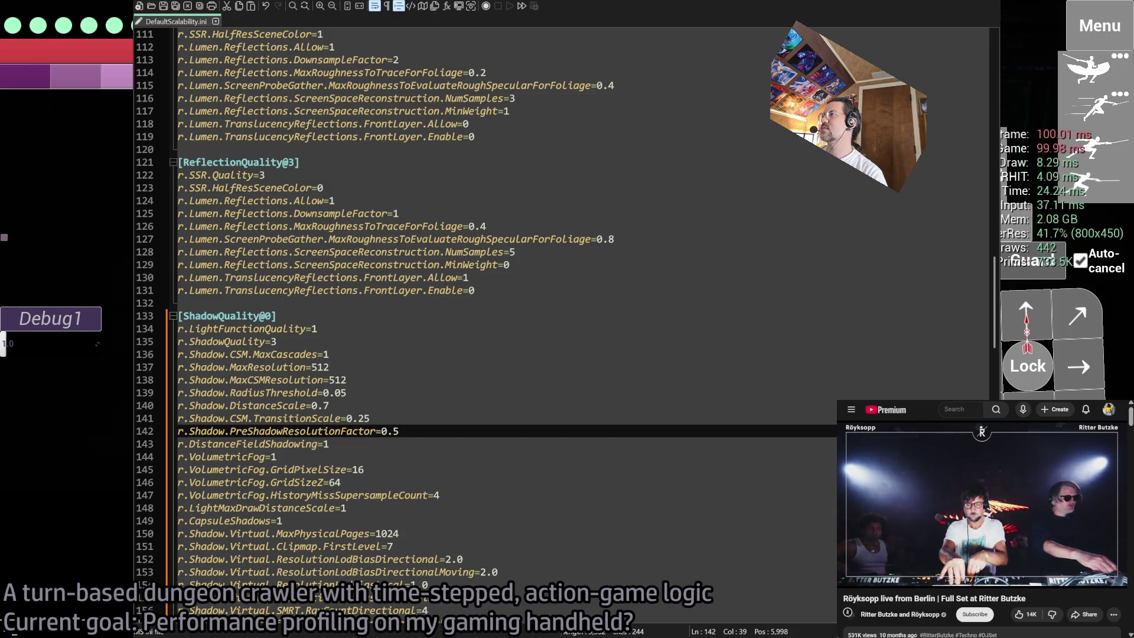
key(Up)
key(Return)
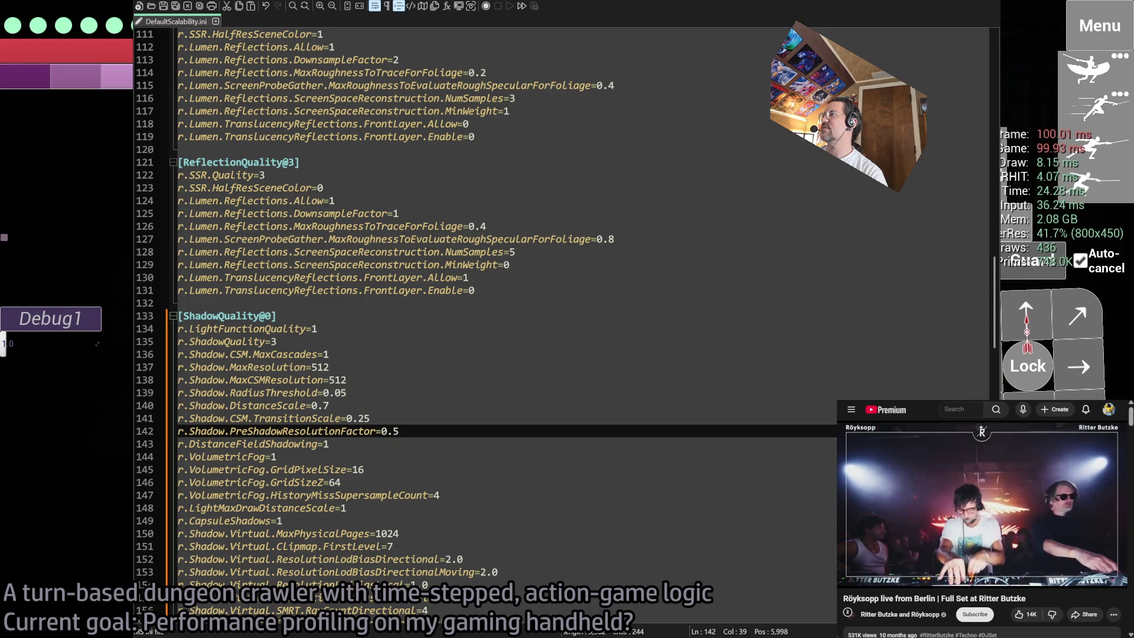
key(Up)
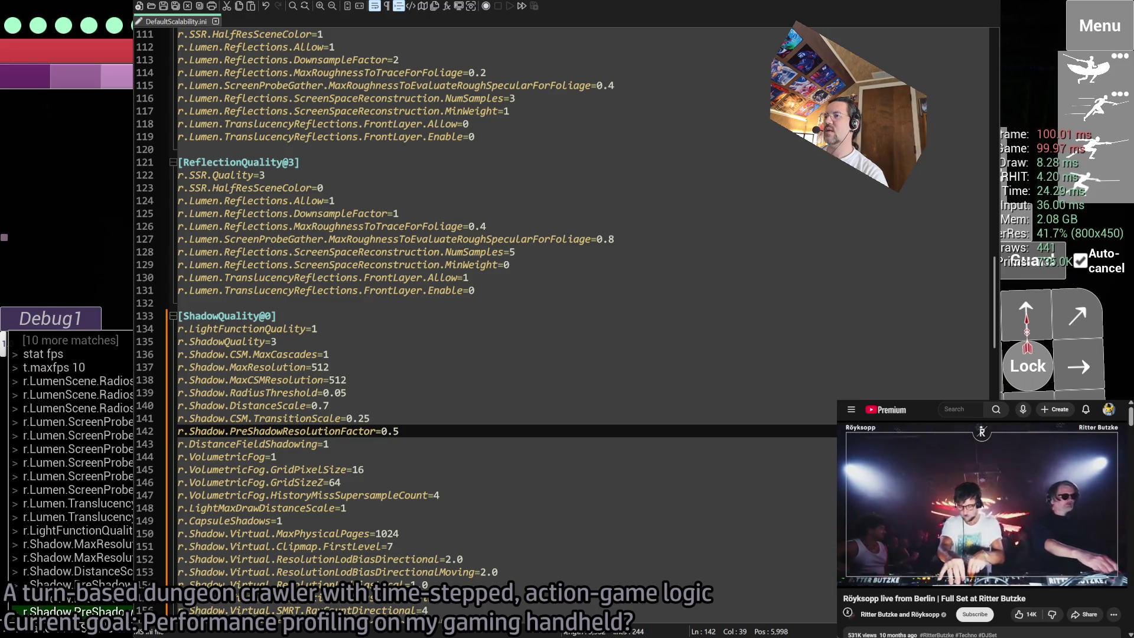
key(Return)
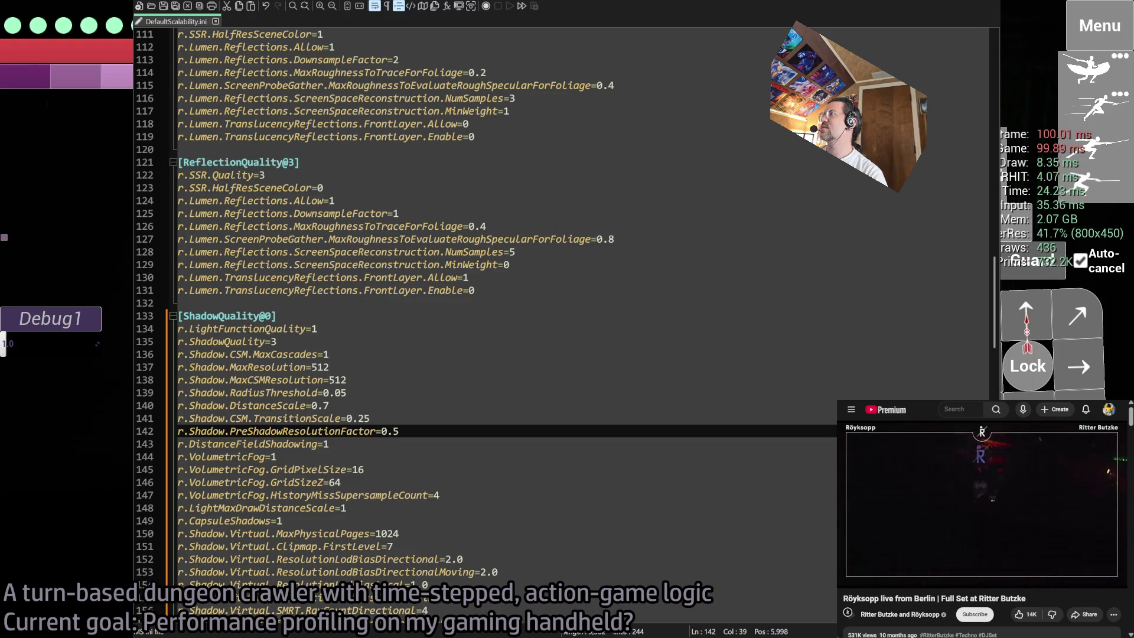
key(Up)
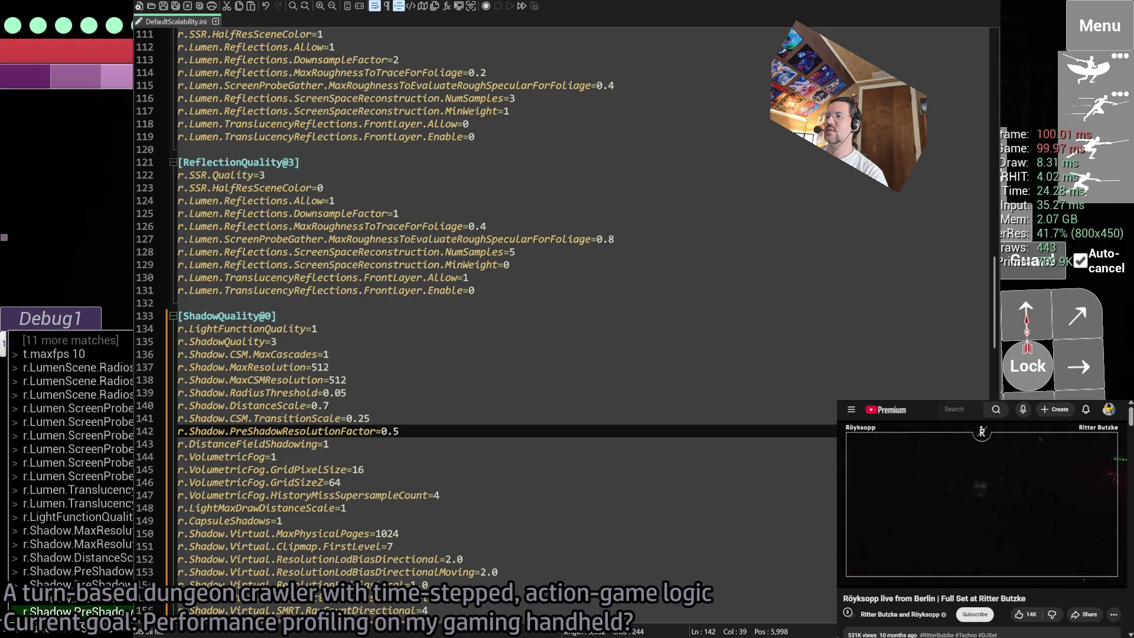
key(Return)
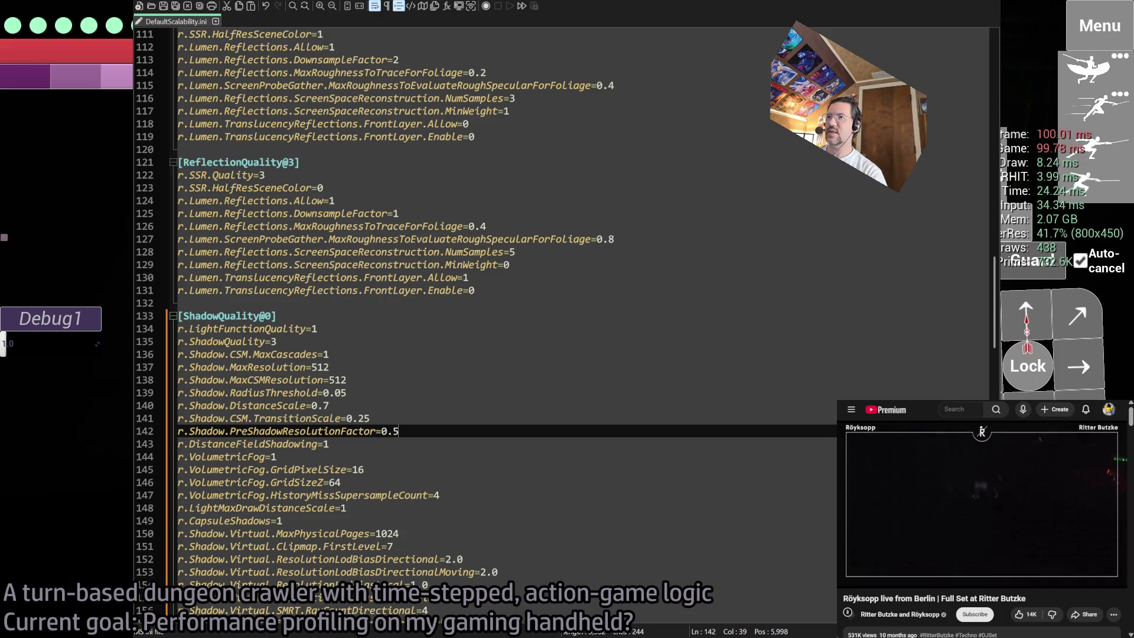
scroll(335, 443, down, 5)
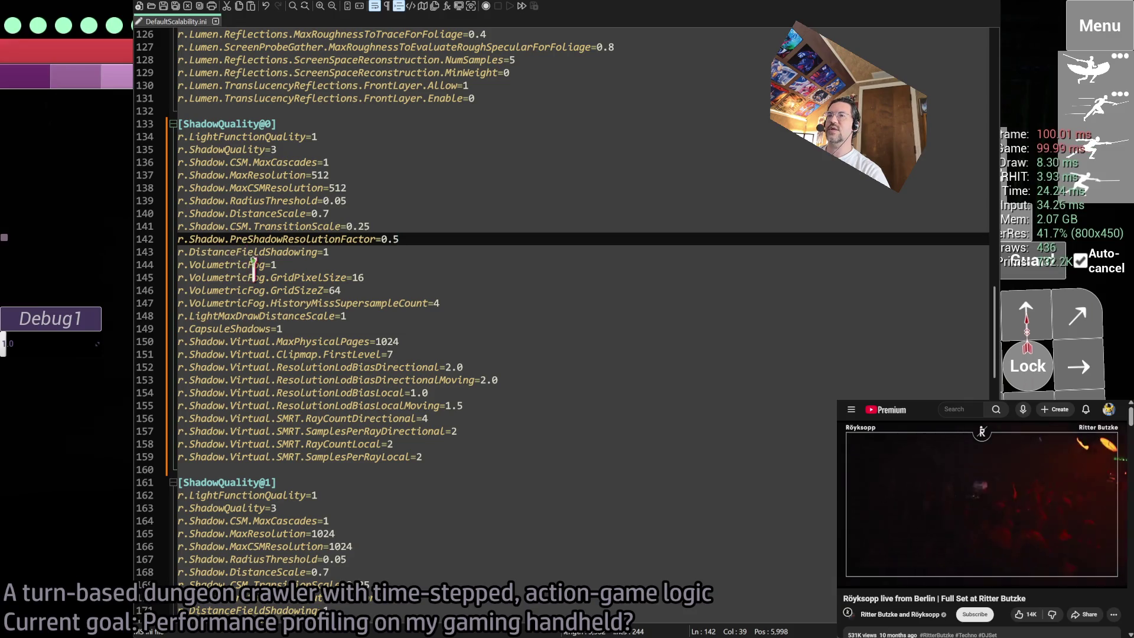
click(318, 277)
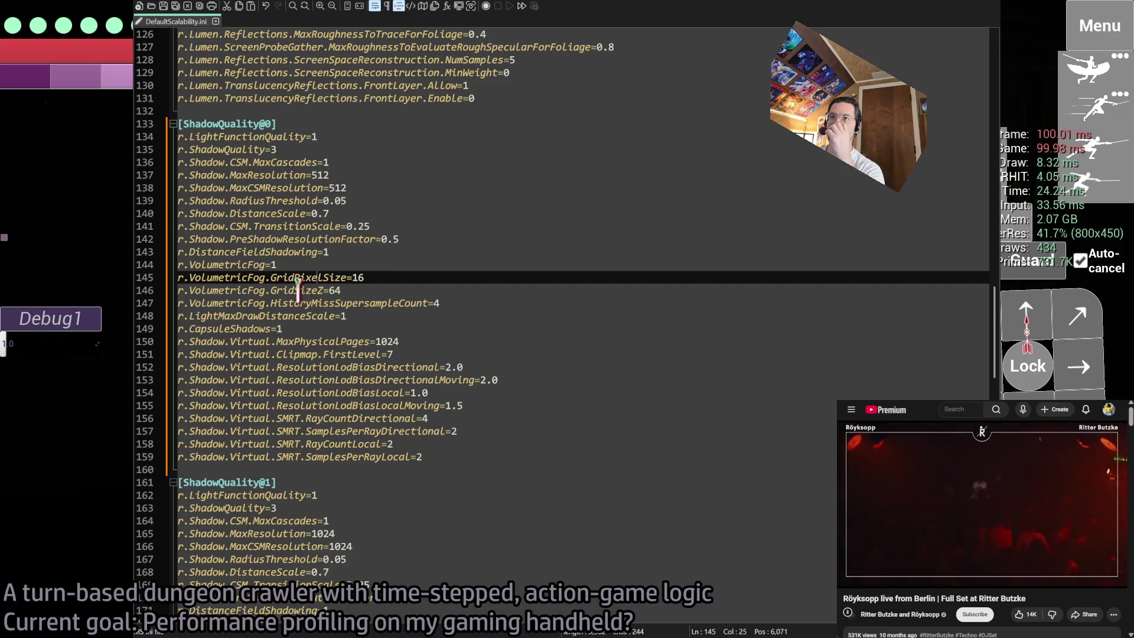
drag(346, 278, 177, 278)
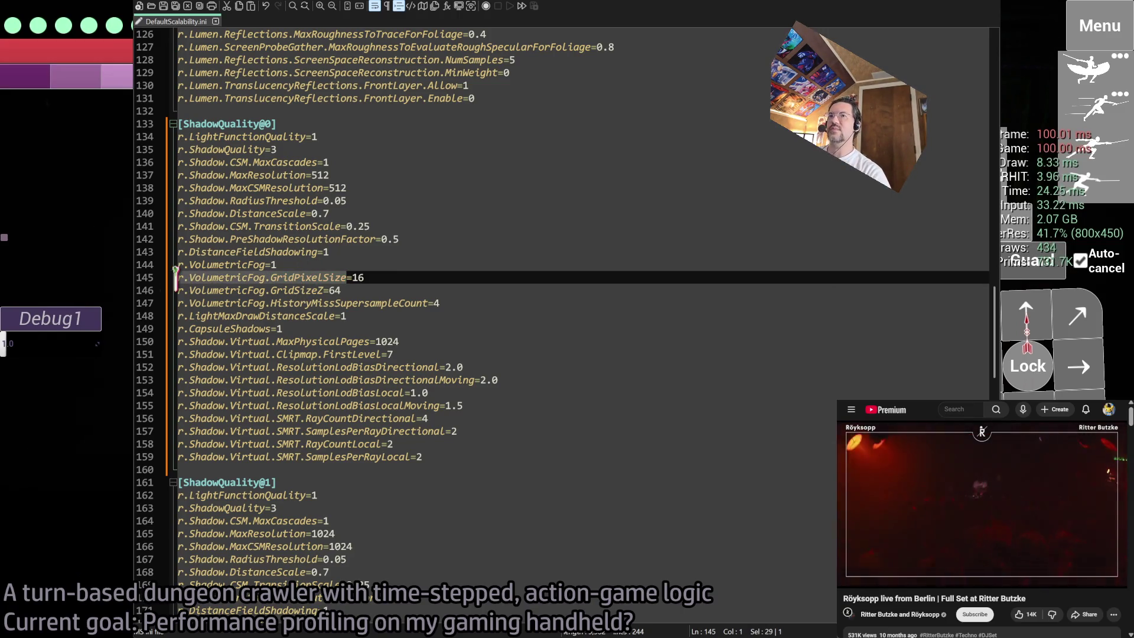
key(alt+Tab)
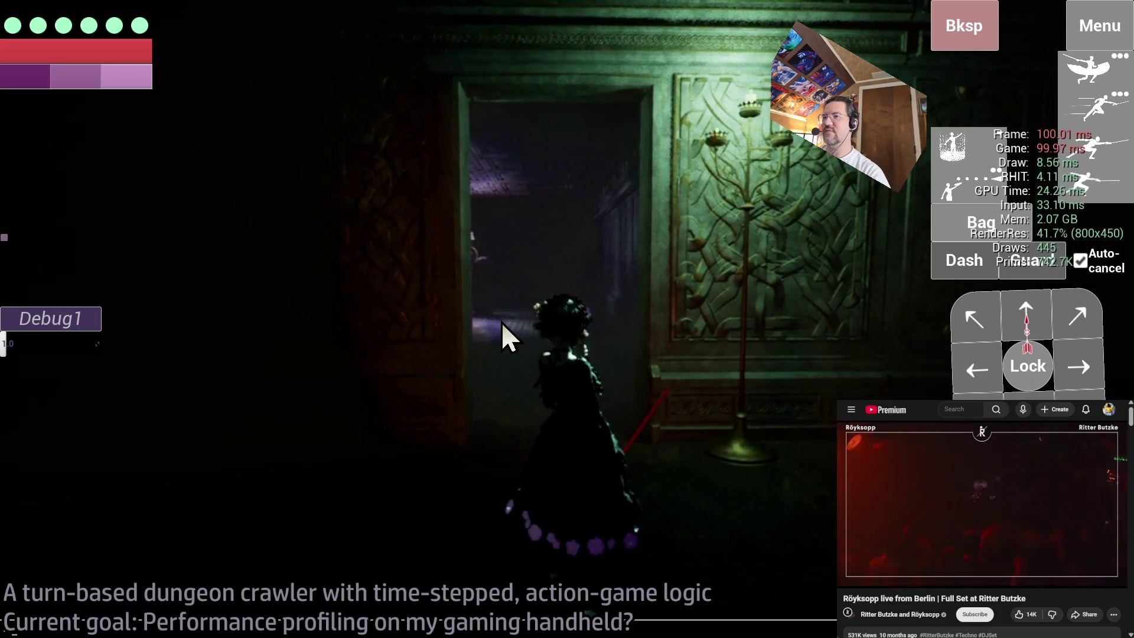
key(grave)
text(stat gpu)
key(Return)
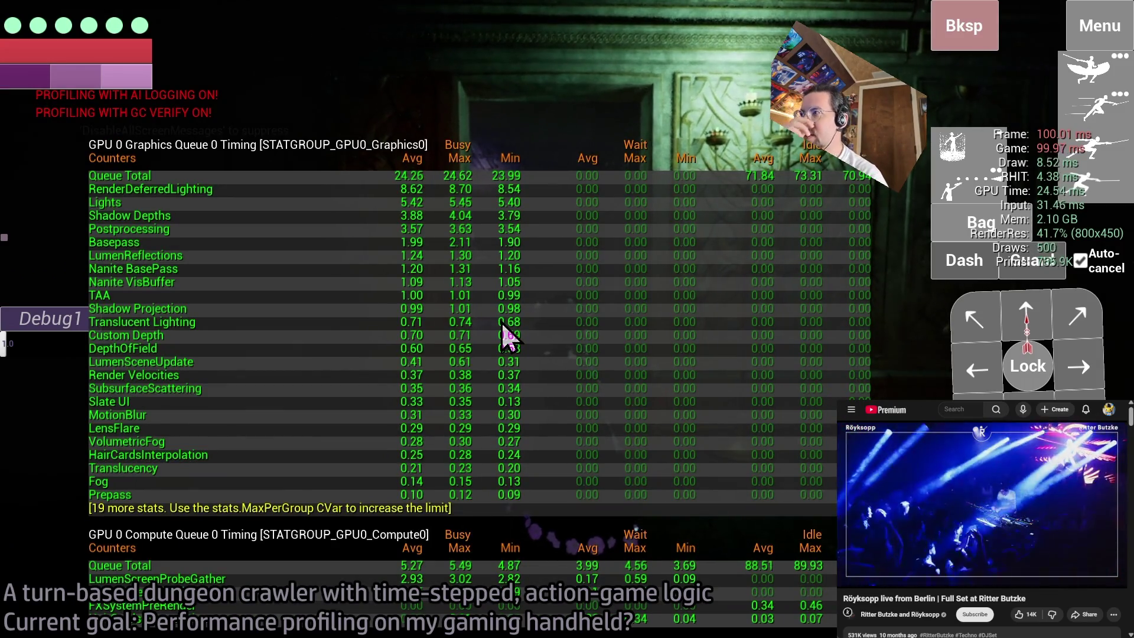
key(grave)
text(stat gpu)
key(Return)
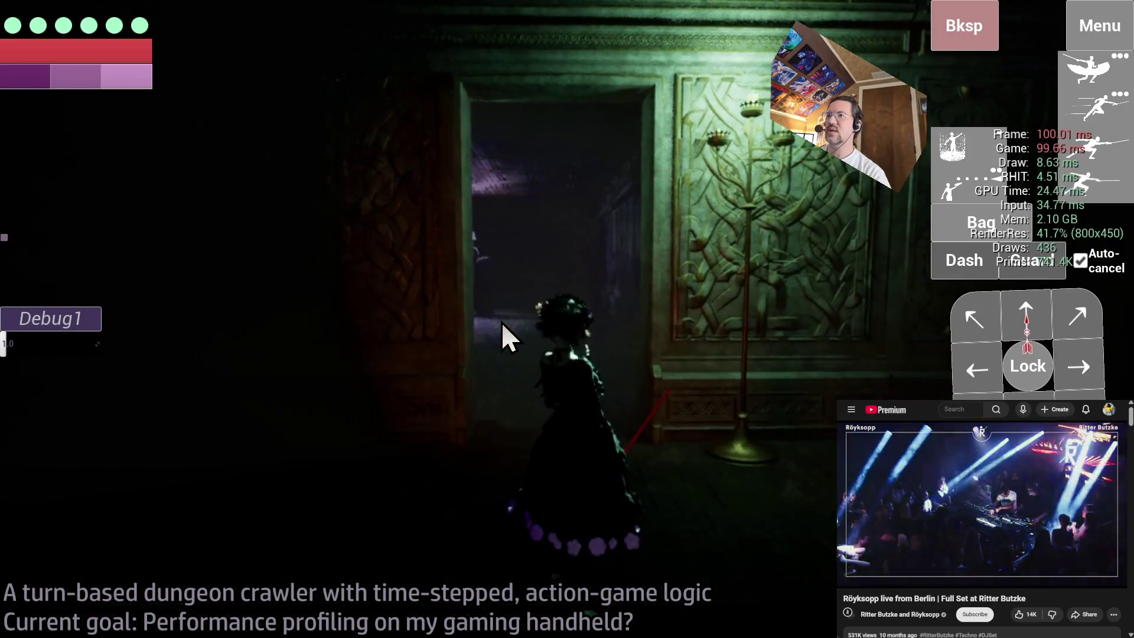
key(alt+Tab)
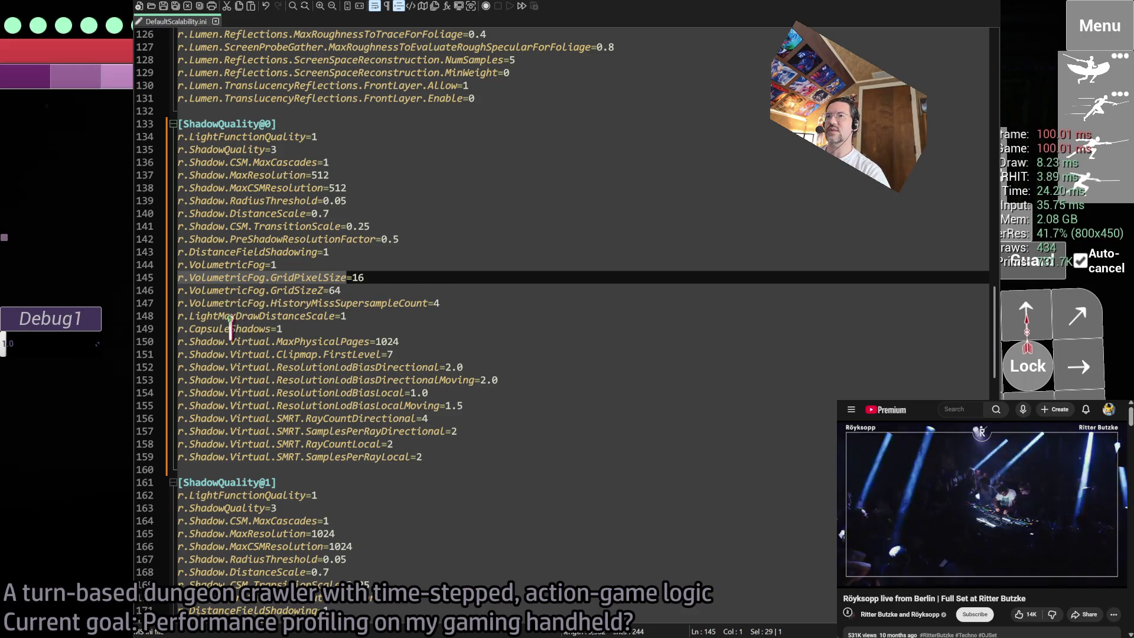
- Select the MaxPhysicalPages and Clipmap.FirstLevel setting names in ShadowQuality@0
double_click(321, 341)
shift+click(178, 341)
click(394, 341)
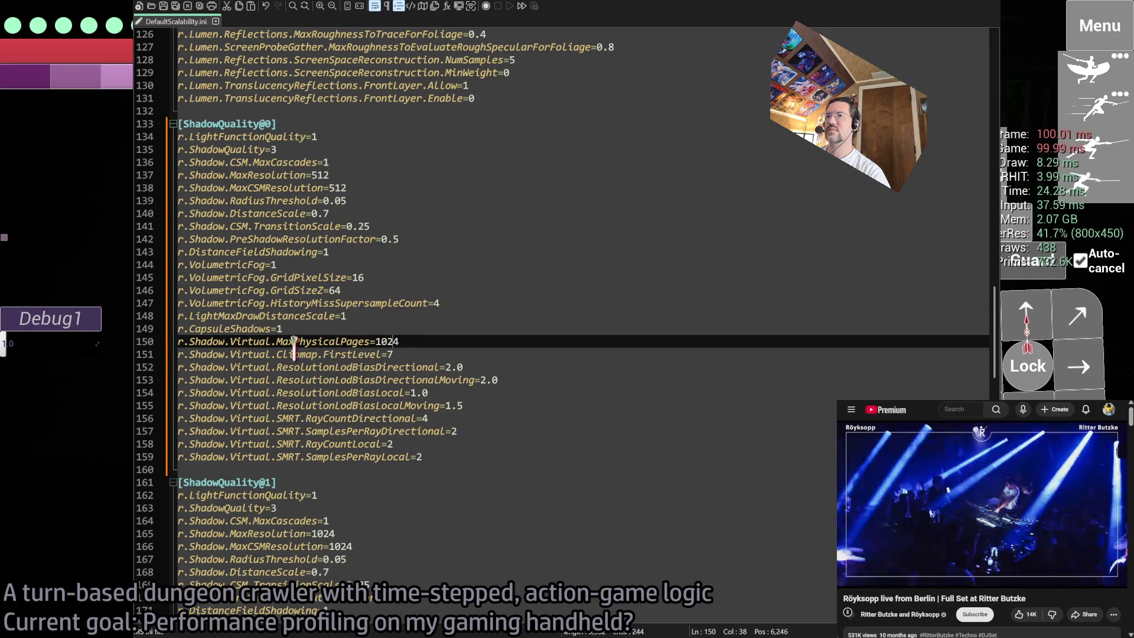
double_click(356, 354)
shift+click(184, 354)
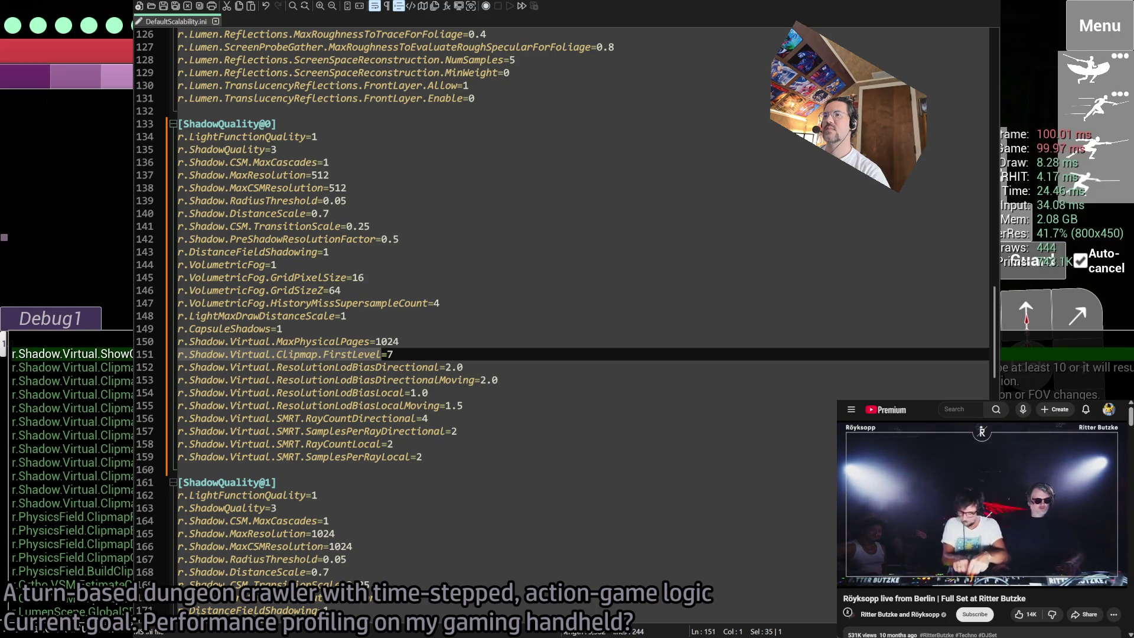
- Look up the Clipmap.FirstLevel cvar in the game console, then return to its value on line 151
key(Down)
key(Down)
key(Down)
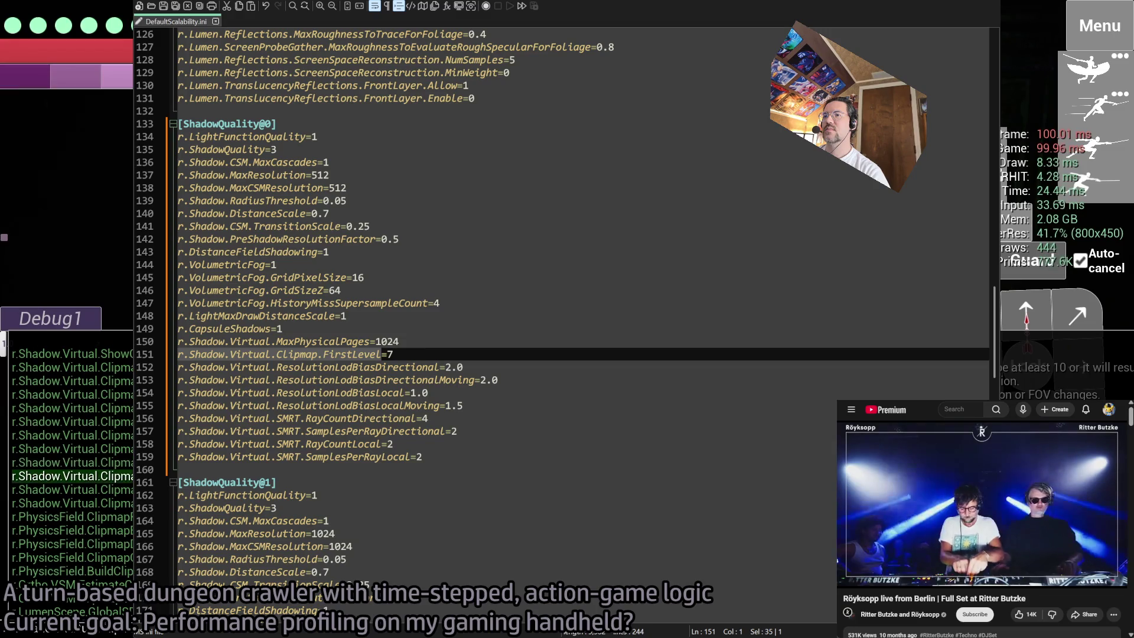
key(Return)
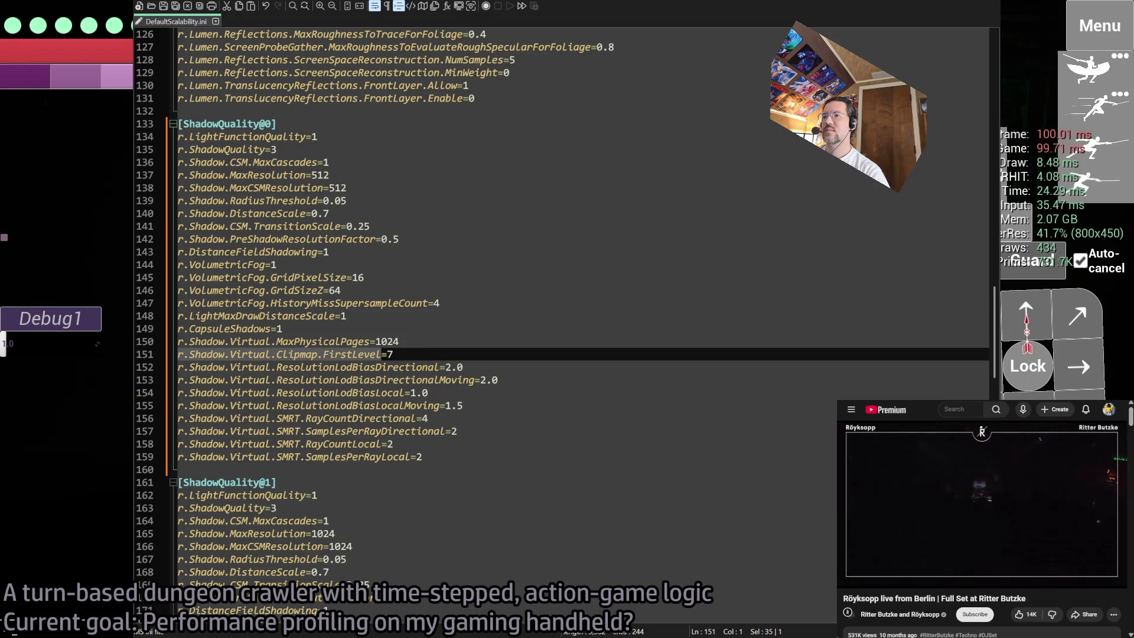
key(grave)
key(grave)
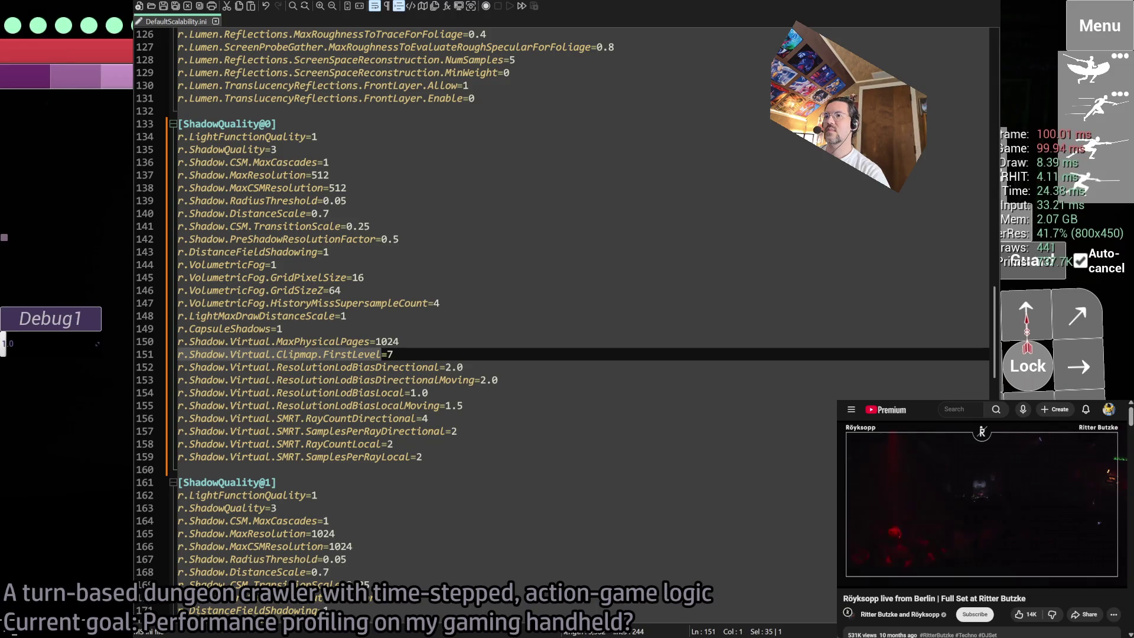
key(grave)
key(grave)
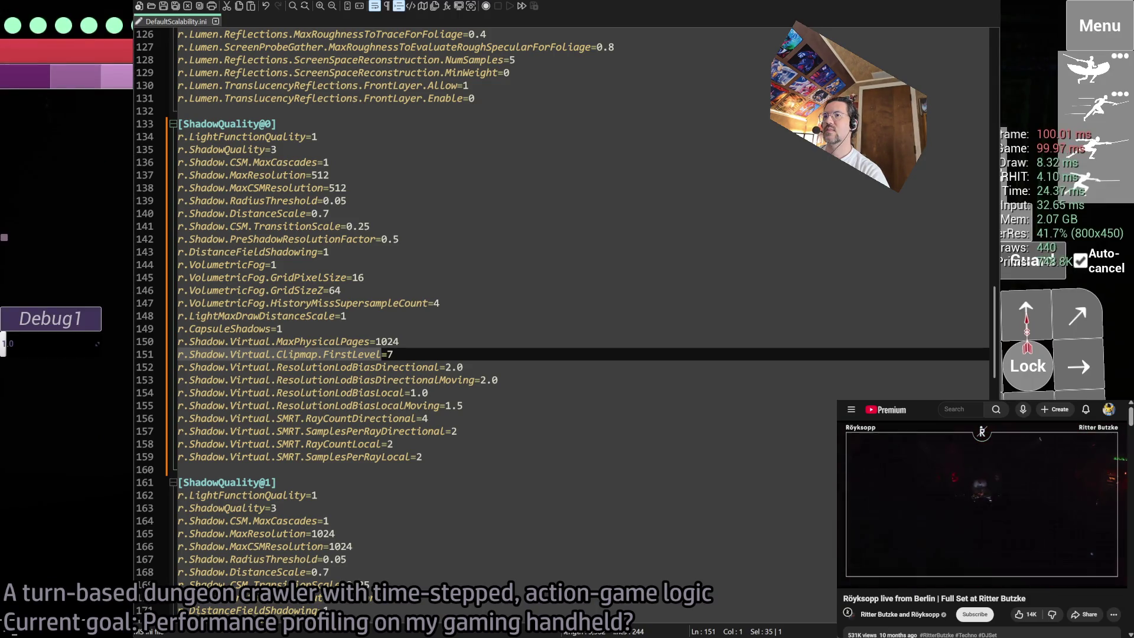
key(grave)
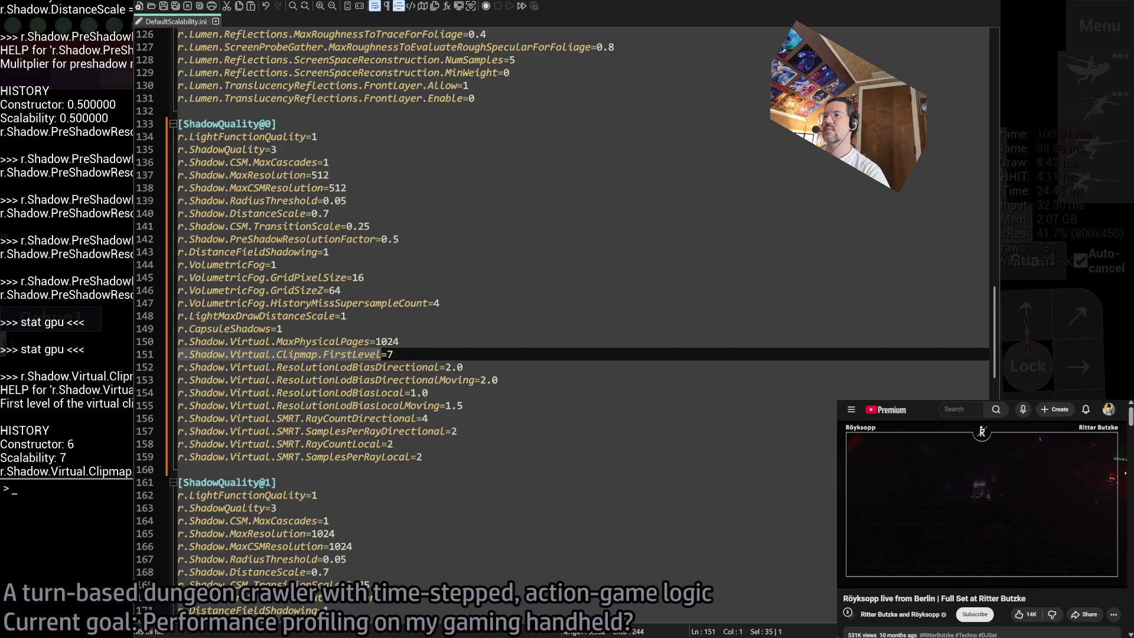
key(grave)
key(grave)
key(Escape)
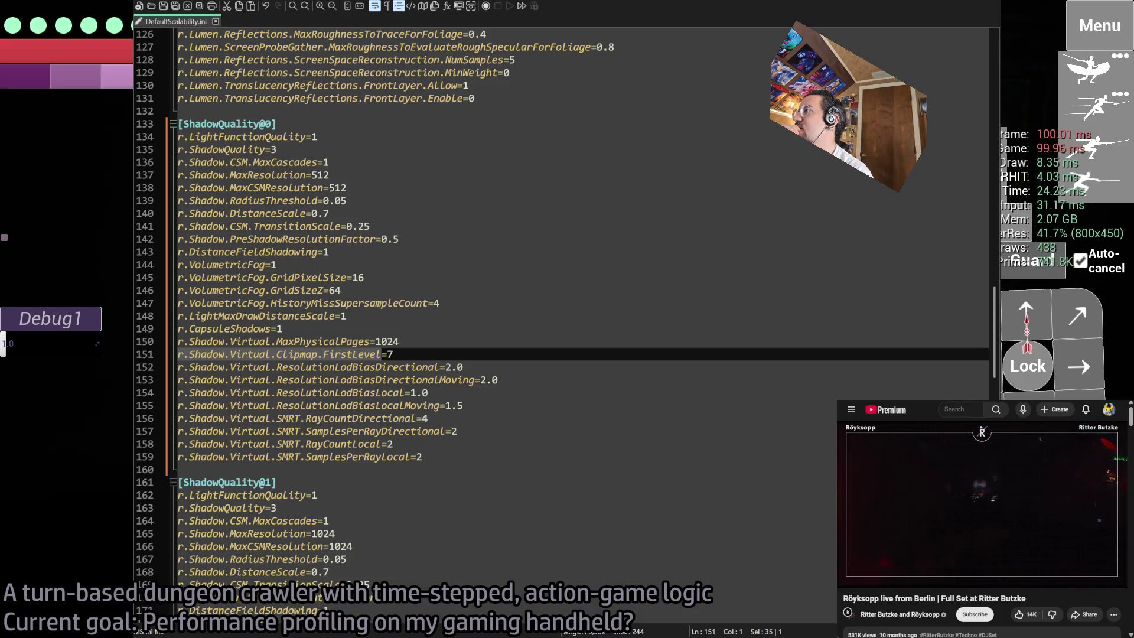
key(ctrl+v)
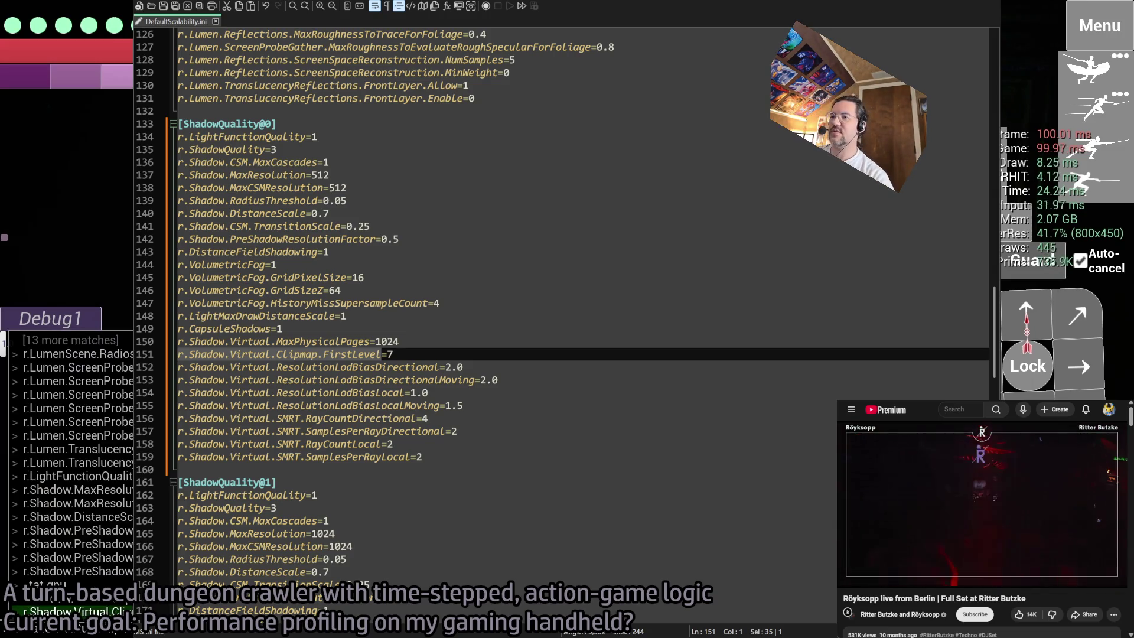
text(.0)
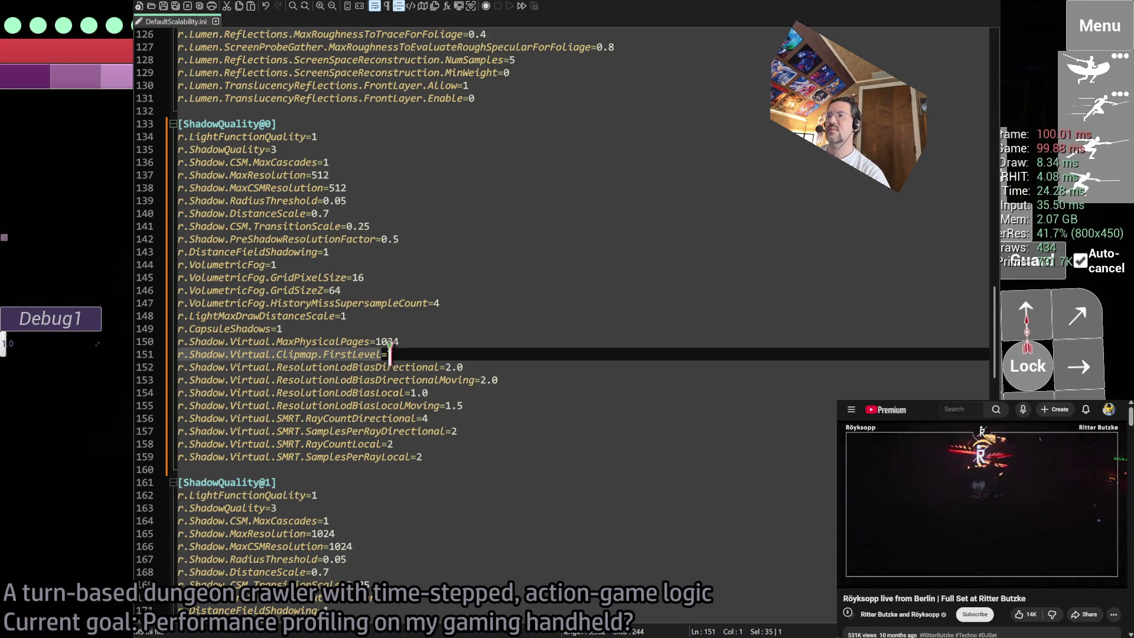
click(516, 355)
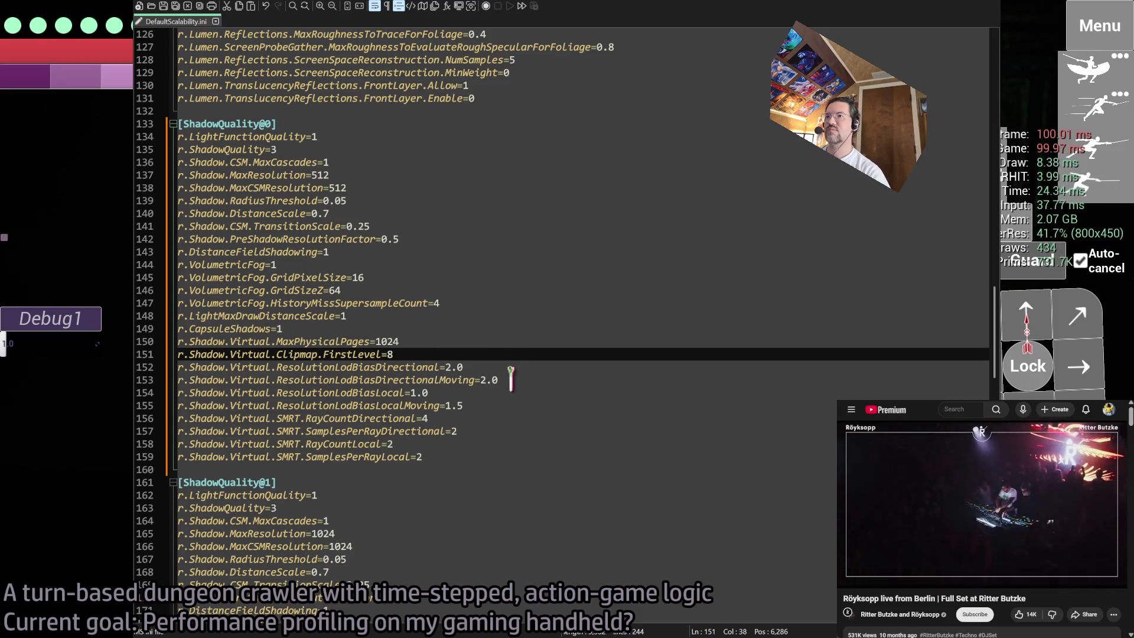
- Highlight every ResolutionLodBiasDirectional entry to compare presets, then go to the lines 152–153 values
click(514, 367)
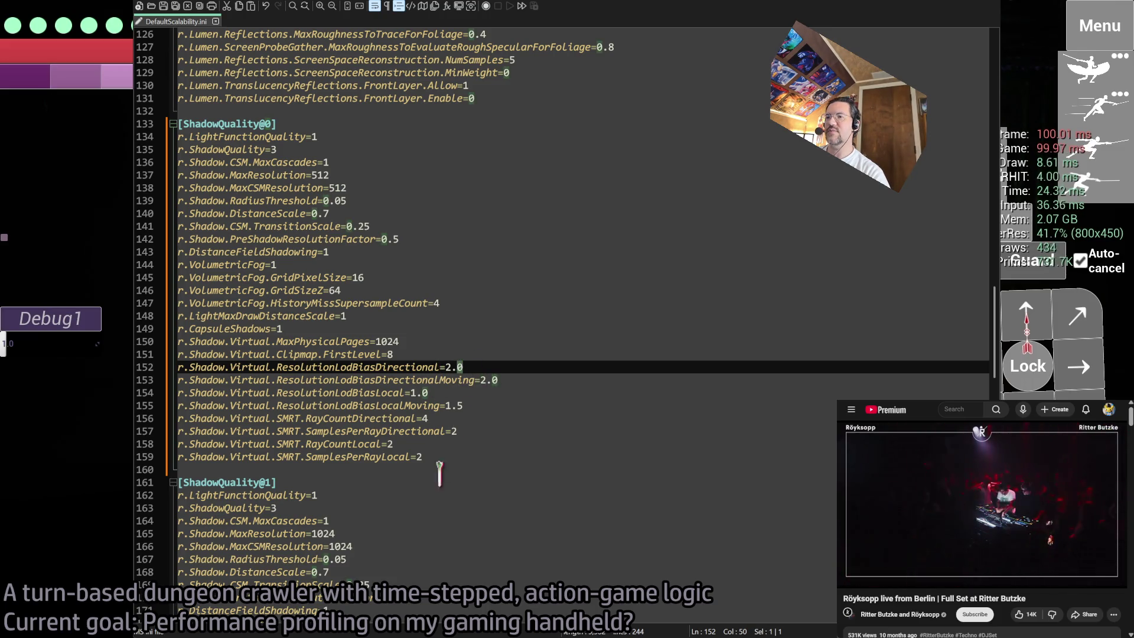
double_click(393, 367)
scroll(392, 509, down, 5)
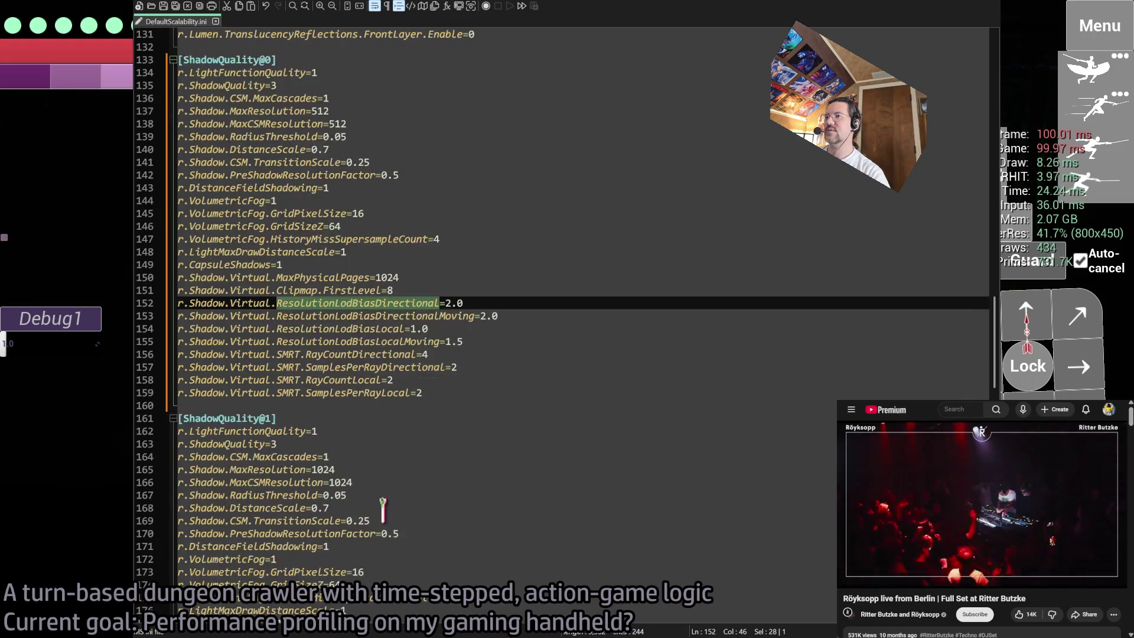
scroll(452, 527, down, 18)
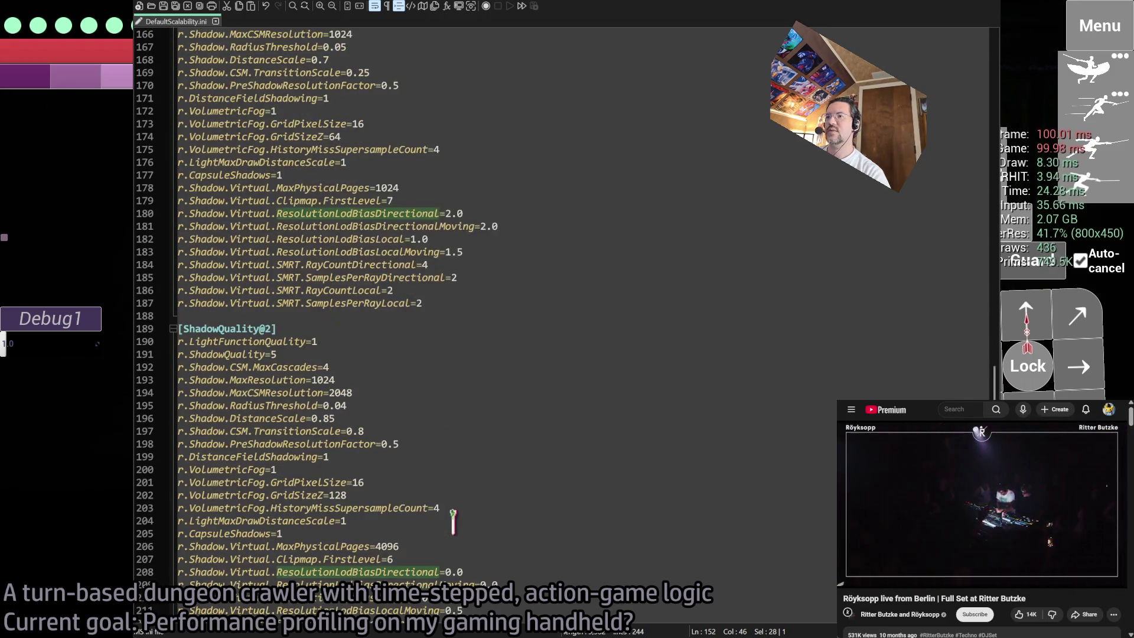
scroll(472, 502, up, 20)
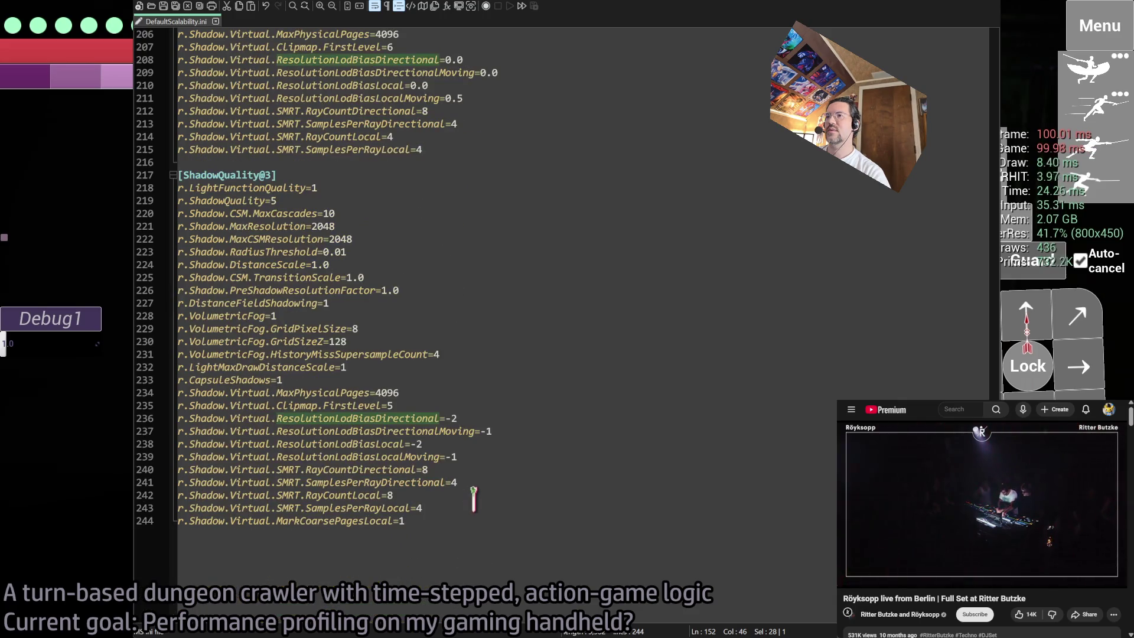
key(Right)
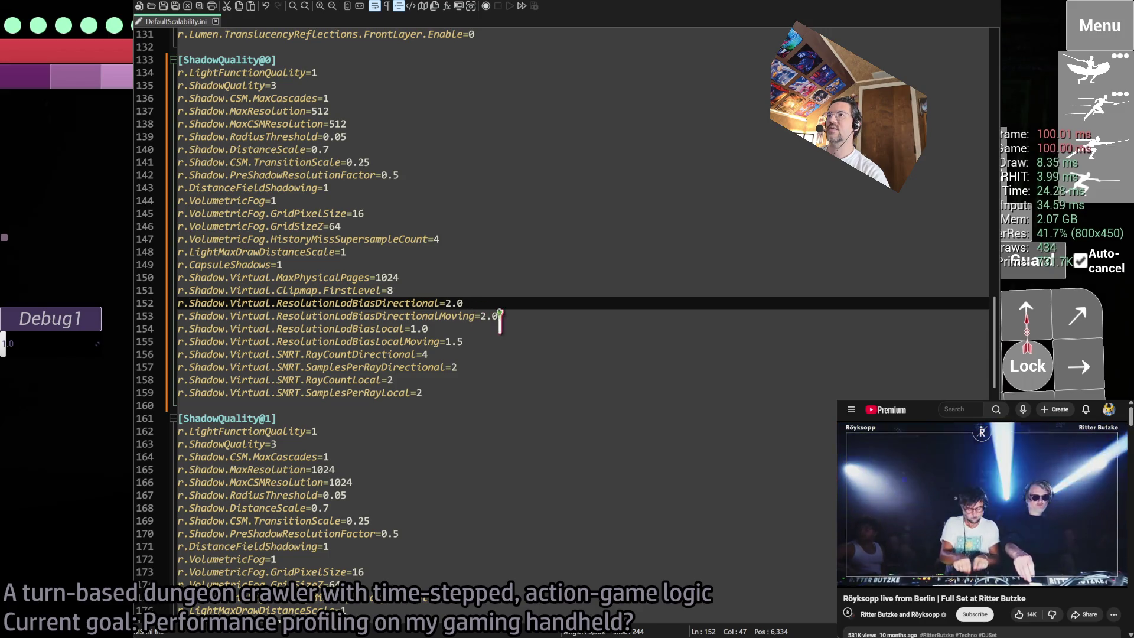
click(479, 316)
text(3)
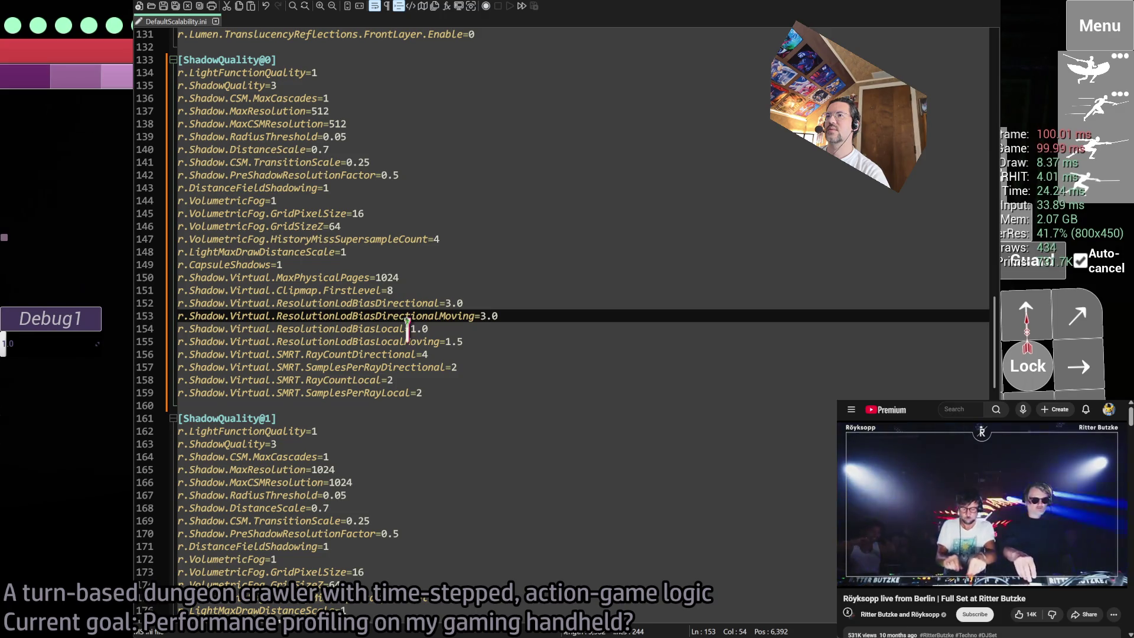
double_click(408, 303)
- Apply ResolutionLodBiasDirectionalMoving 3.0 and ResolutionLodBiasDirectional 3.0 live in the game console
key(alt+Tab)
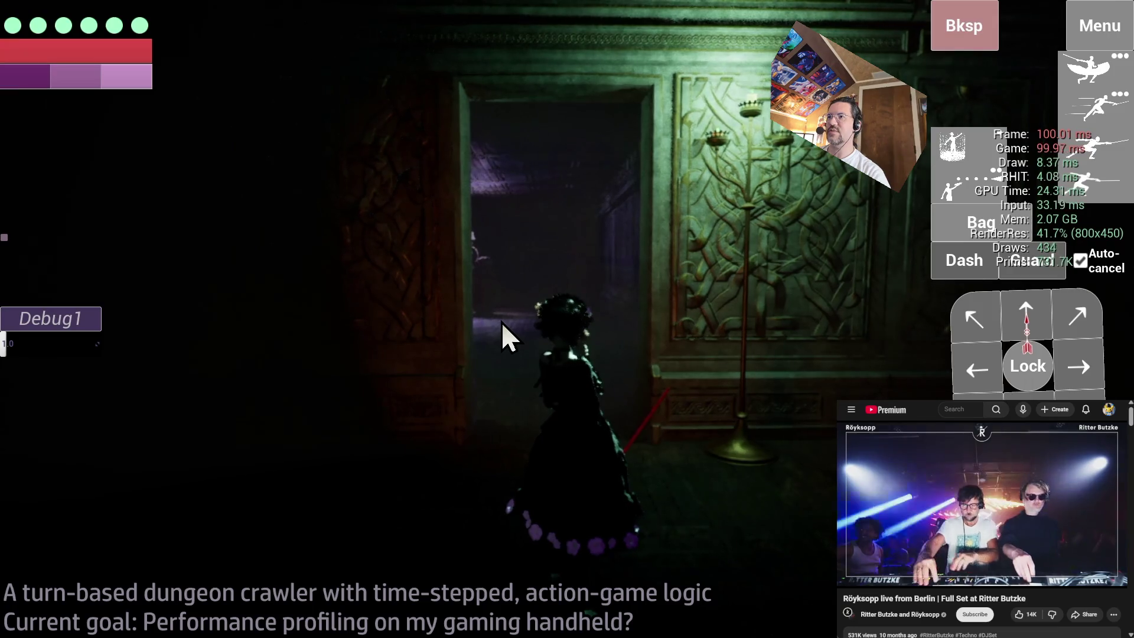
key(grave)
key(ctrl+v)
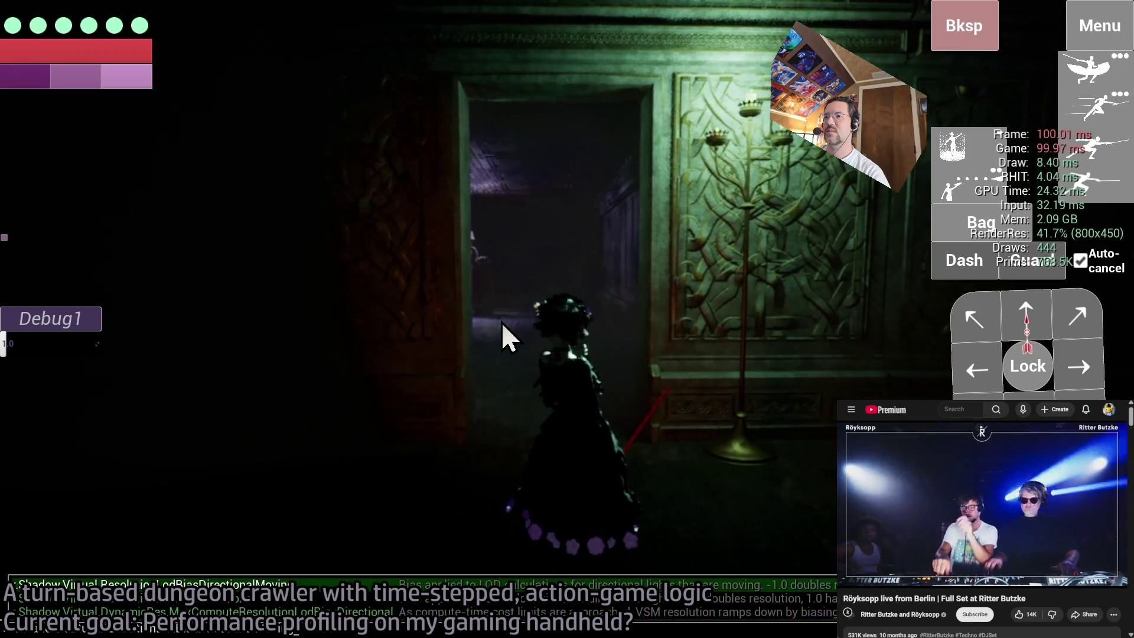
key(Tab)
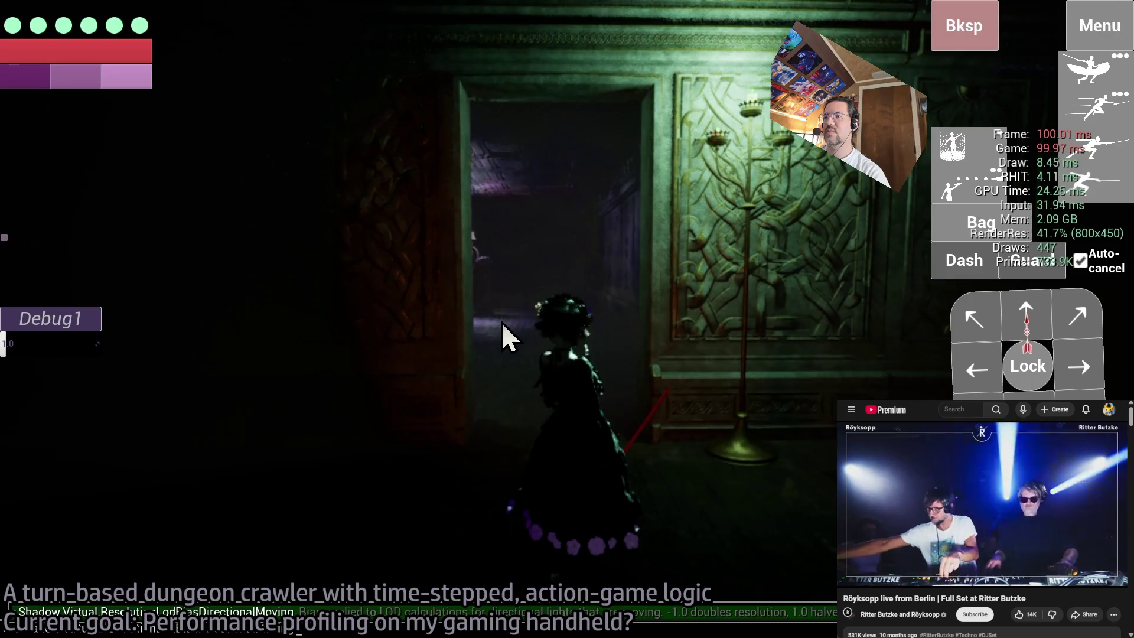
key(Return)
key(Up)
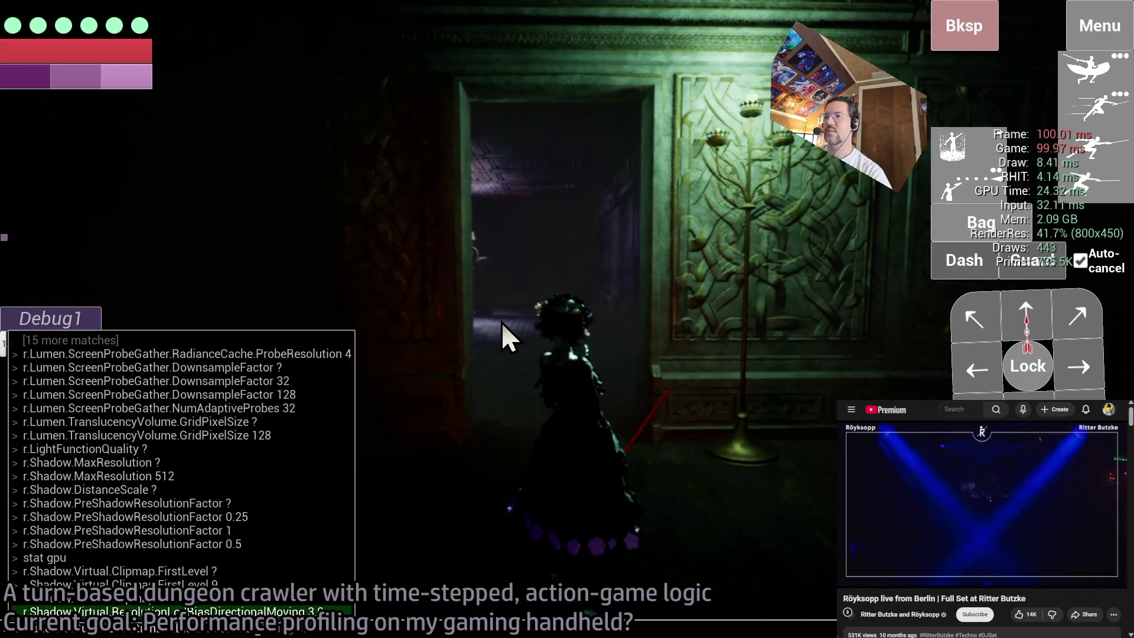
key(BackSpace)
key(BackSpace)
key(BackSpace)
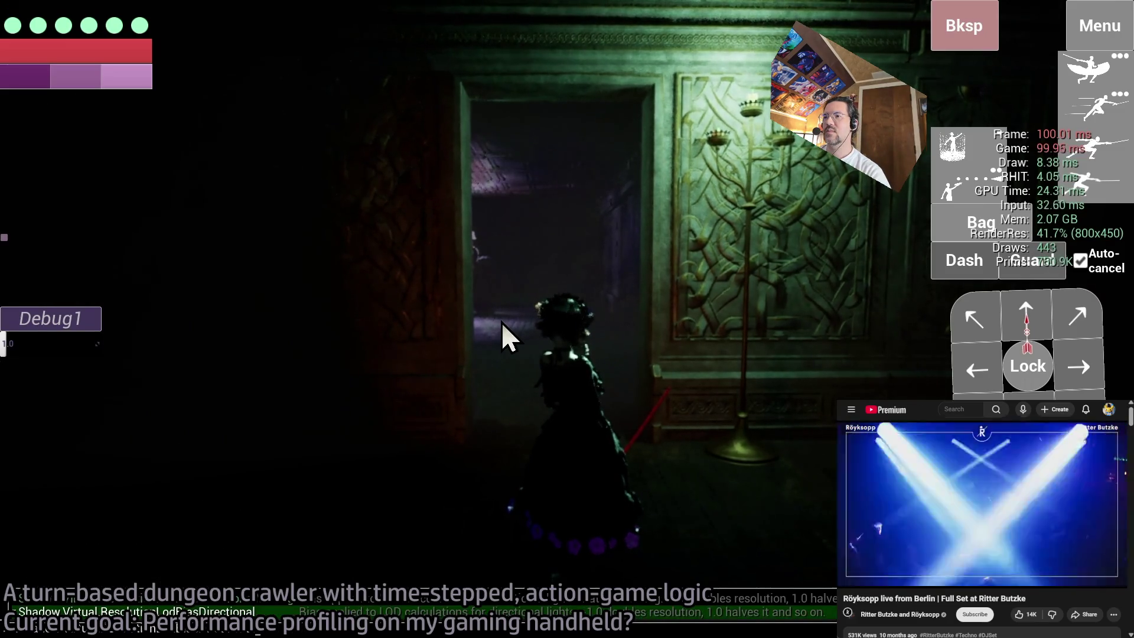
key(Escape)
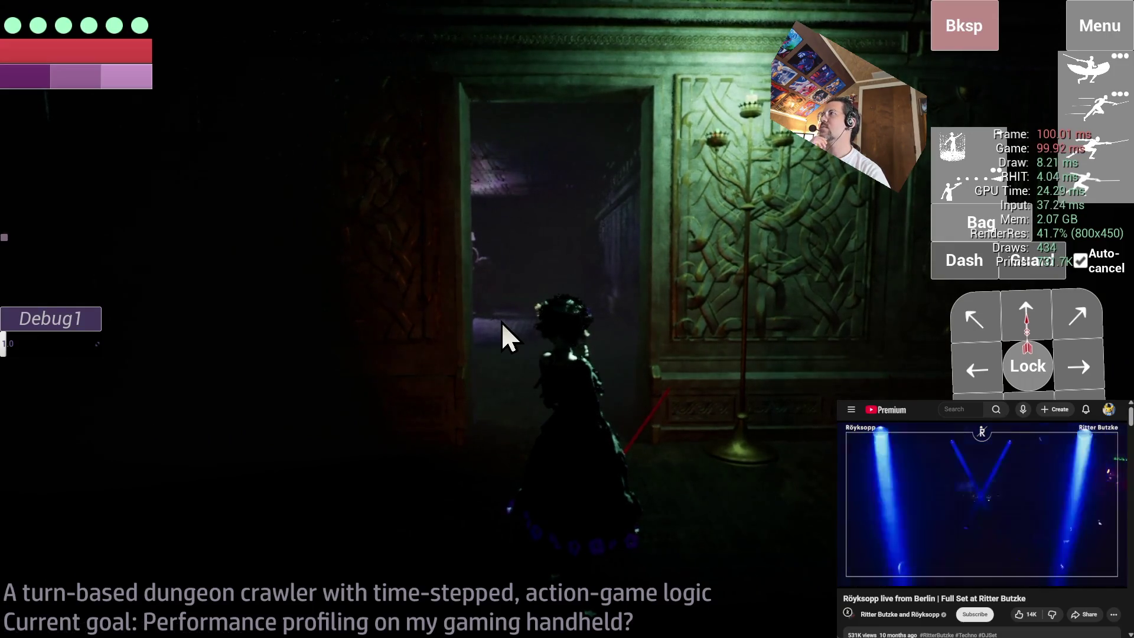
key(alt+Tab)
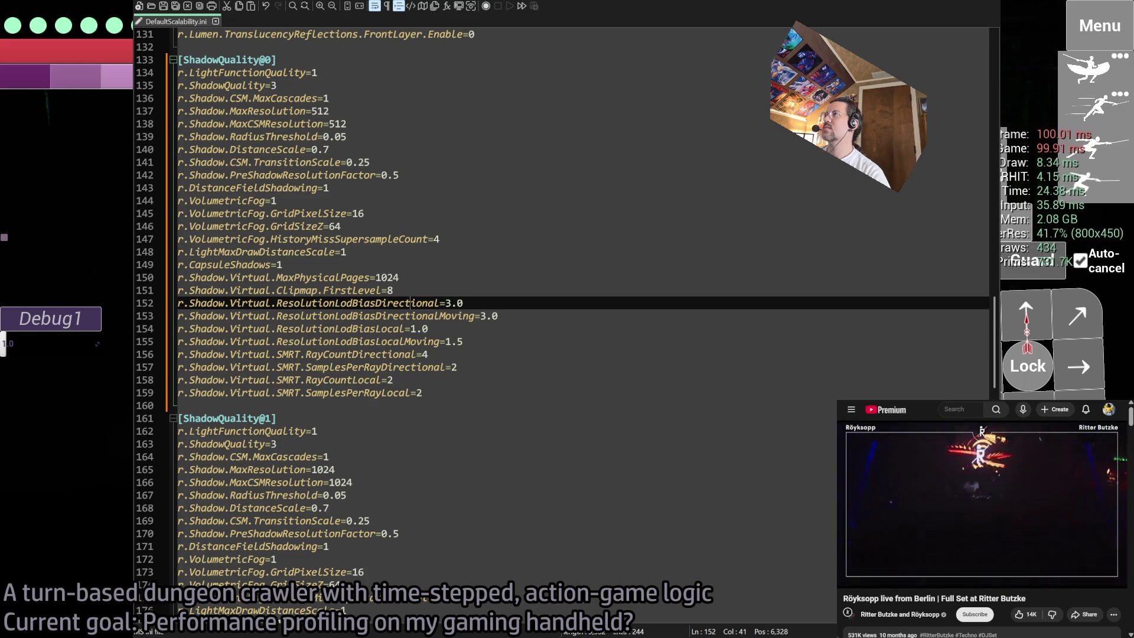
- Run the ResolutionLodBiasLocalMoving command in the game console
key(alt+Tab)
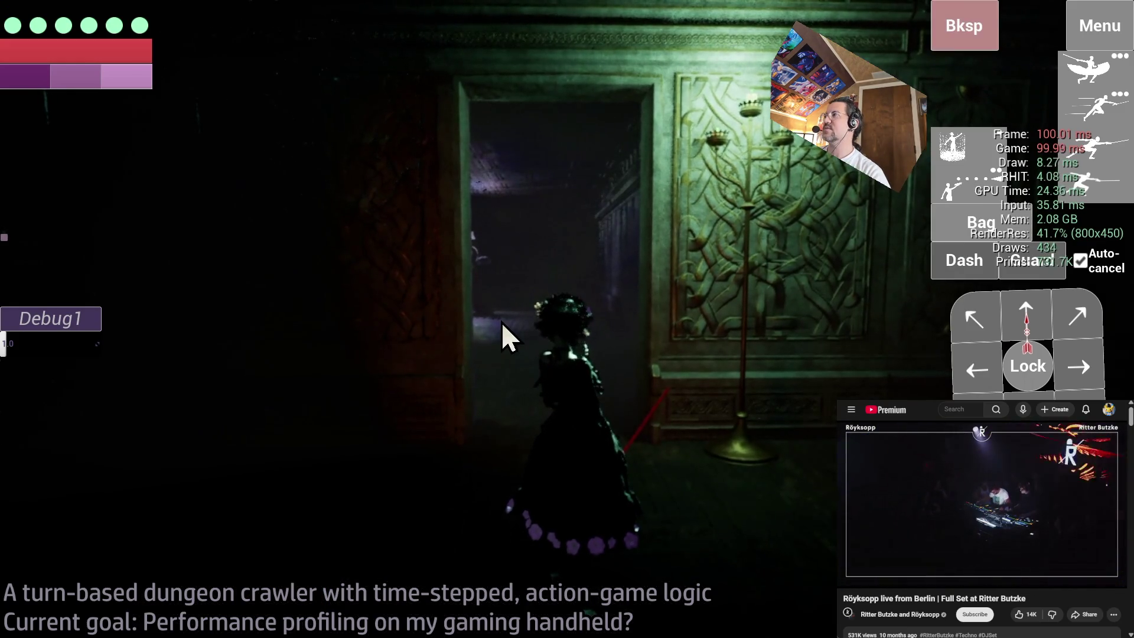
key(alt+Tab)
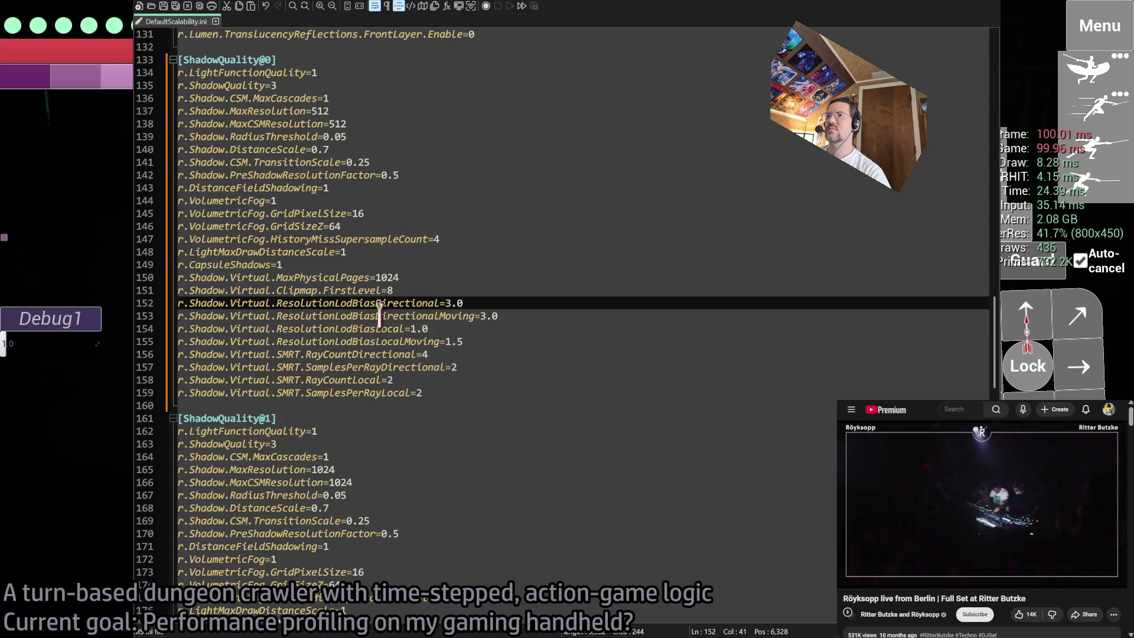
double_click(378, 341)
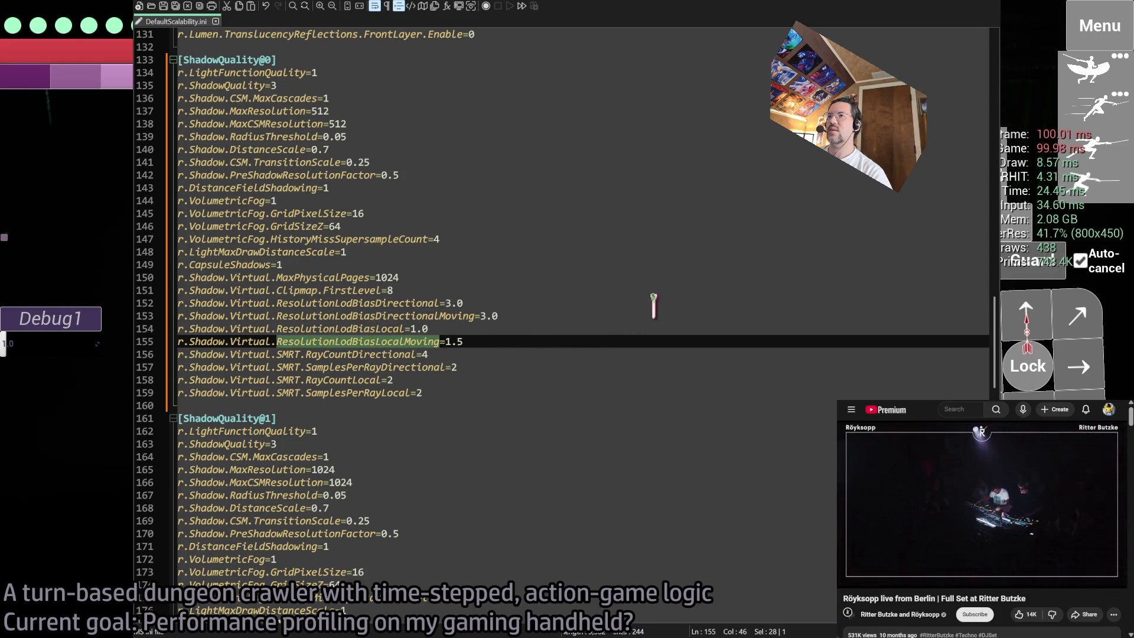
key(alt+Tab)
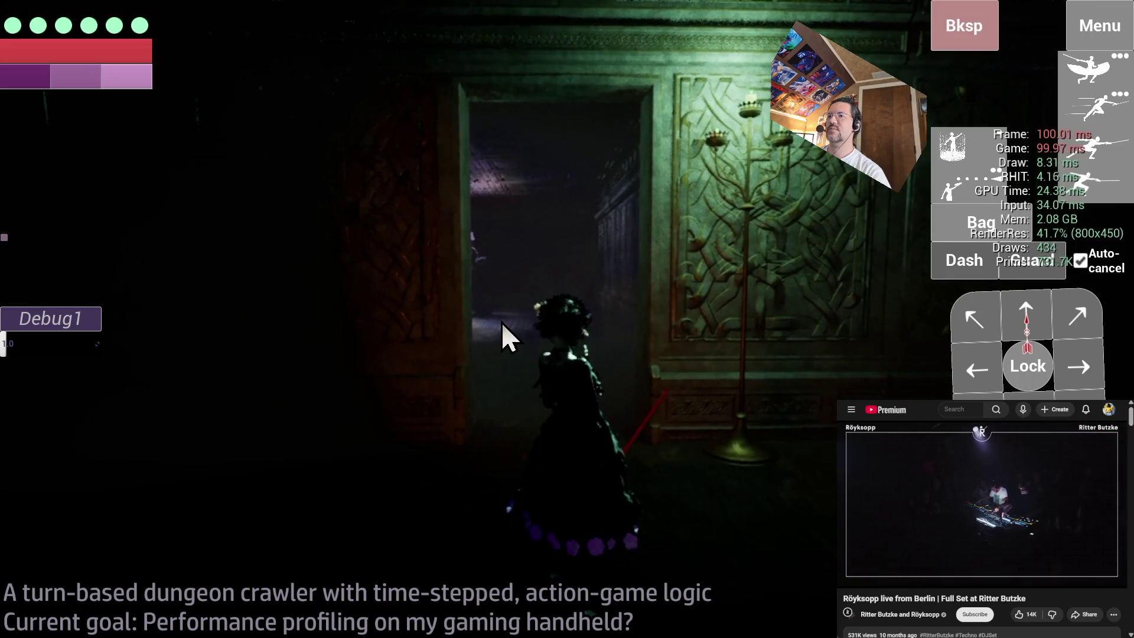
key(grave)
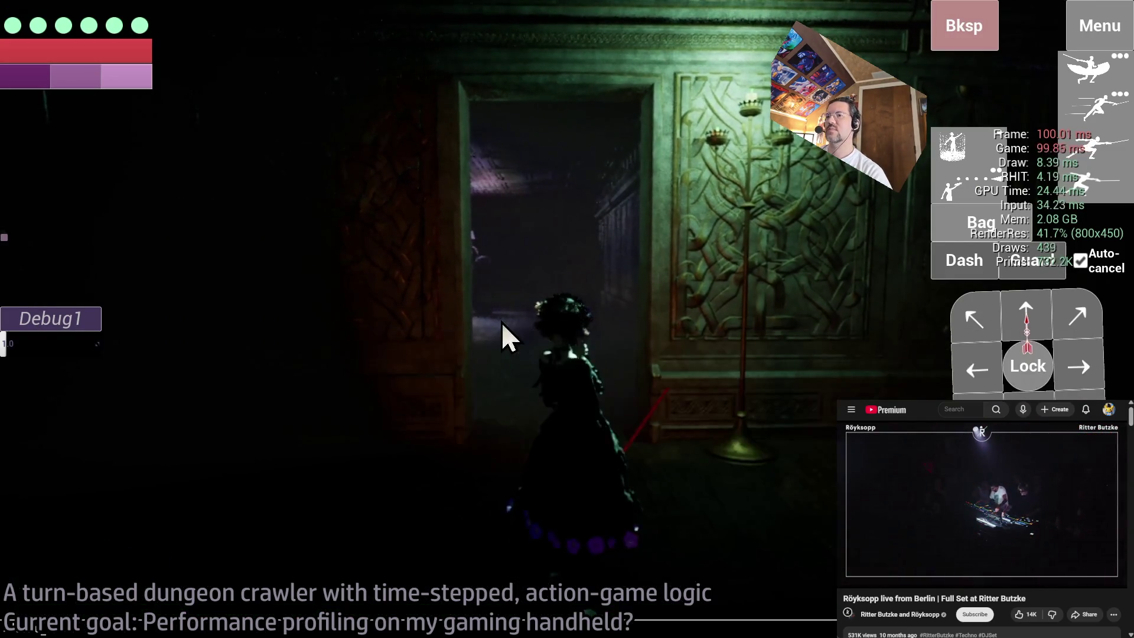
text(LocalMoving)
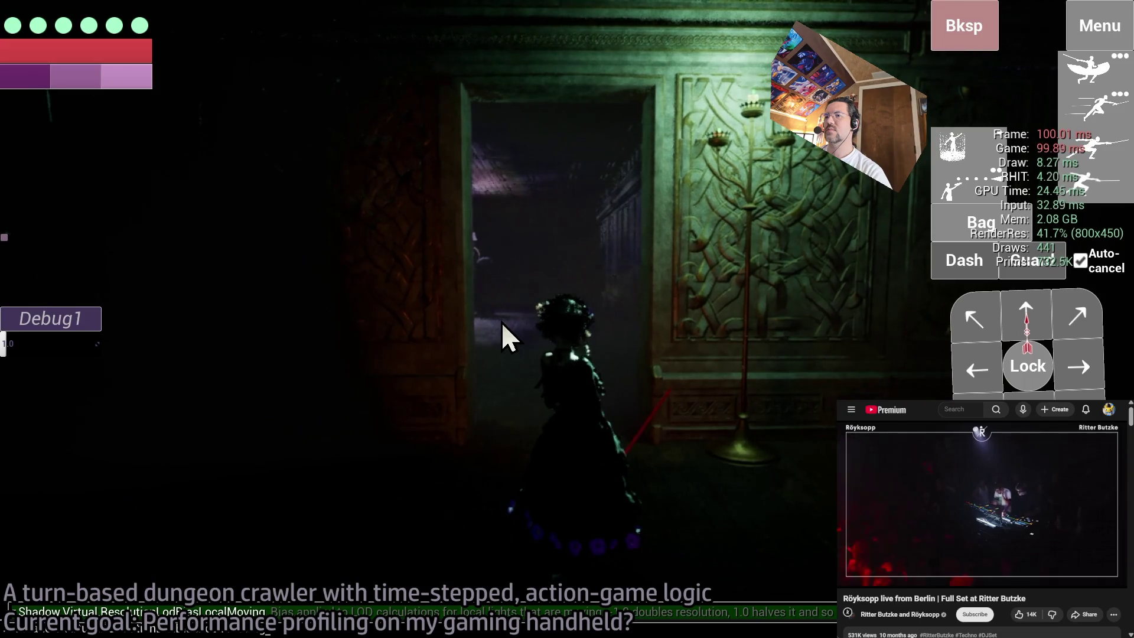
key(Return)
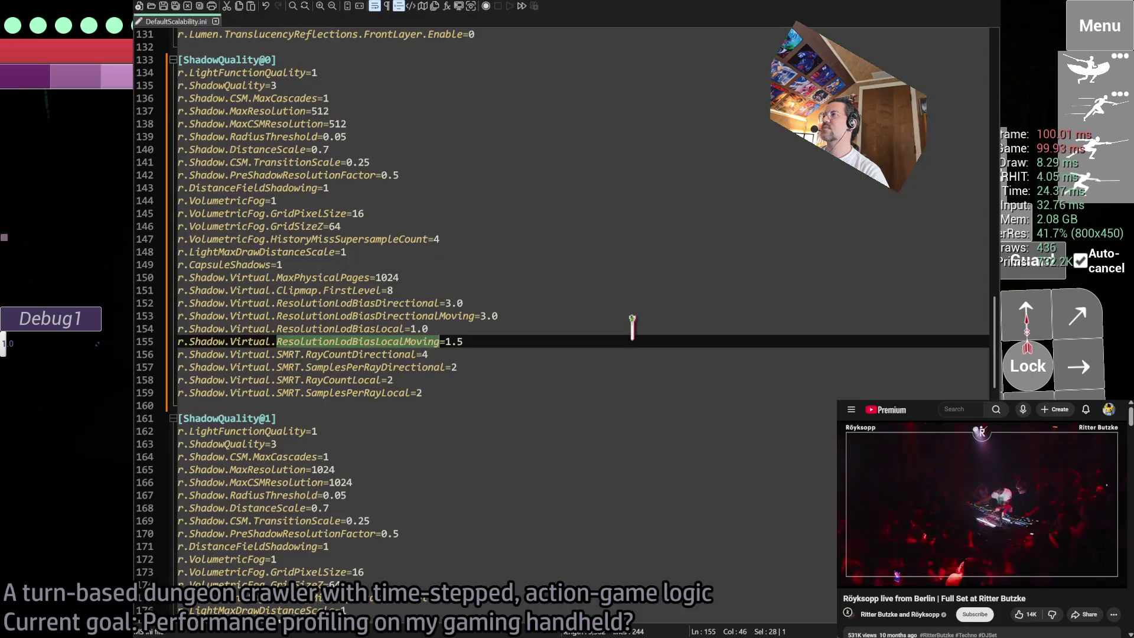
key(alt+Tab)
- Set ResolutionLodBiasLocalMoving to 2.5 and ResolutionLodBiasLocal to 2.0 in the ini
click(543, 344)
key(BackSpace)
key(BackSpace)
text(2.)
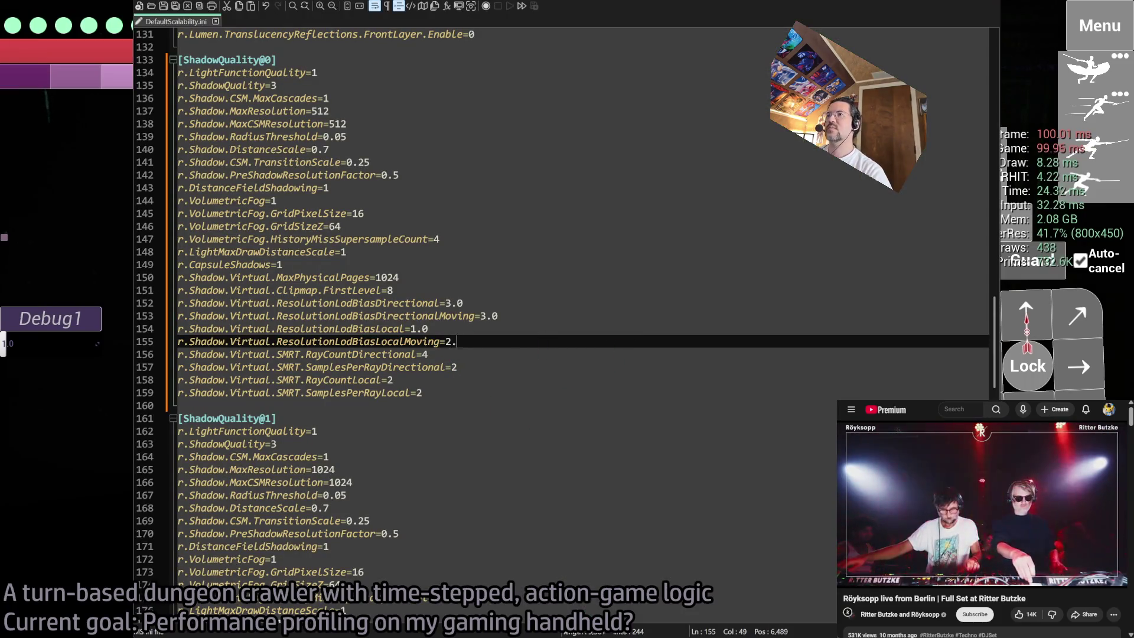
click(422, 330)
key(BackSpace)
key(BackSpace)
text(2.)
click(484, 340)
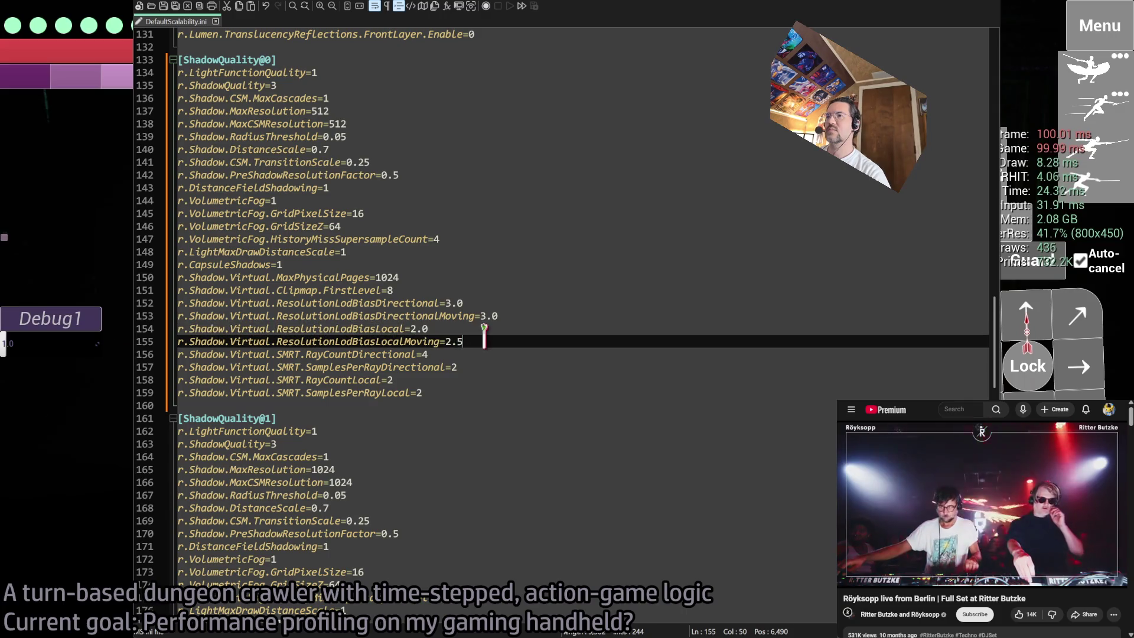
- Query r.Shadow.Virtual.SMRT.RayCountDirectional in the game console, which reads 4
double_click(330, 355)
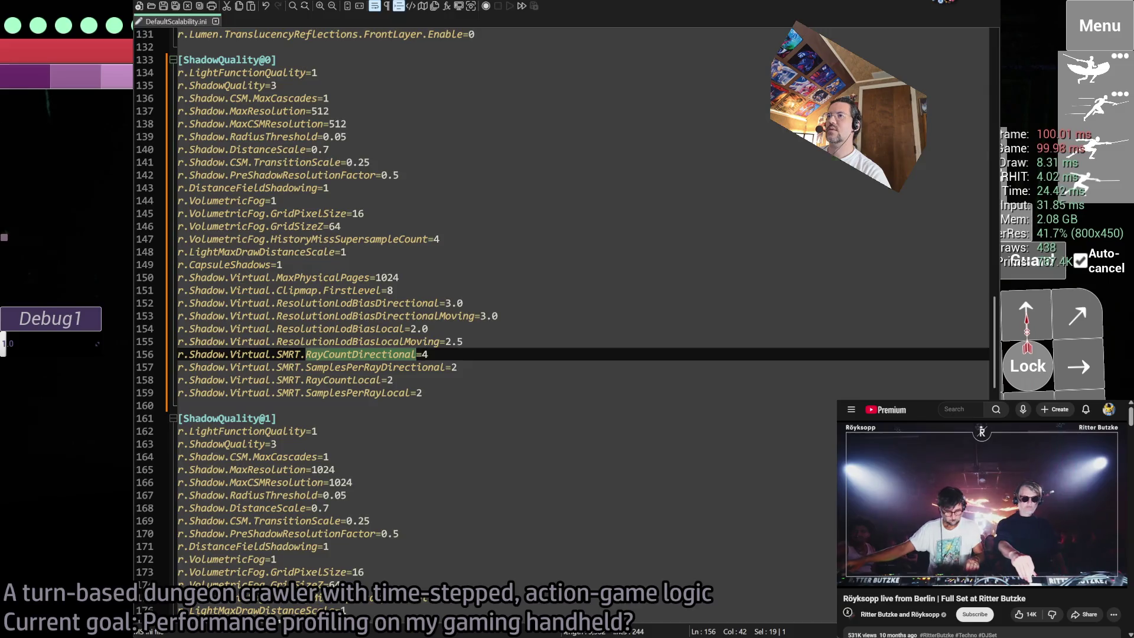
key(alt+Tab)
key(grave)
key(Return)
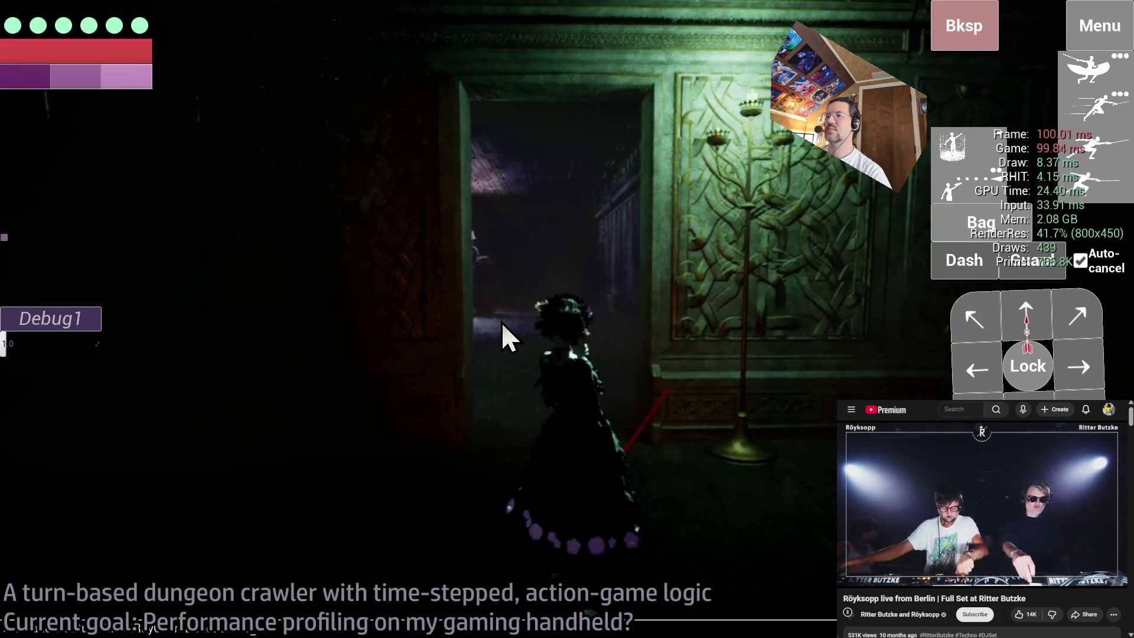
key(grave)
key(grave)
key(grave)
key(grave)
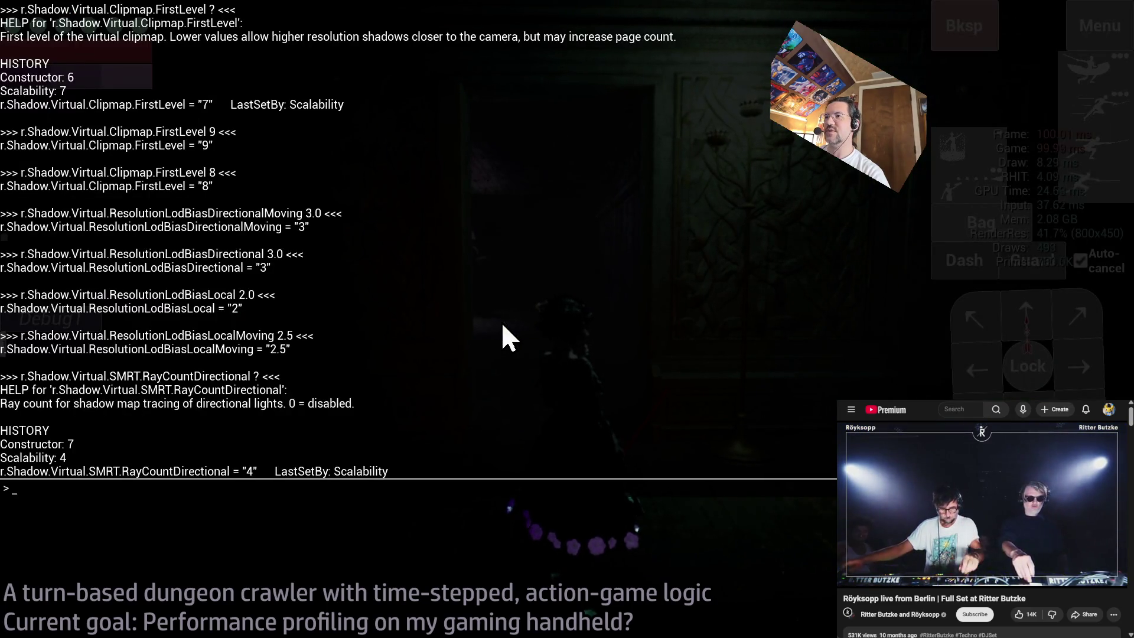
key(grave)
key(grave)
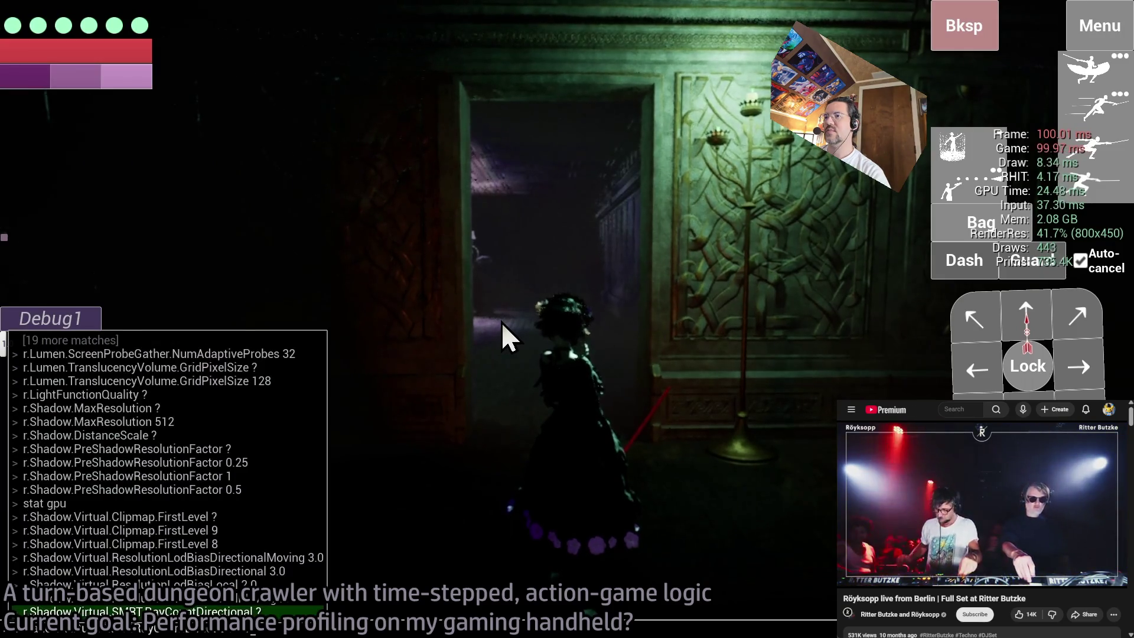
key(Escape)
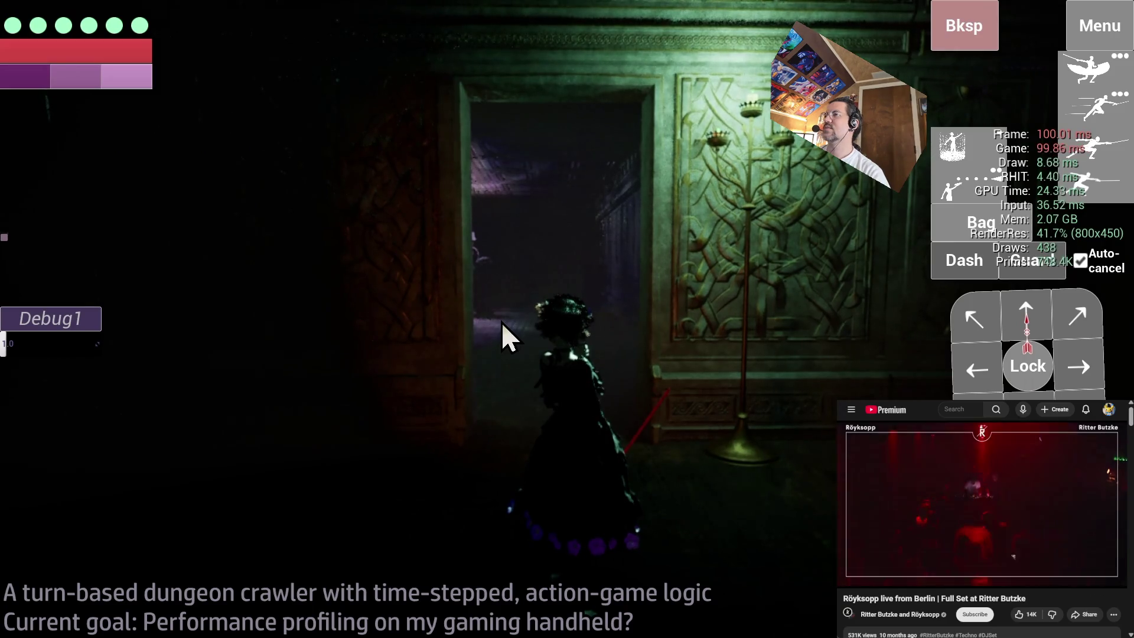
key(alt+Tab)
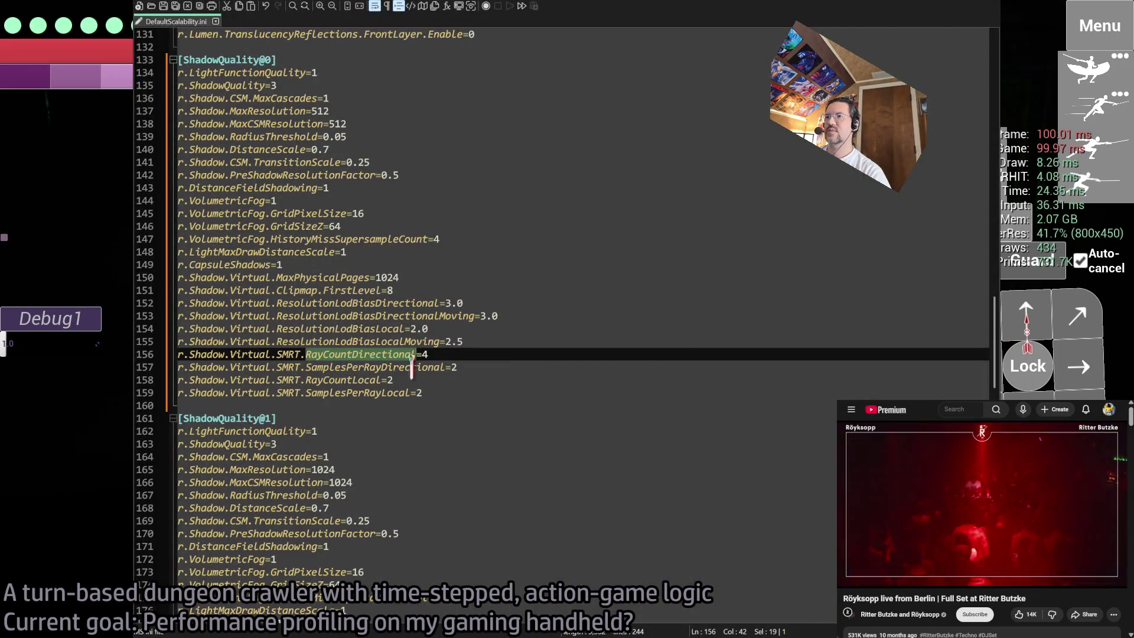
- Select the RayCountLocal and SamplesPerRayDirectional cvar names in ShadowQuality@0
double_click(343, 380)
drag(343, 380, 184, 380)
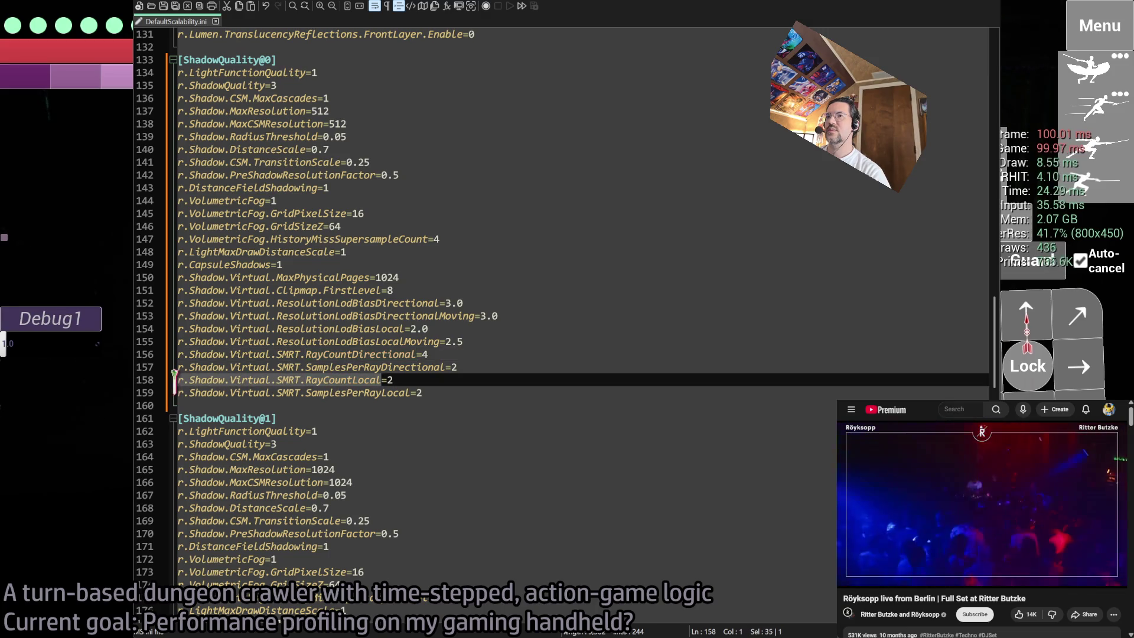
double_click(381, 367)
drag(380, 366, 221, 363)
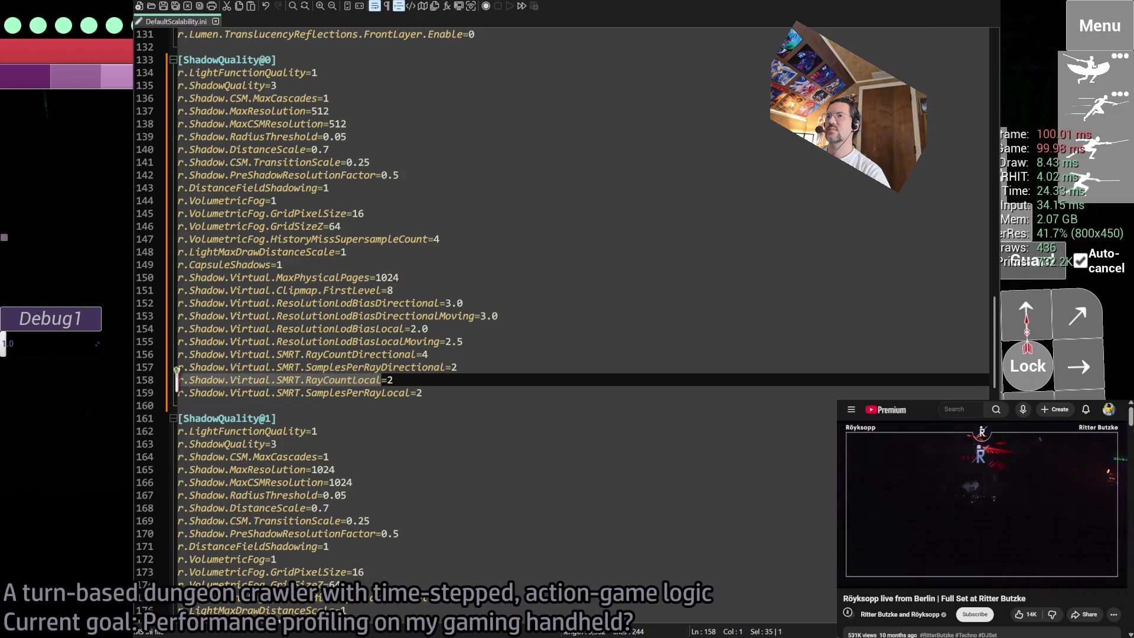
key(End)
- Run r.Shadow.Virtual.SMRT.RayCountLocal in the game console, then go to its value on line 158
key(alt+Tab)
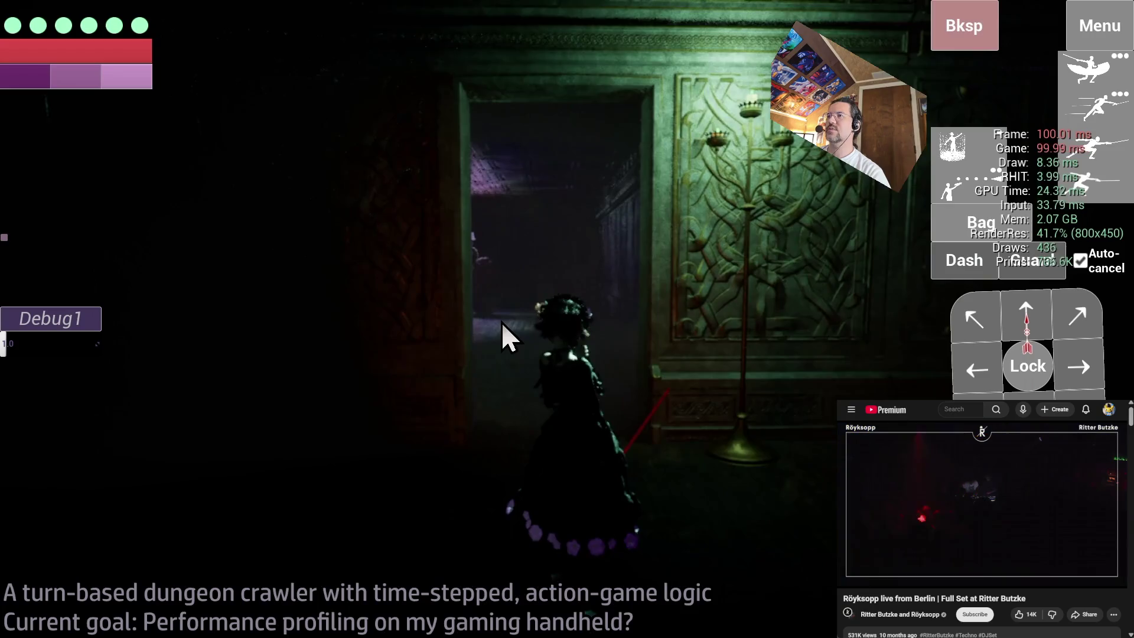
key(grave)
text(r.Shadow.Virtual.SMRT.RayCountLocal)
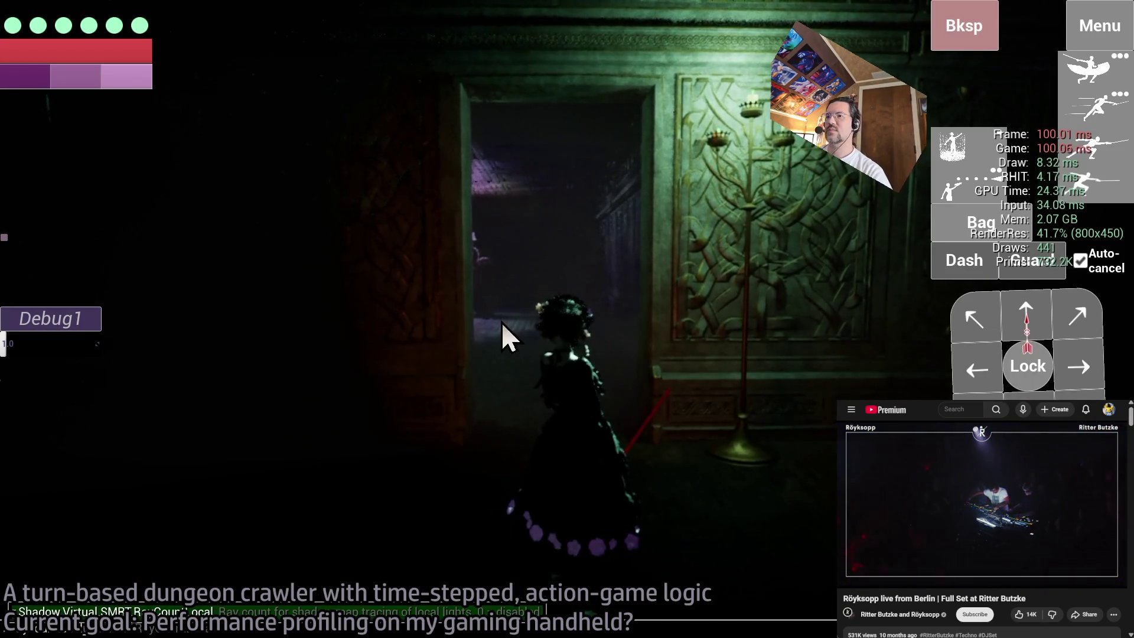
key(Return)
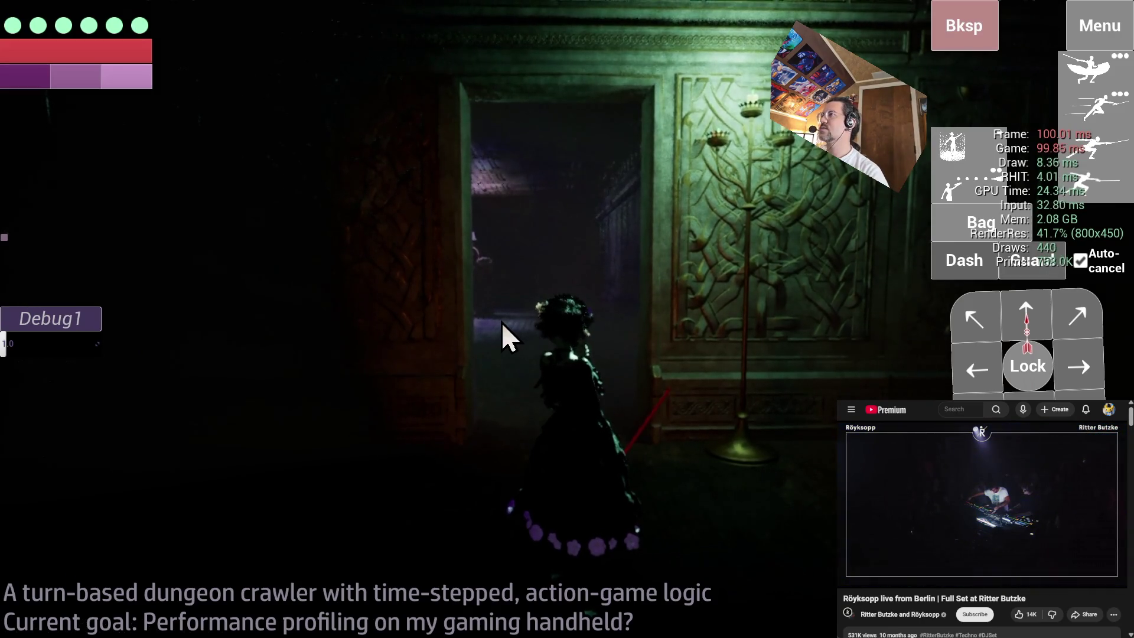
key(alt+Tab)
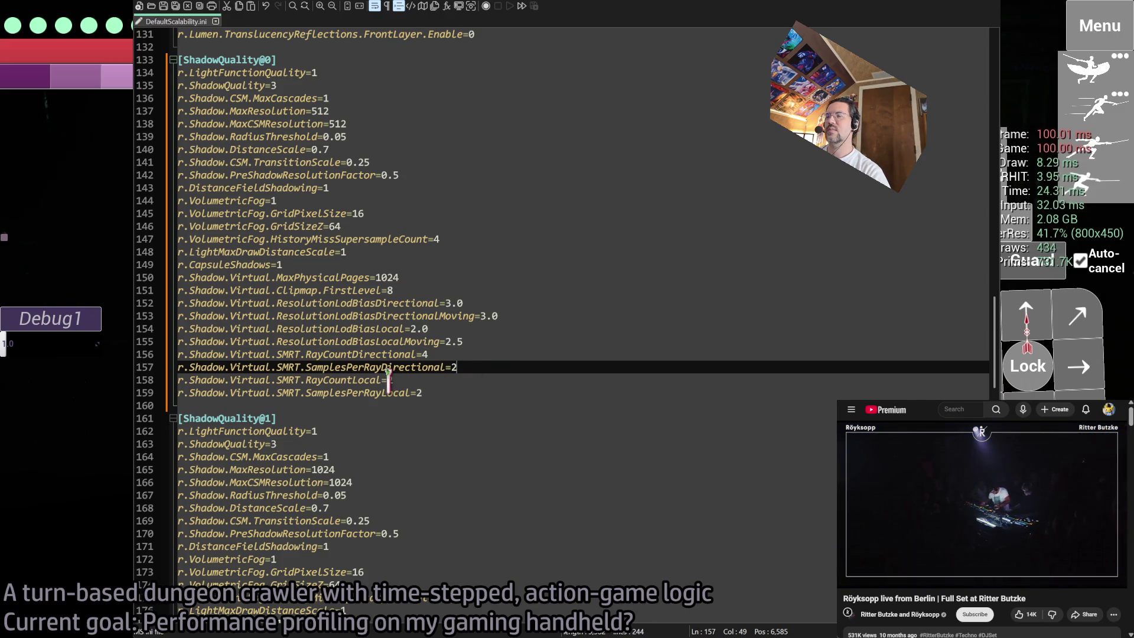
key(Down)
key(Down)
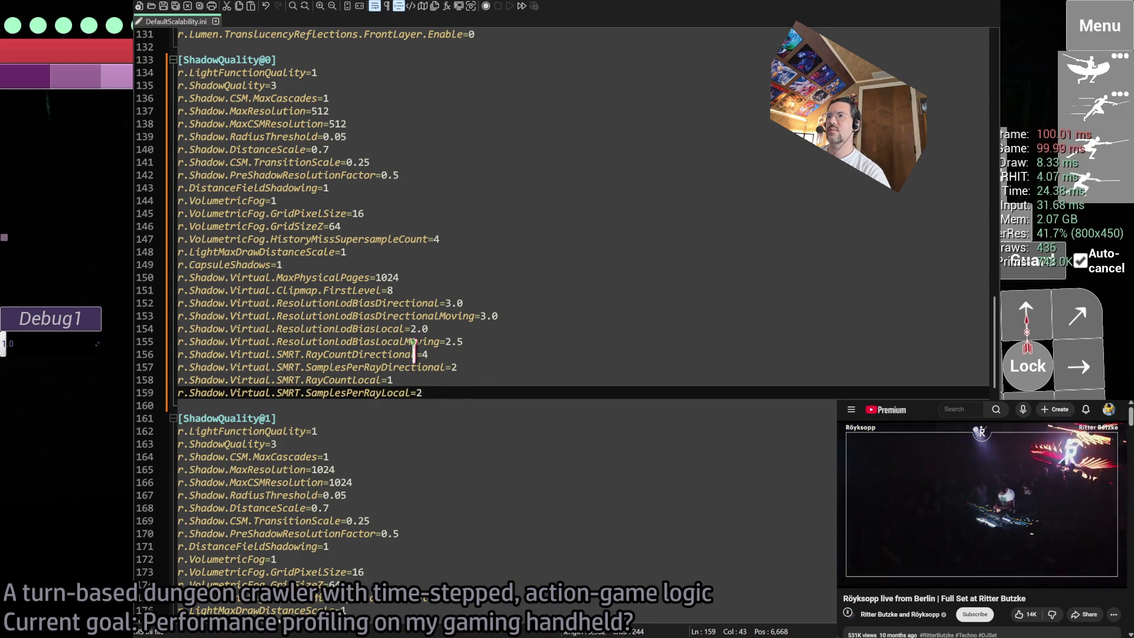
key(Up)
- Recall the local ray count command in the game, then review the SMRT ray count lines
key(alt+Tab)
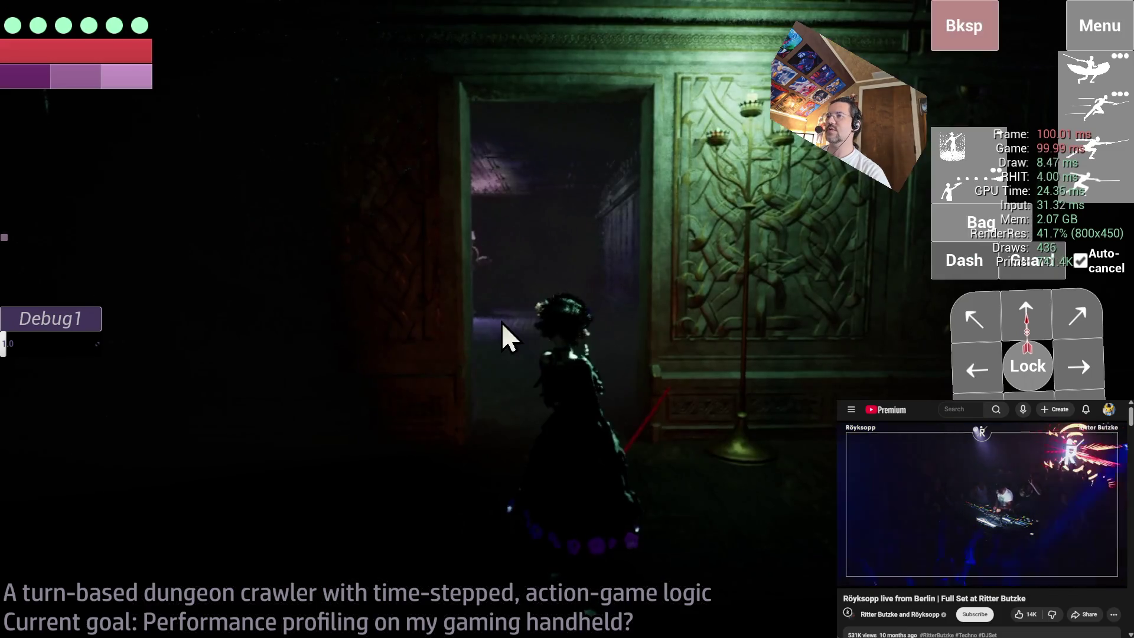
key(grave)
key(Up)
key(Return)
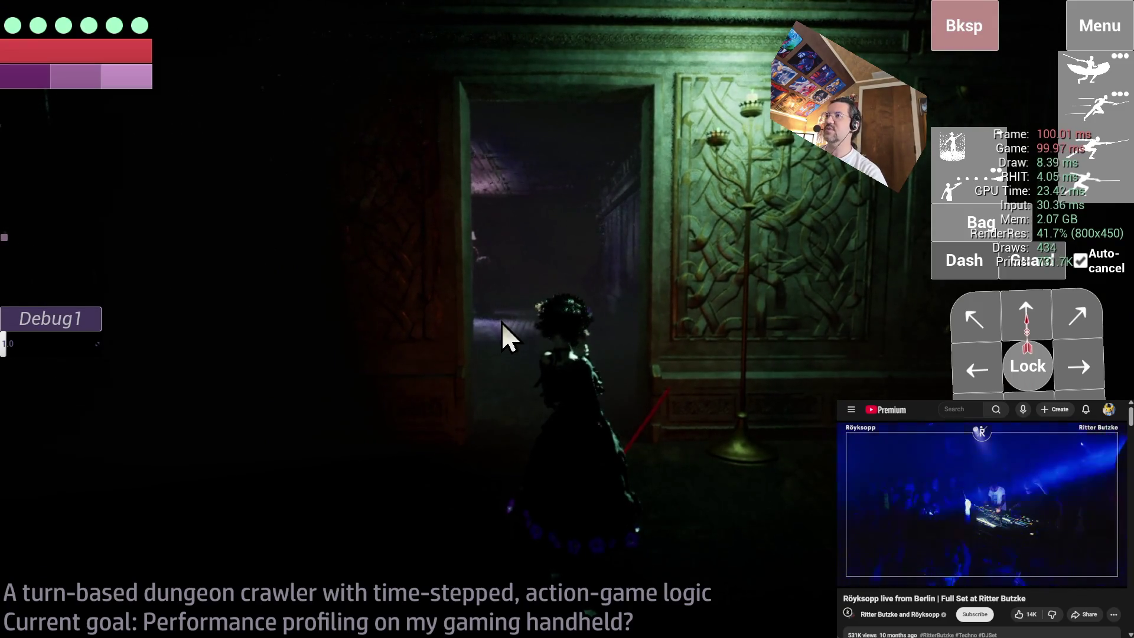
key(alt+Tab)
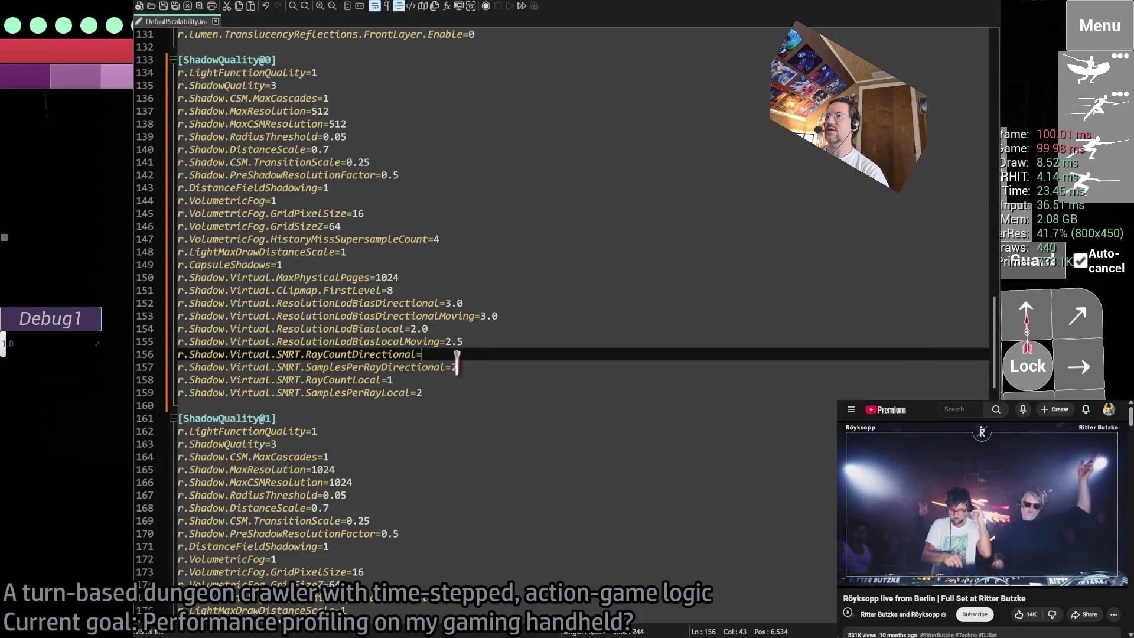
scroll(453, 408, down, 12)
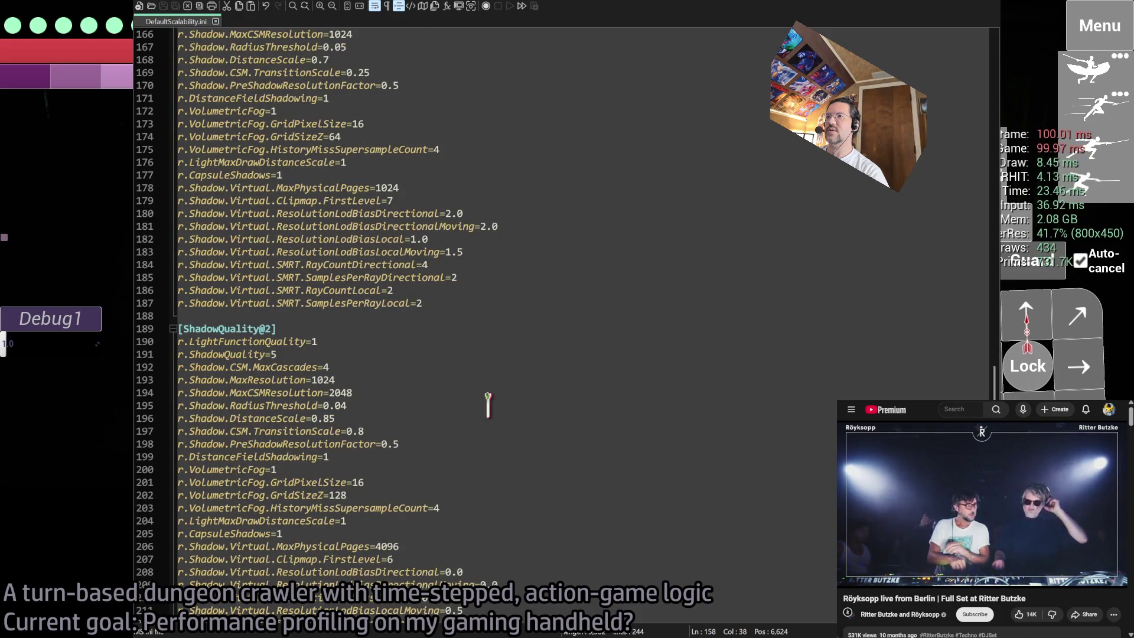
scroll(487, 405, up, 13)
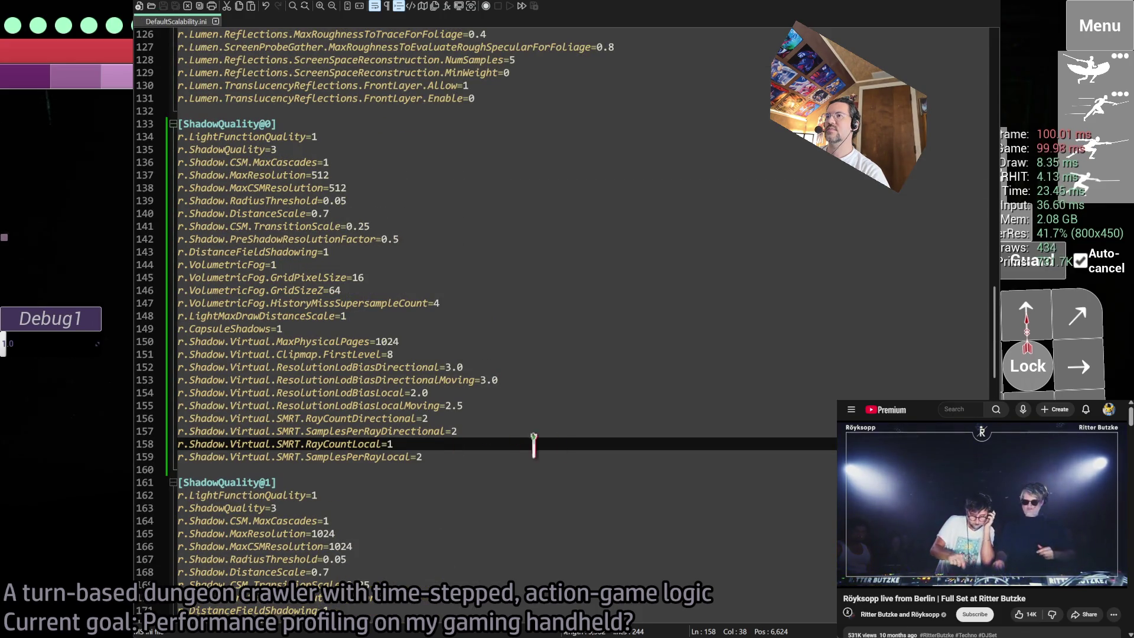
key(alt+Tab)
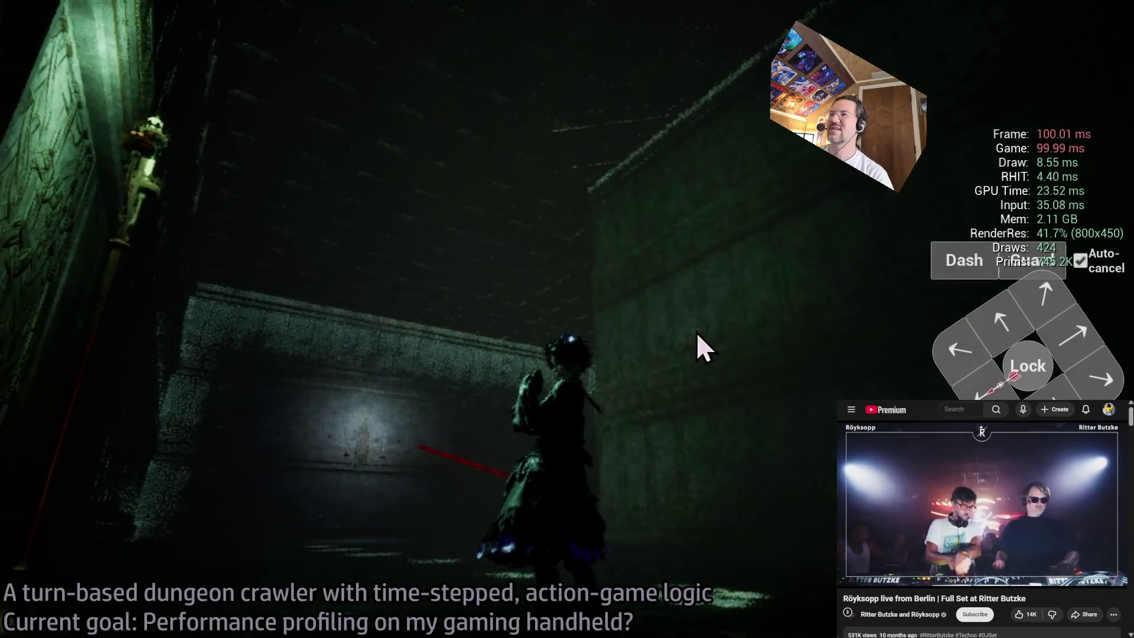
- Try the Too High and Medium lighting presets, set lighting back to Handheld, and resume play
click(1095, 26)
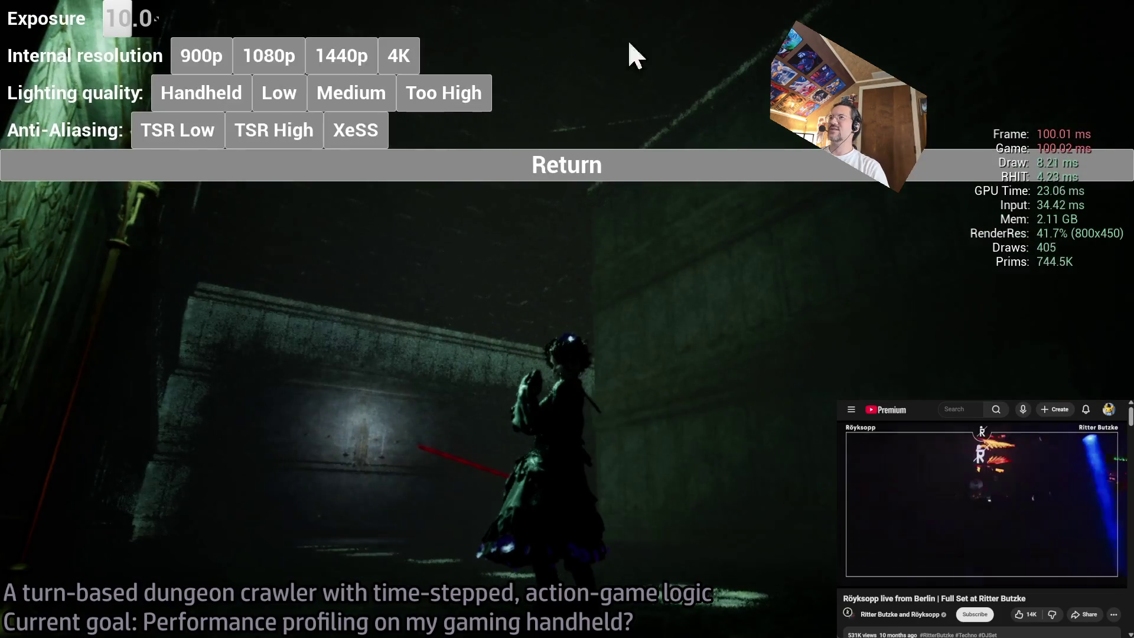
click(331, 106)
click(405, 112)
click(372, 101)
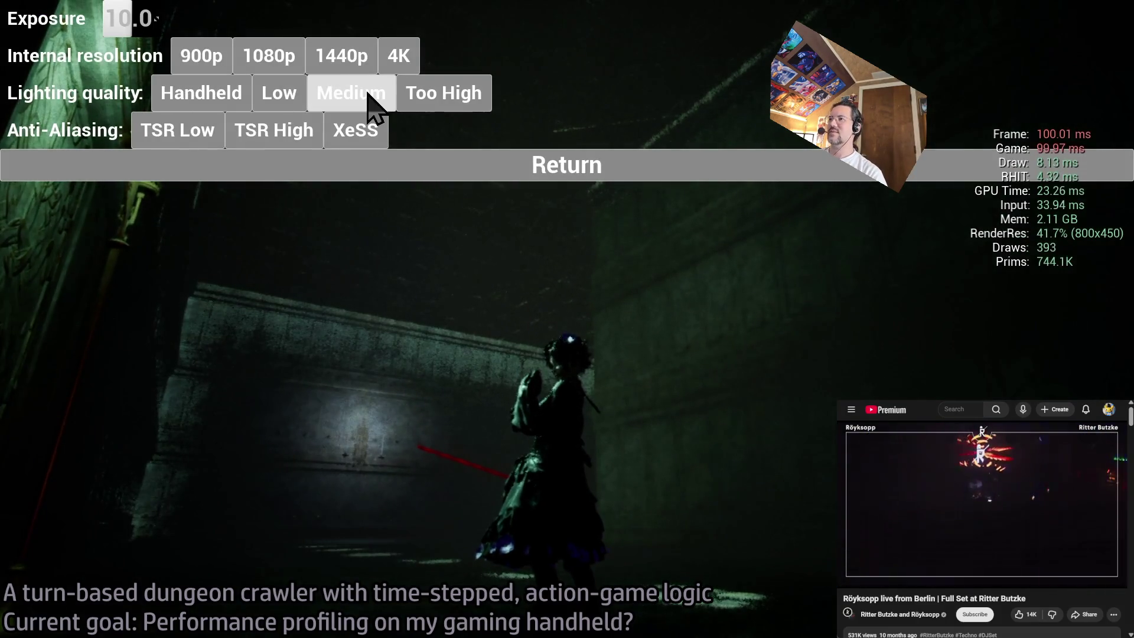
click(195, 100)
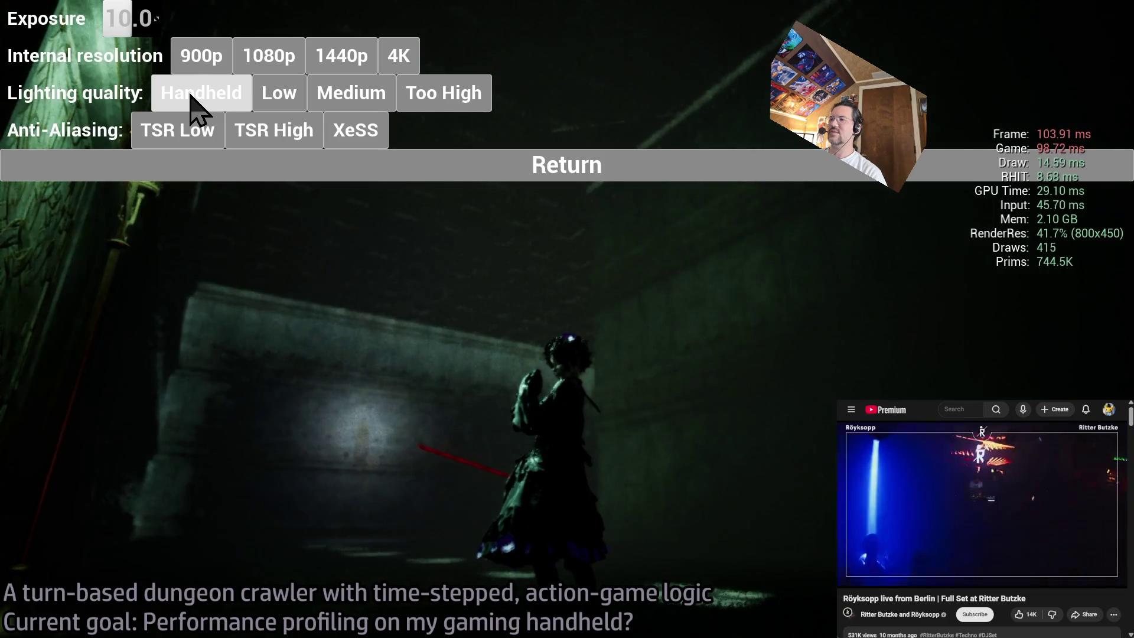
click(183, 130)
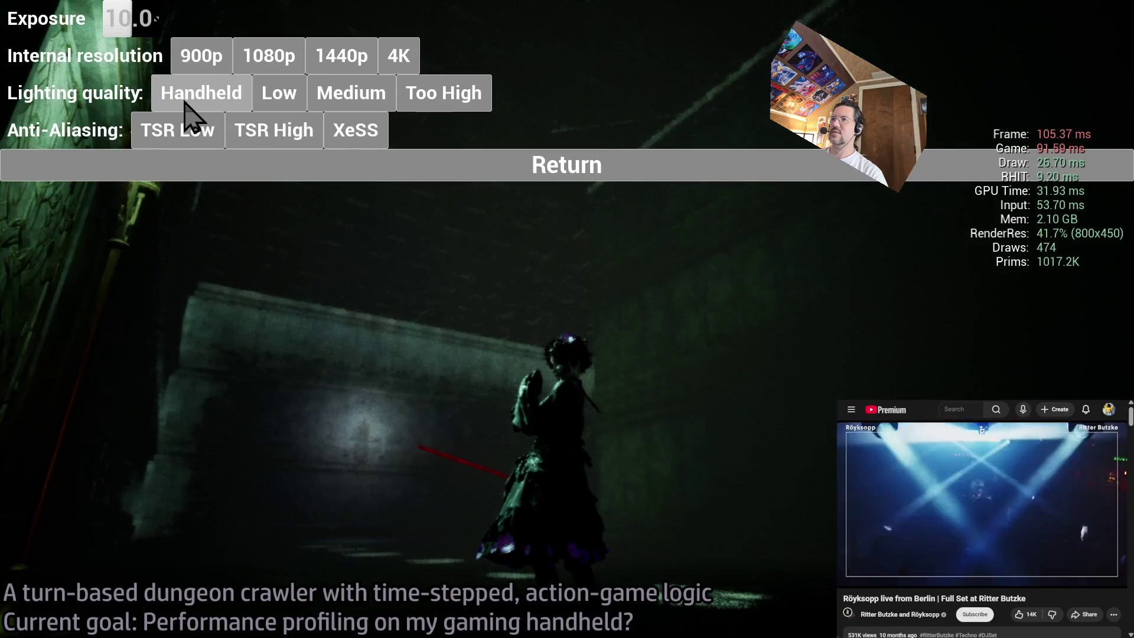
click(485, 164)
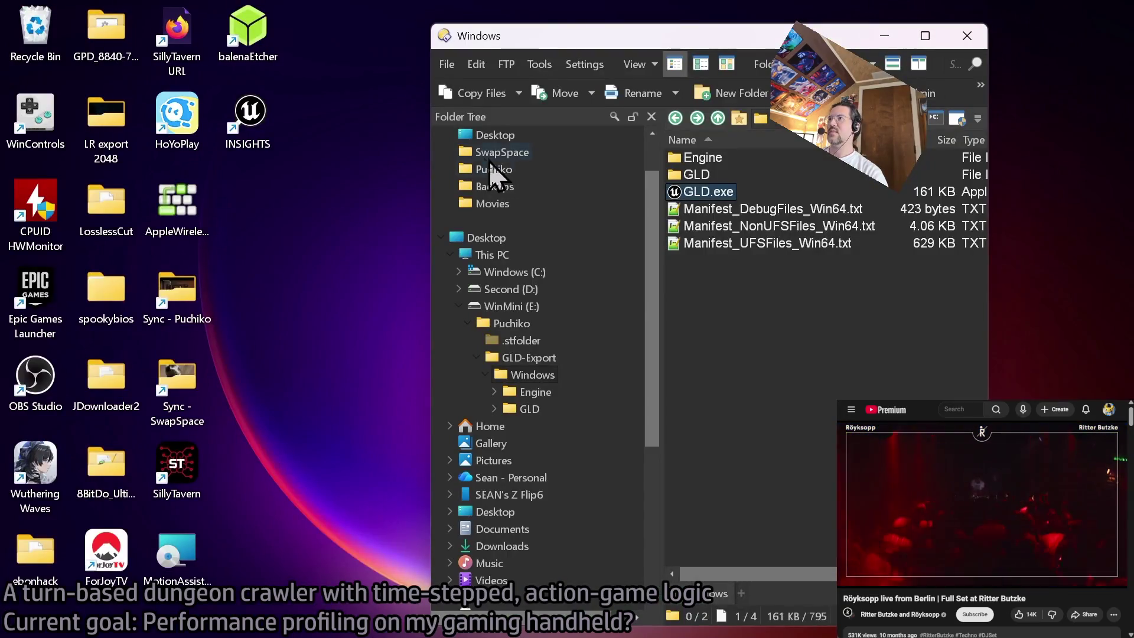
- Launch GLD.exe from the GLD-Export\Windows folder
click(710, 217)
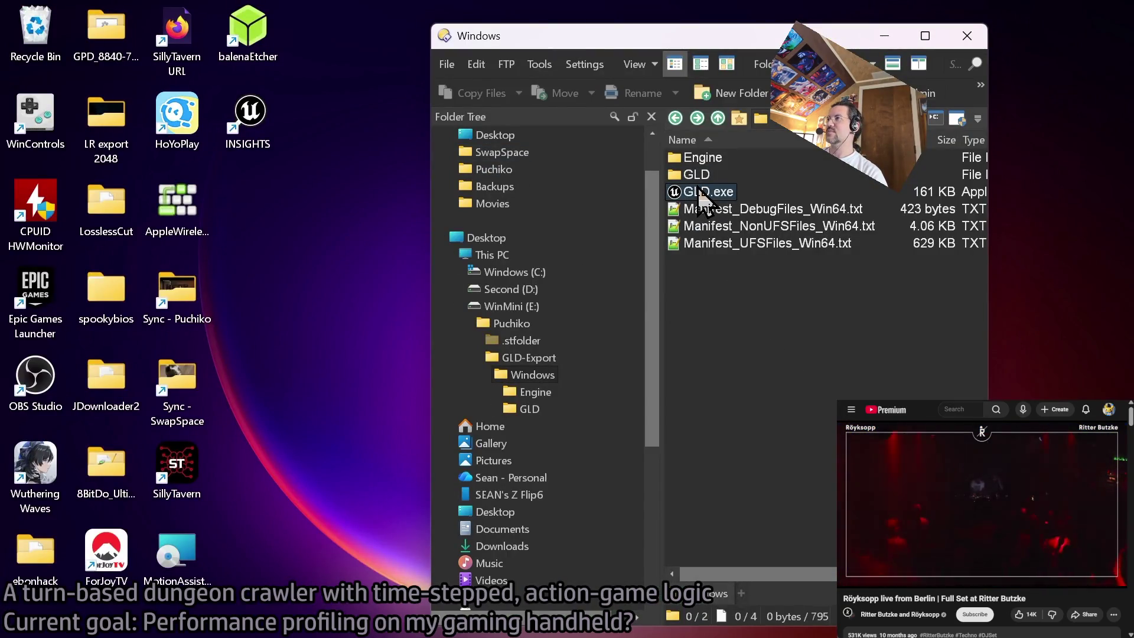
double_click(702, 192)
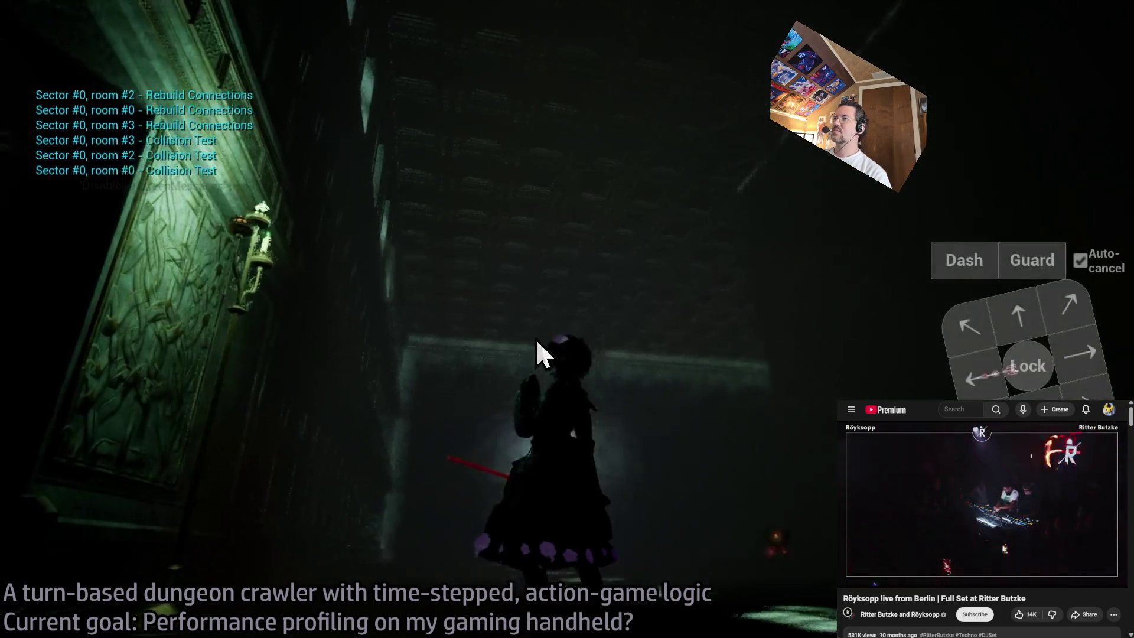
- Toggle lighting quality between Medium, Handheld and Low, finish on Low, and resume play
click(1116, 30)
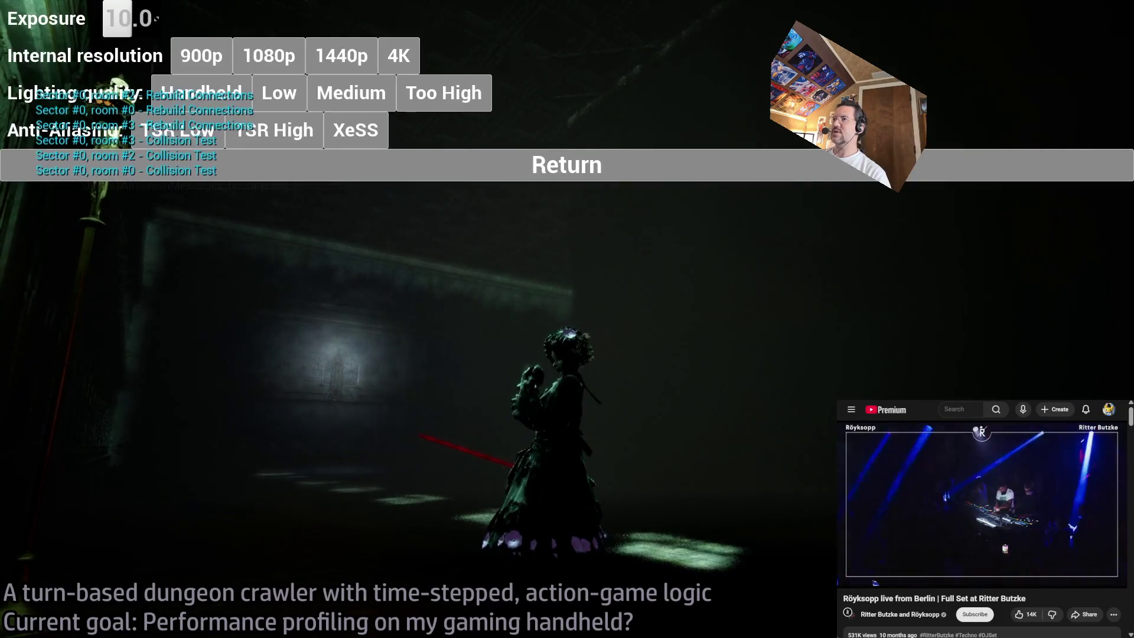
click(348, 107)
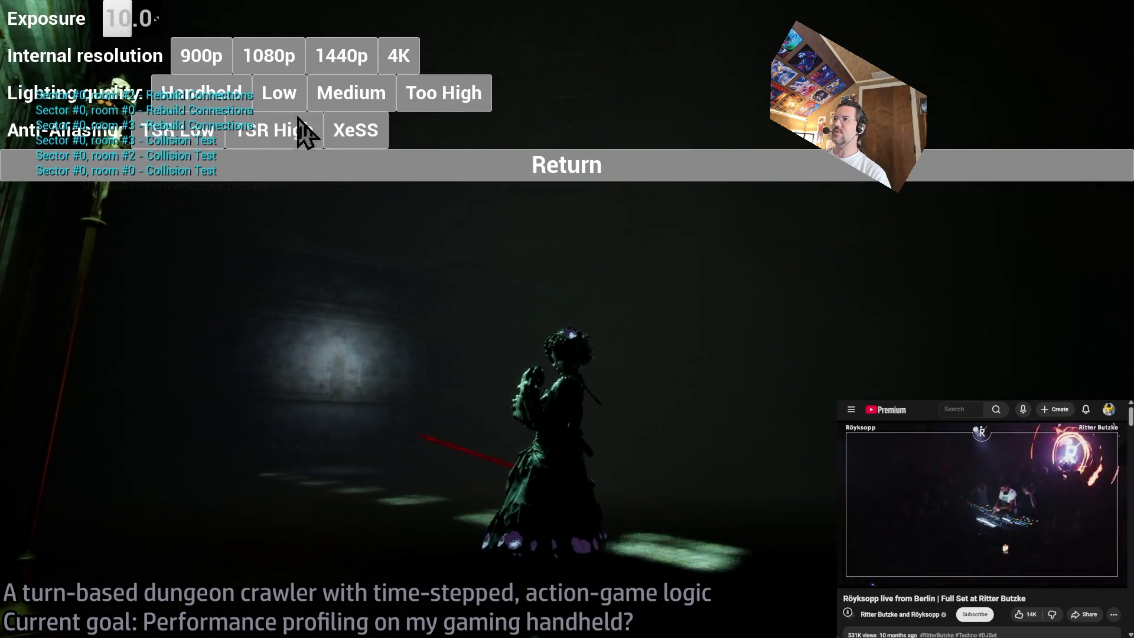
click(286, 96)
click(330, 101)
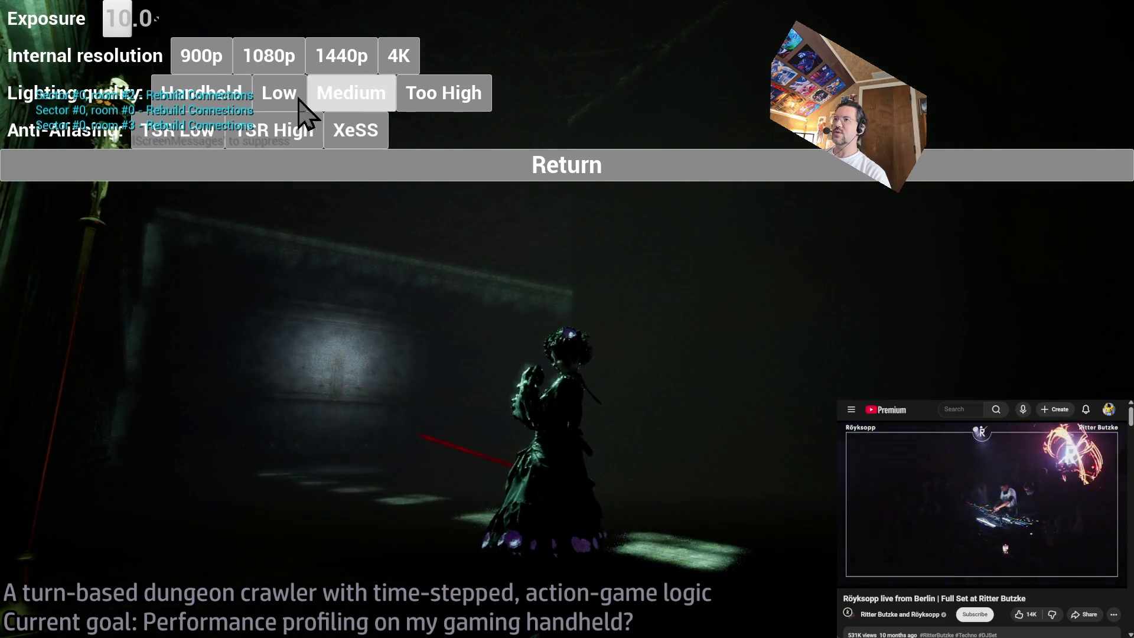
click(245, 100)
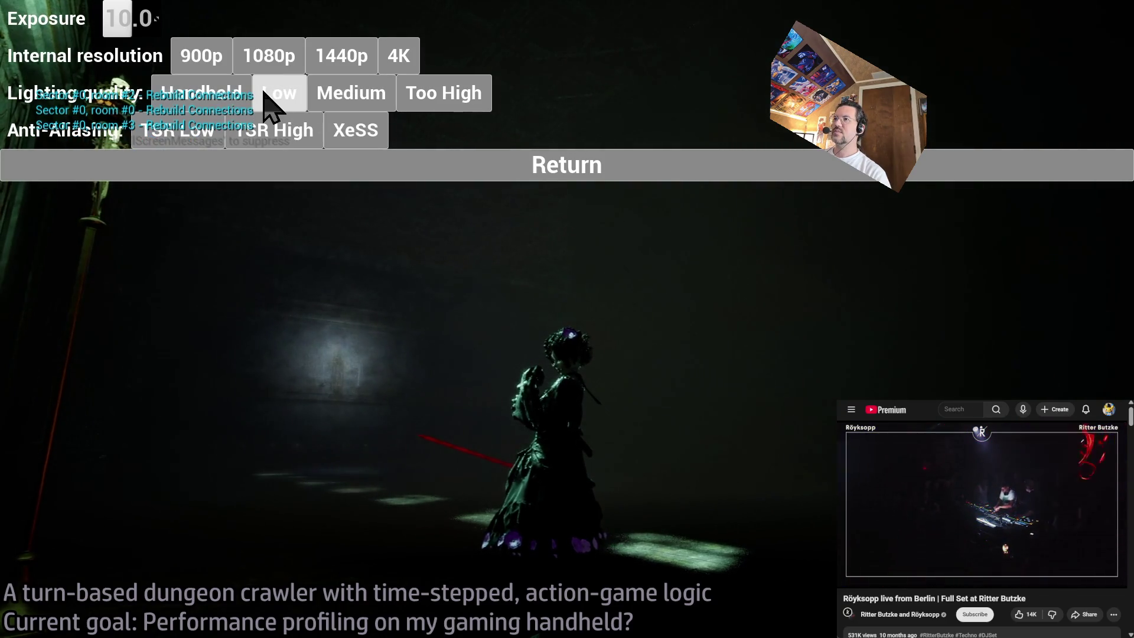
click(277, 98)
click(245, 101)
click(278, 97)
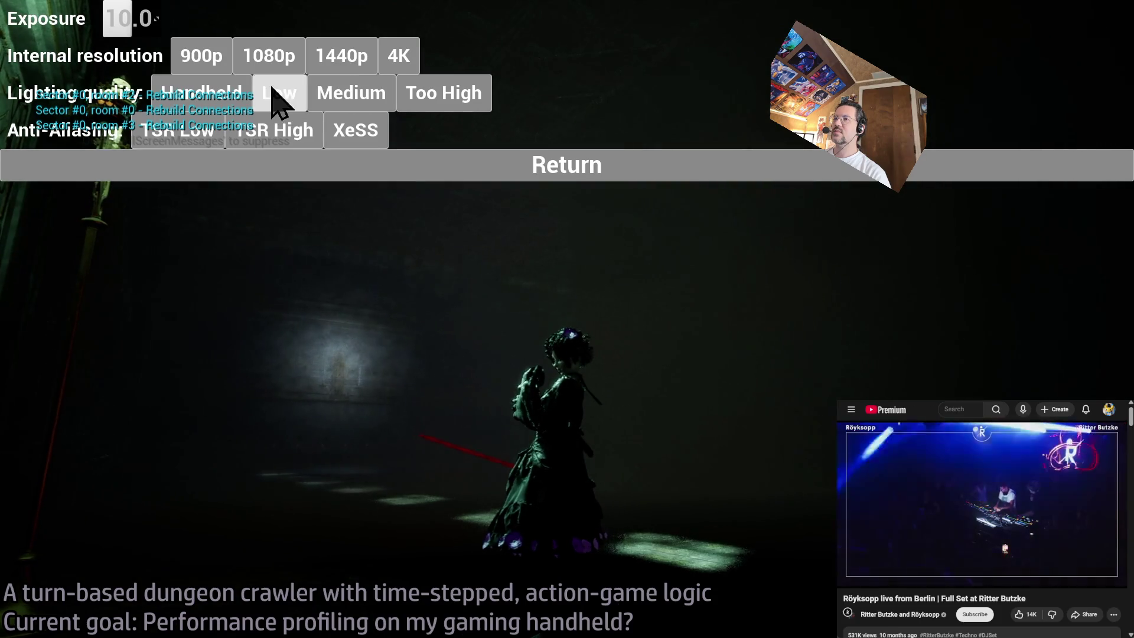
click(347, 95)
click(289, 99)
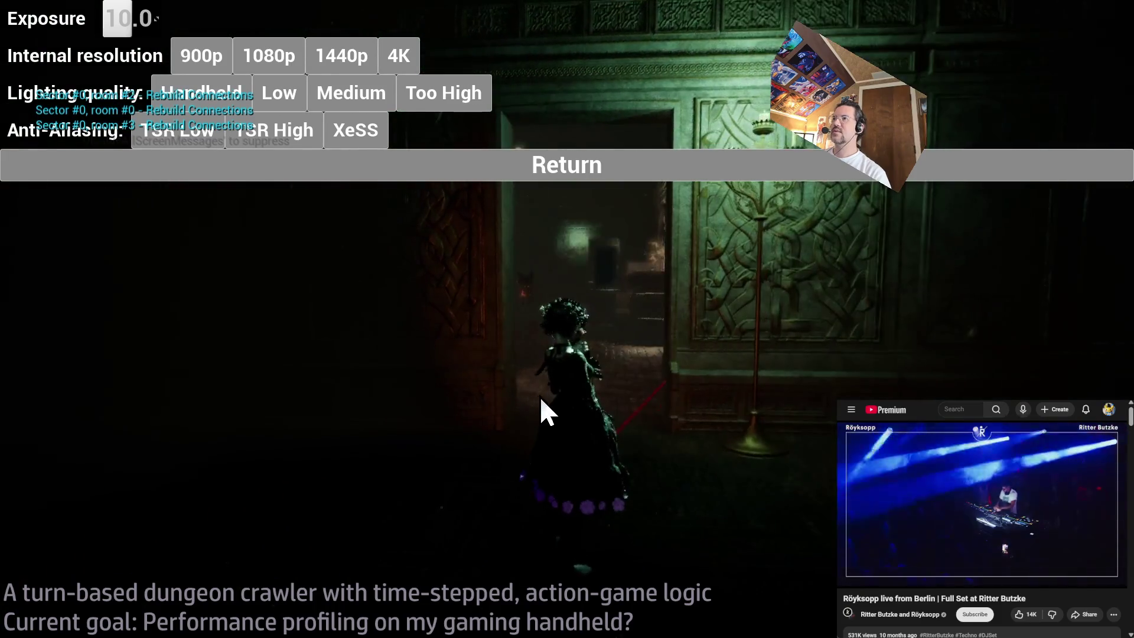
click(593, 177)
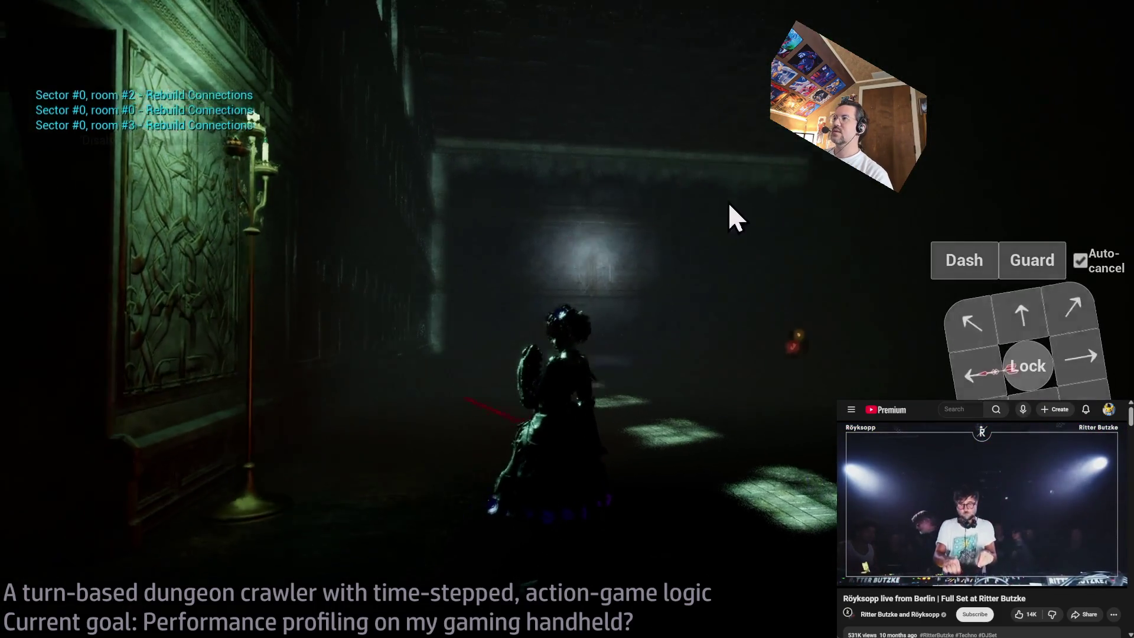
- Show the frame-timing overlay with the stat unit console command
key(grave)
text(stat unit)
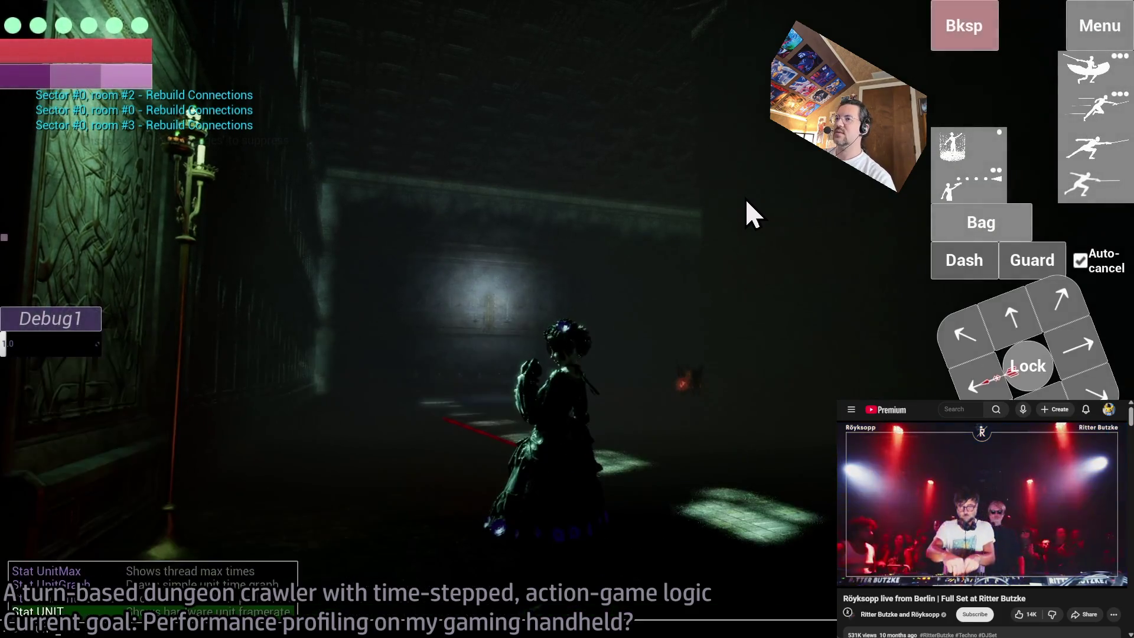
key(Return)
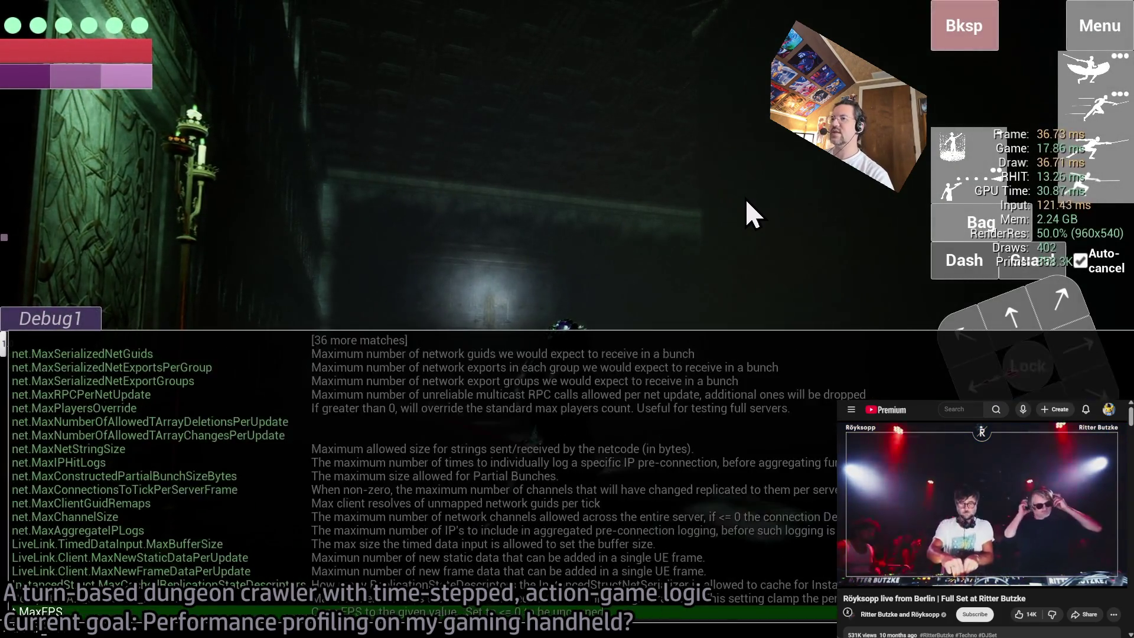
key(Escape)
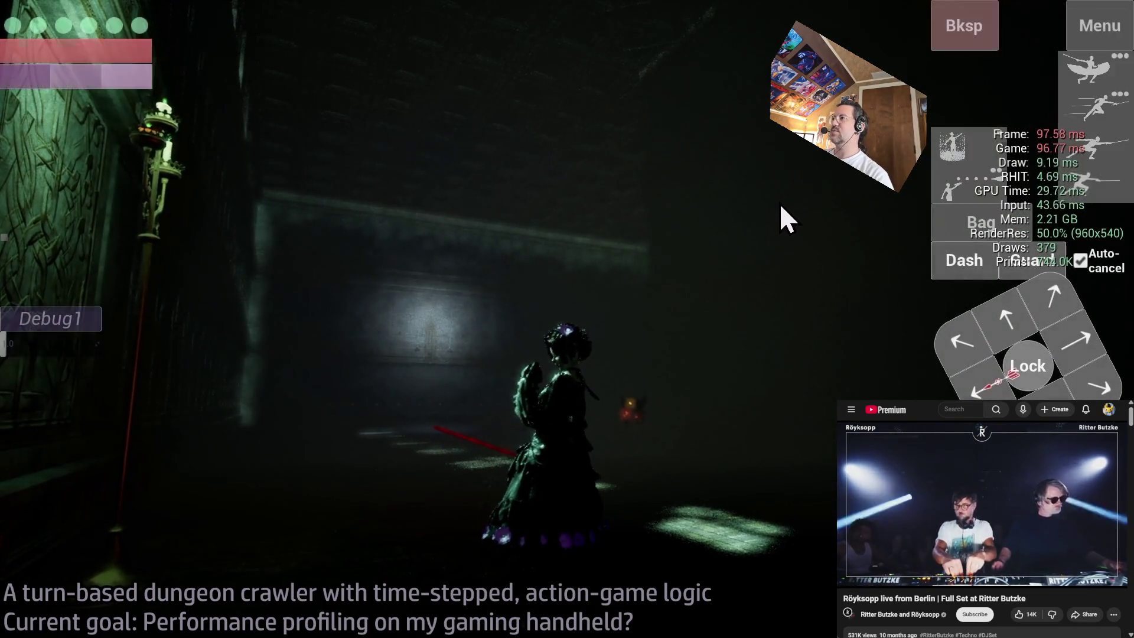
- Set lighting quality to Low and resume play
click(1081, 20)
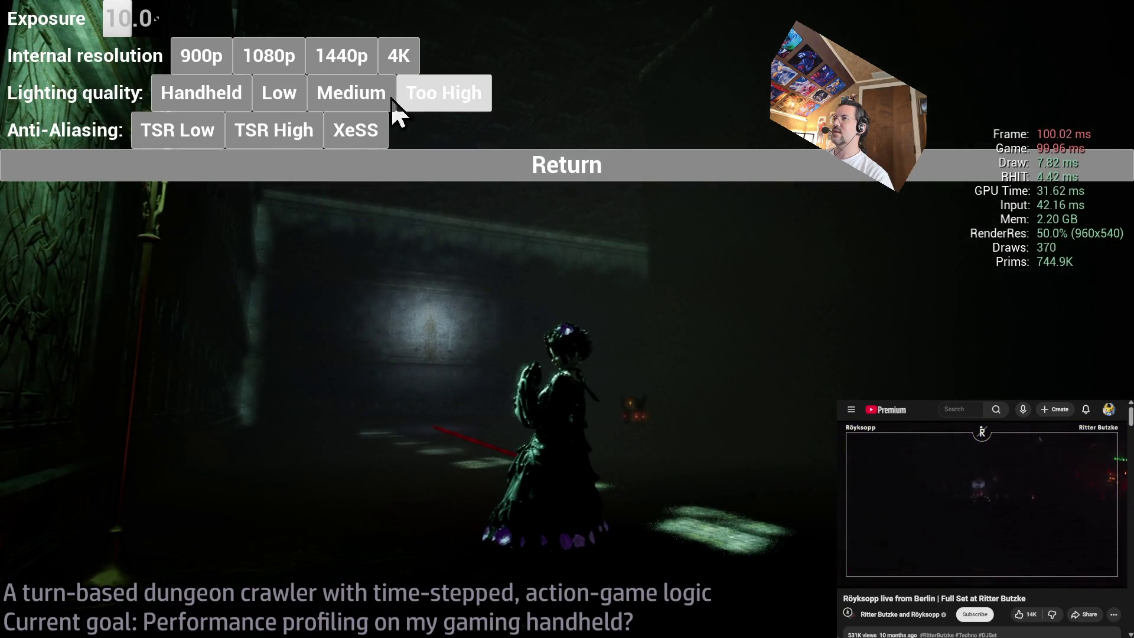
click(287, 94)
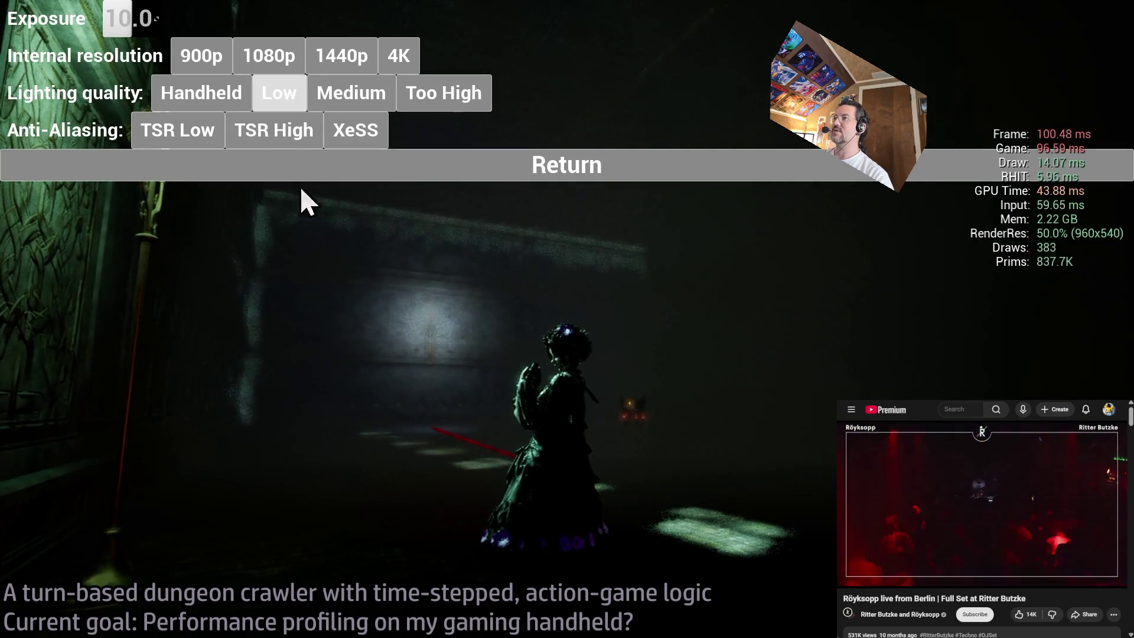
click(574, 169)
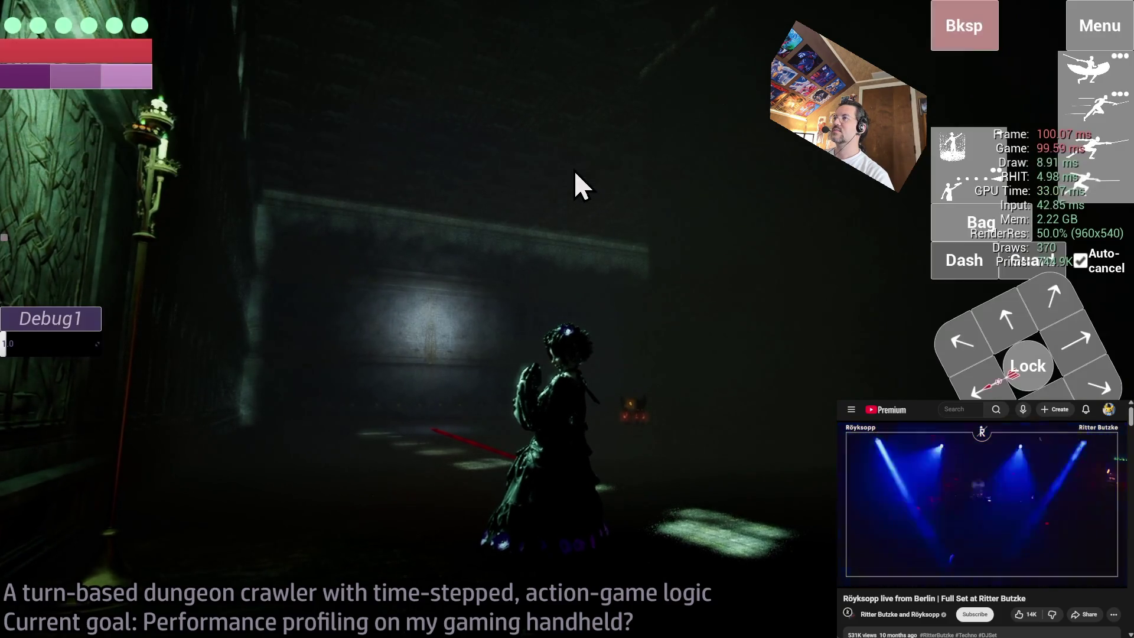
- Enter shadercomplexity in the console, exit the game, and return to DefaultScalability.ini
key(grave)
text(shadercomplexity)
key(Return)
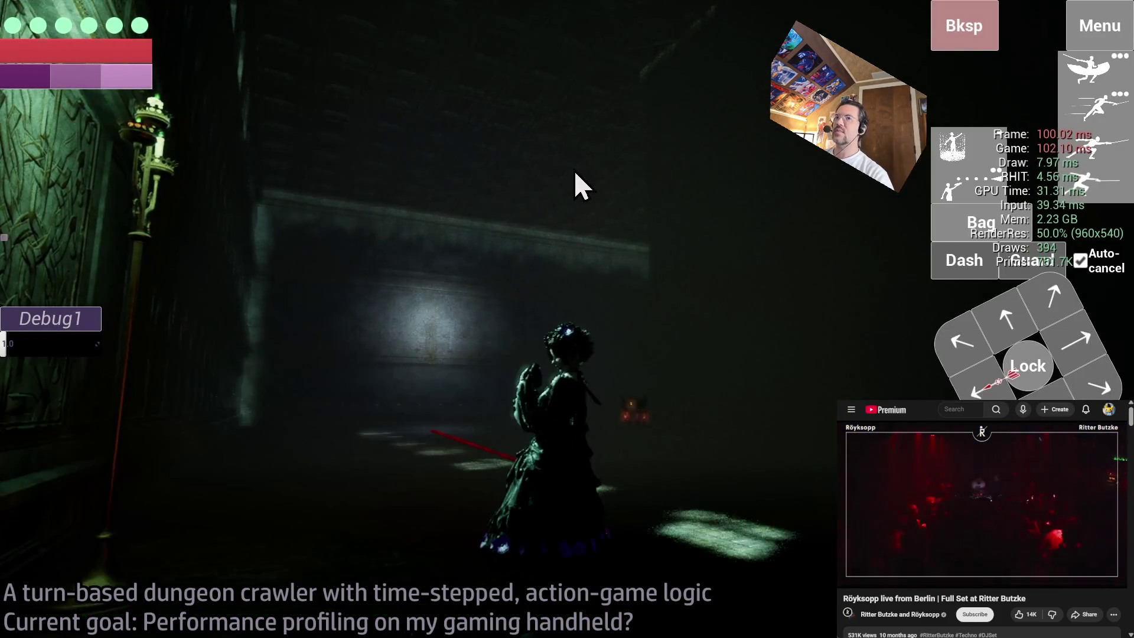
key(alt+Tab)
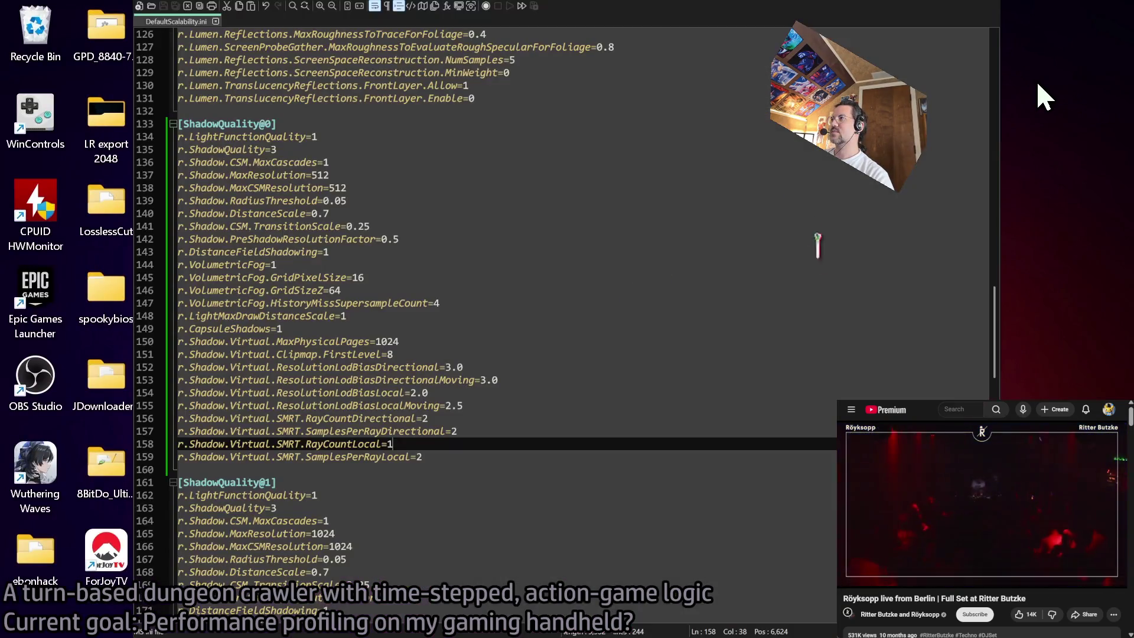
- Scroll to the top of DefaultScalability.ini to review the GlobalIlluminationQuality presets
scroll(470, 440, down, 8)
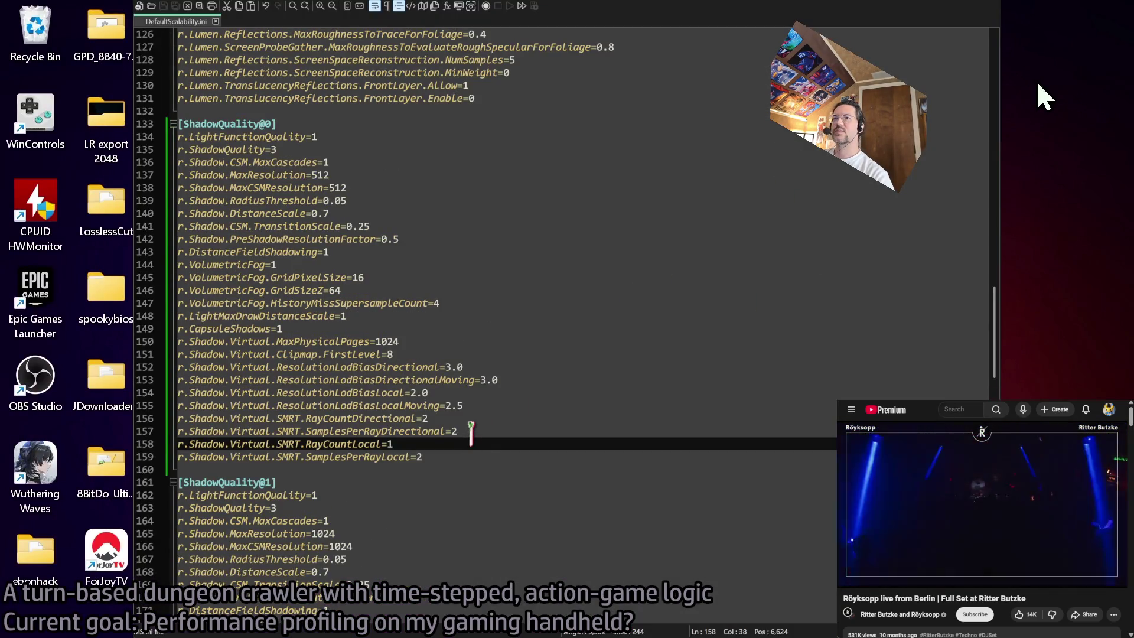
scroll(471, 434, down, 3)
scroll(470, 434, up, 10)
scroll(496, 422, up, 20)
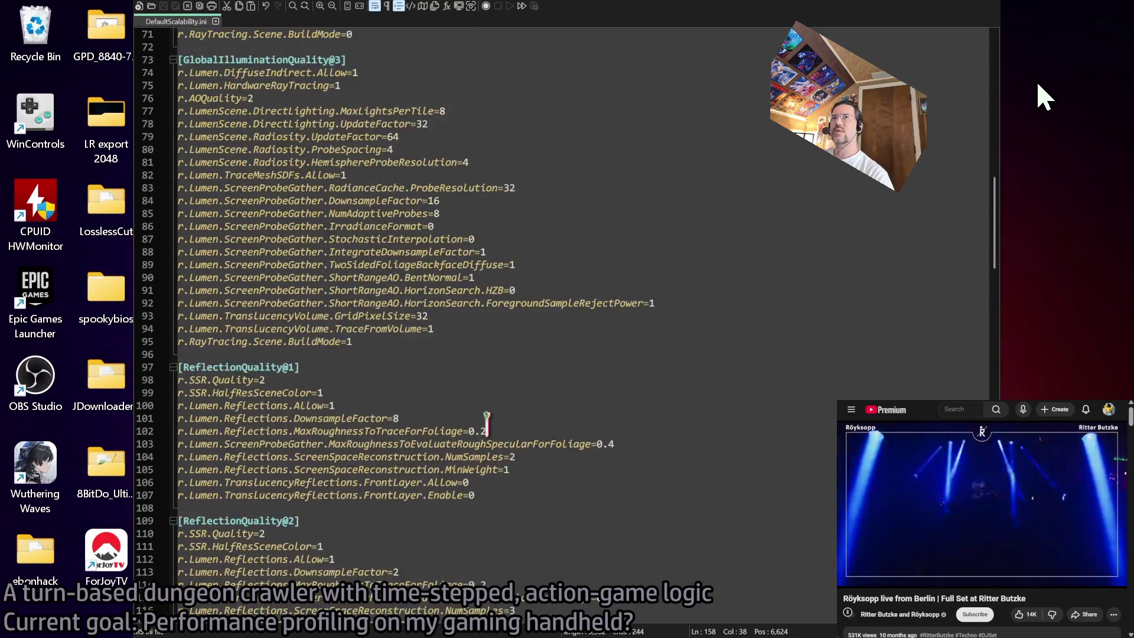
scroll(508, 419, up, 7)
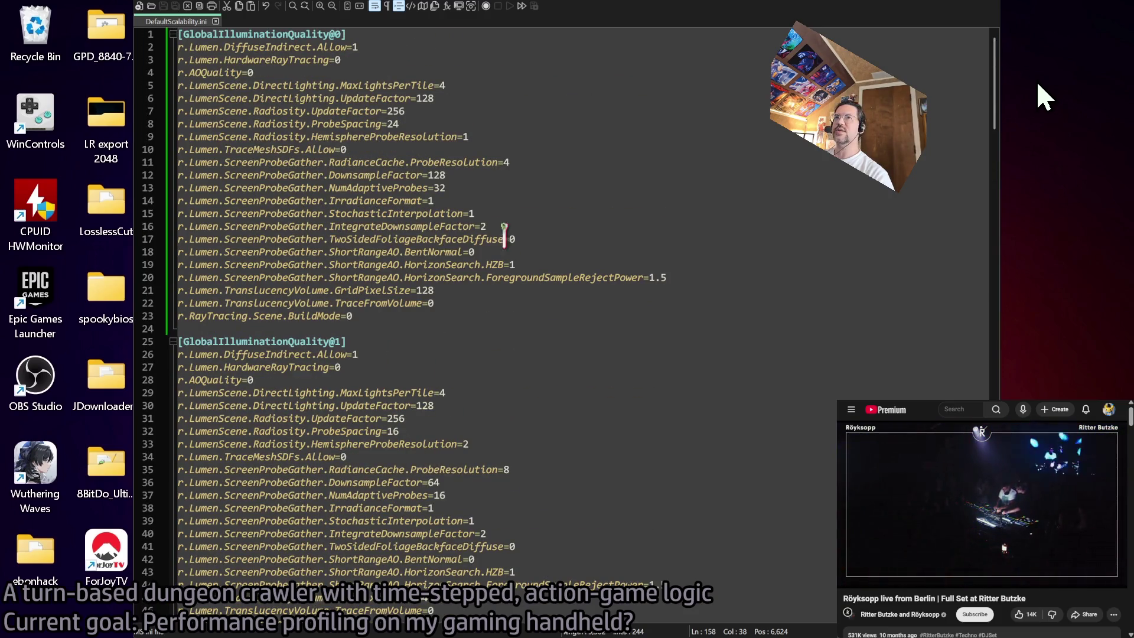
- Switch between Directory Opus and Notepad3, then bring the Unreal Editor forward
key(alt+F4)
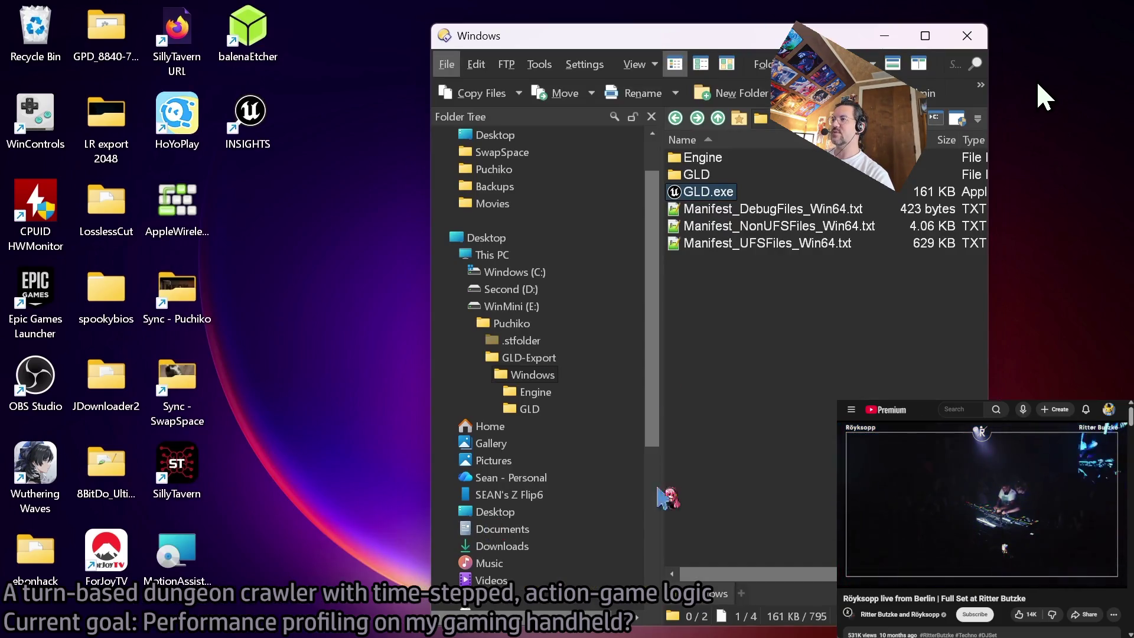
key(alt+Tab)
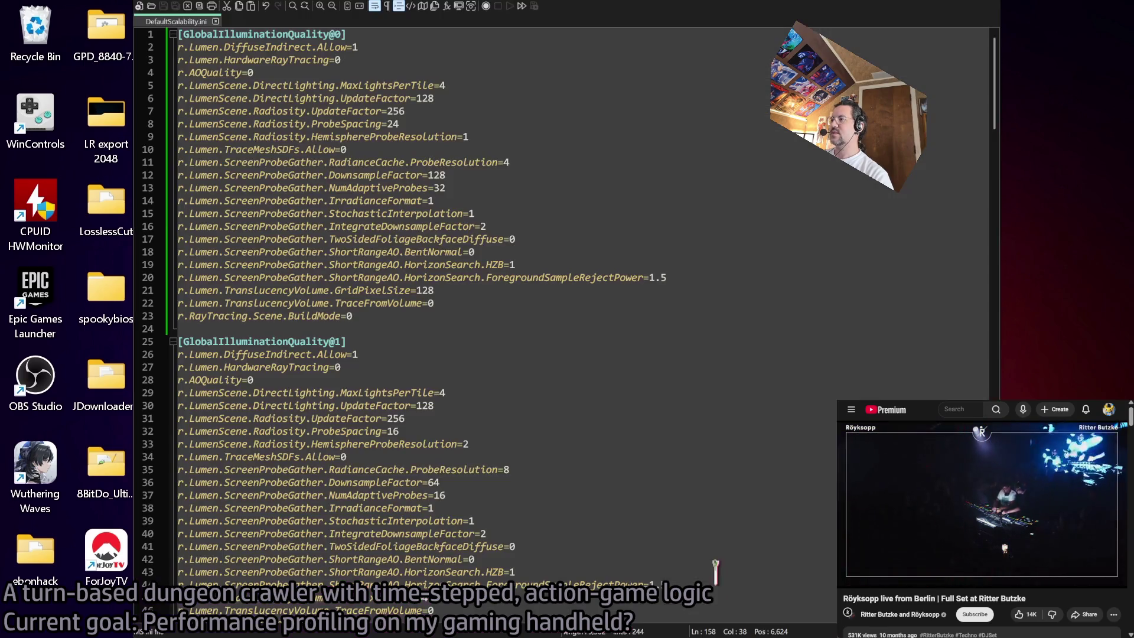
key(alt+Tab)
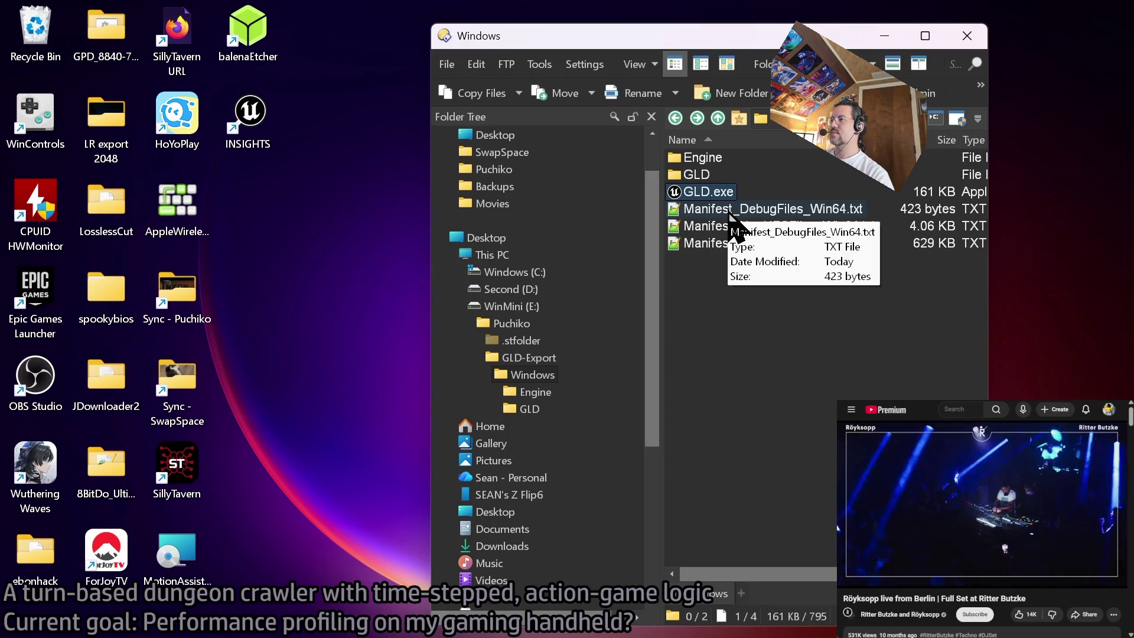
key(Return)
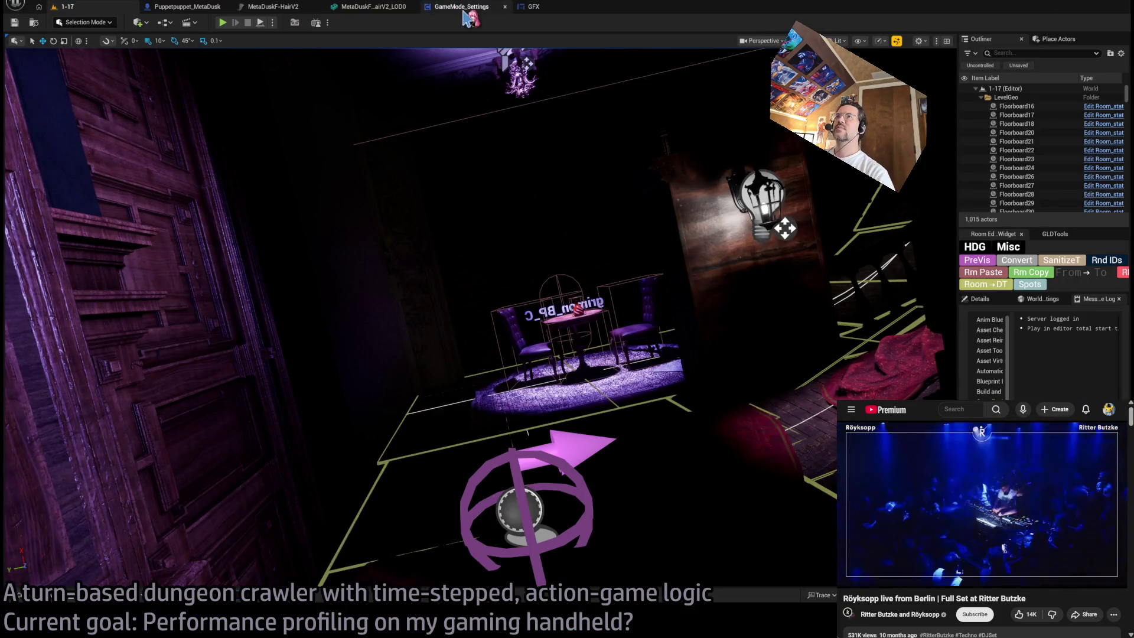
- Open the GameMode_Settings blueprint and pan its EventGraph across the lighting-quality nodes
click(466, 18)
scroll(544, 152, down, 4)
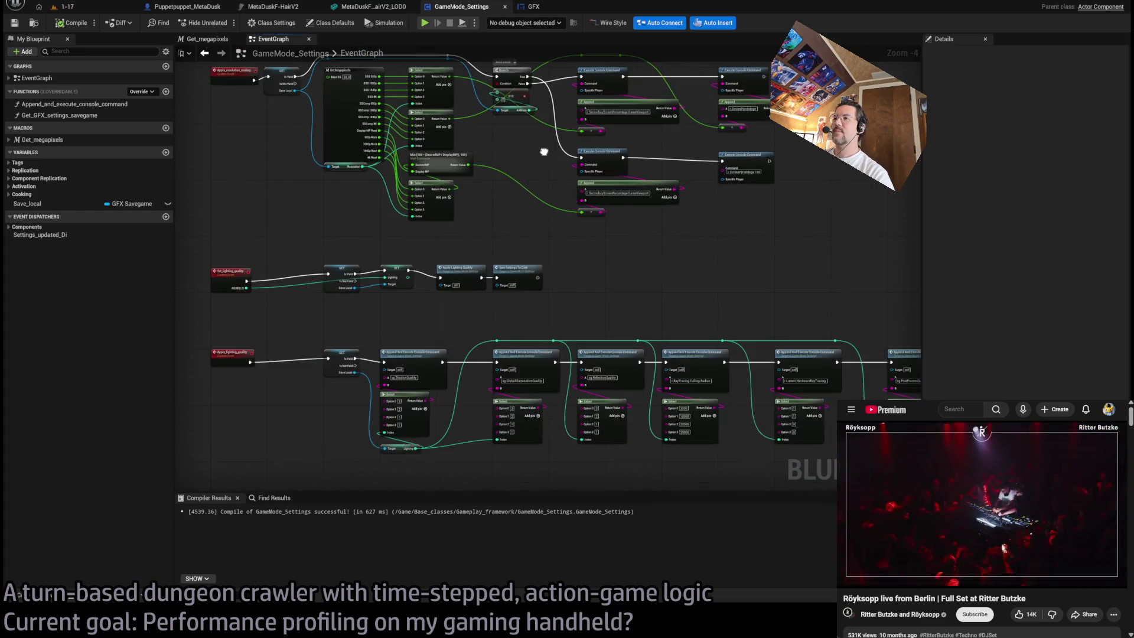
scroll(519, 431, up, 4)
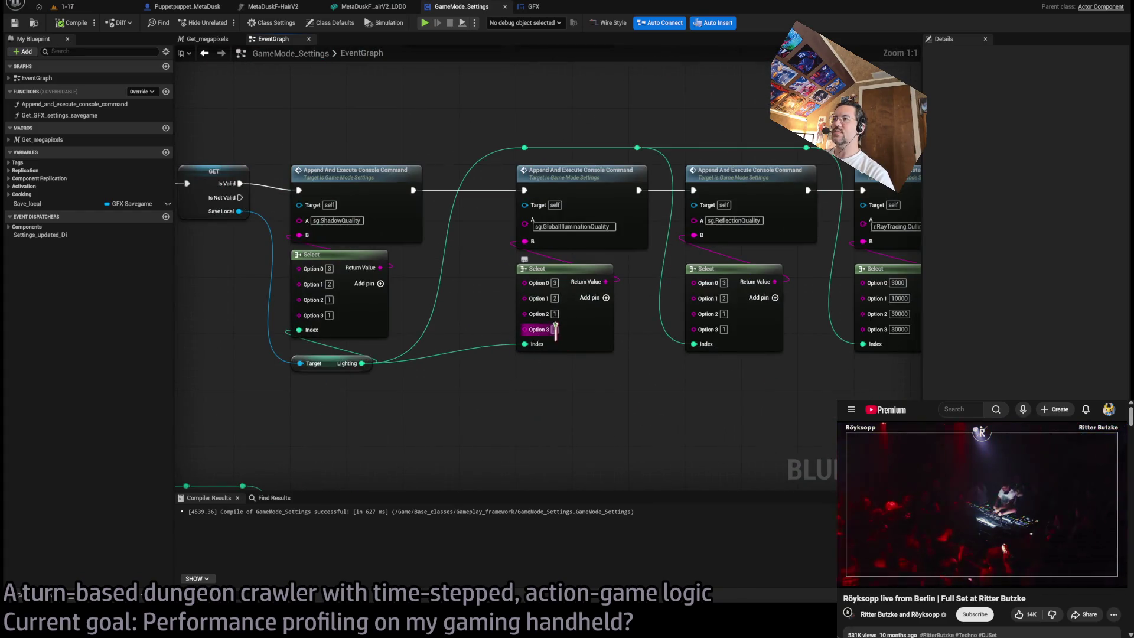
scroll(665, 345, right, 5)
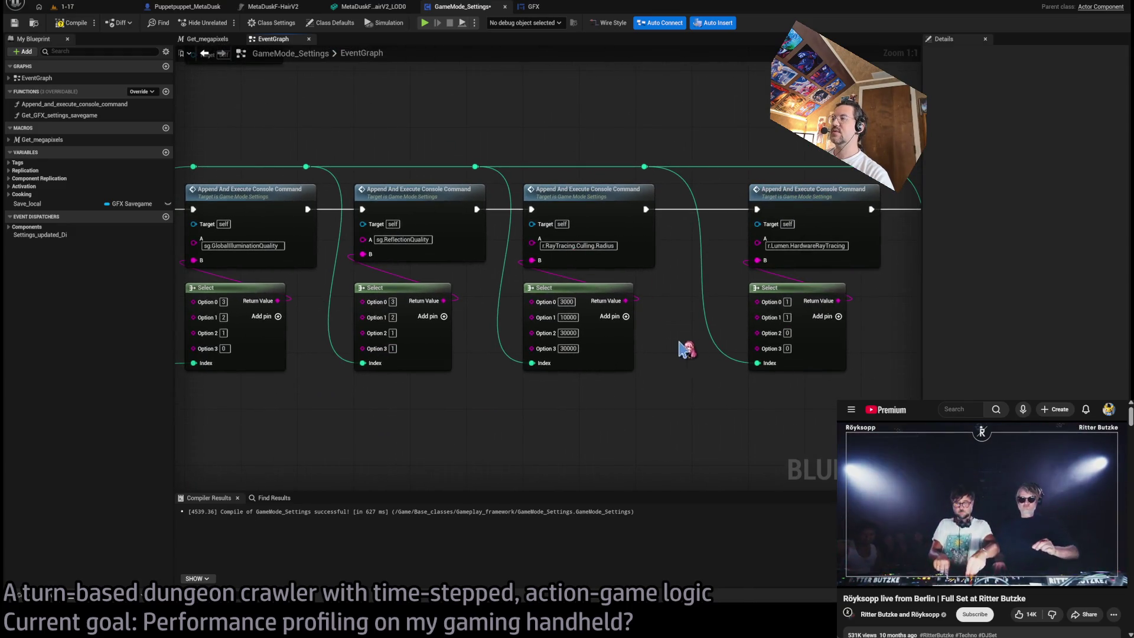
scroll(685, 348, left, 6)
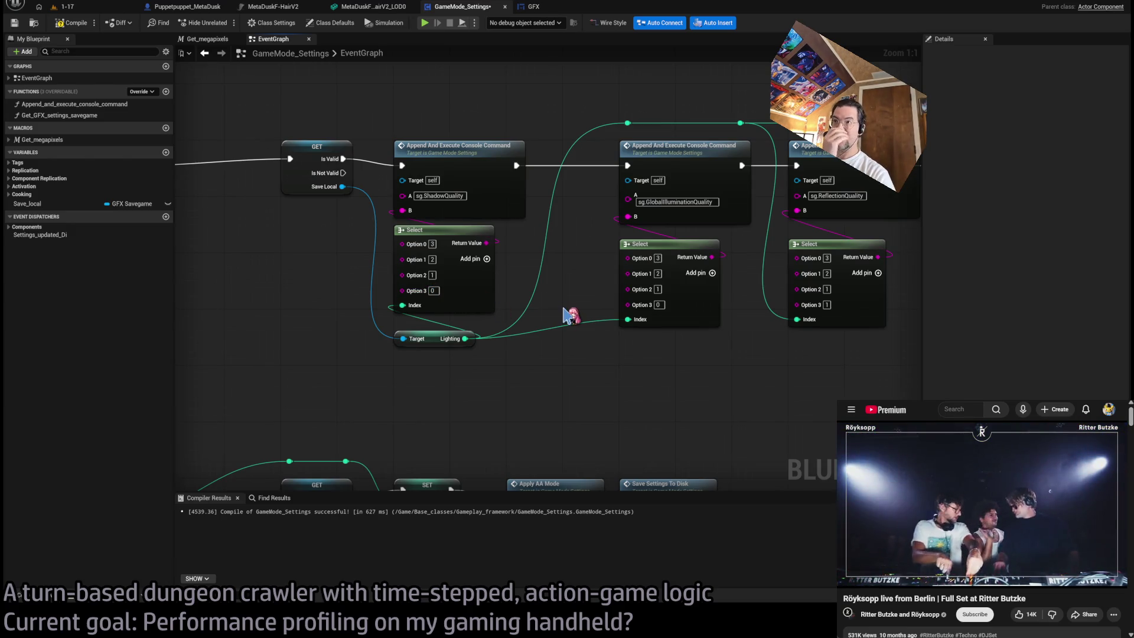
scroll(566, 313, right, 5)
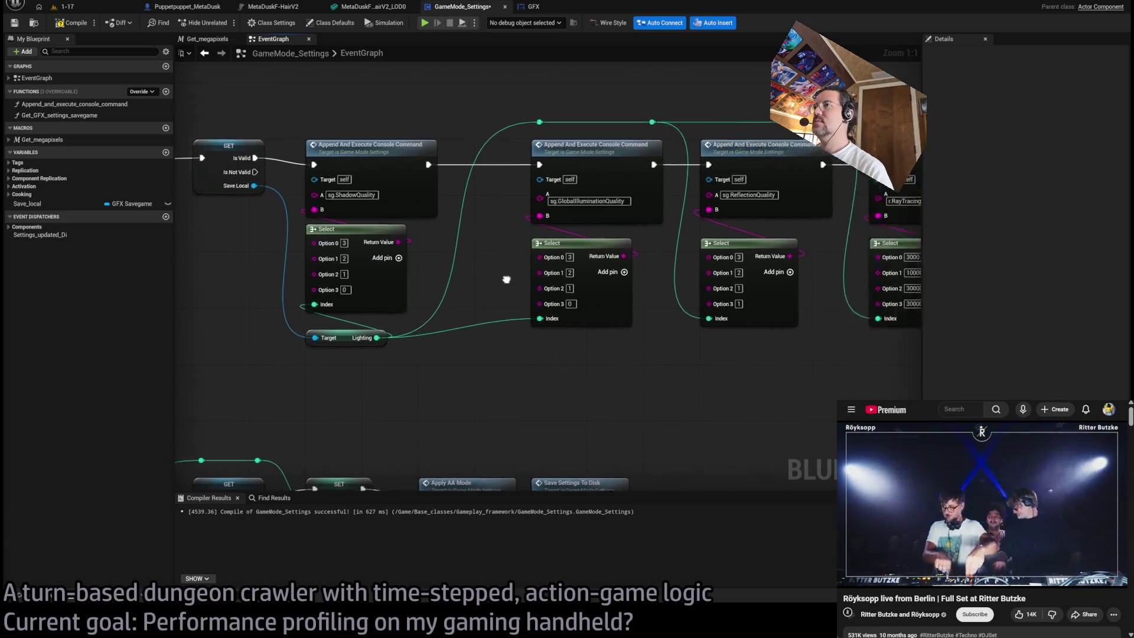
scroll(786, 366, up, 3)
scroll(785, 366, down, 3)
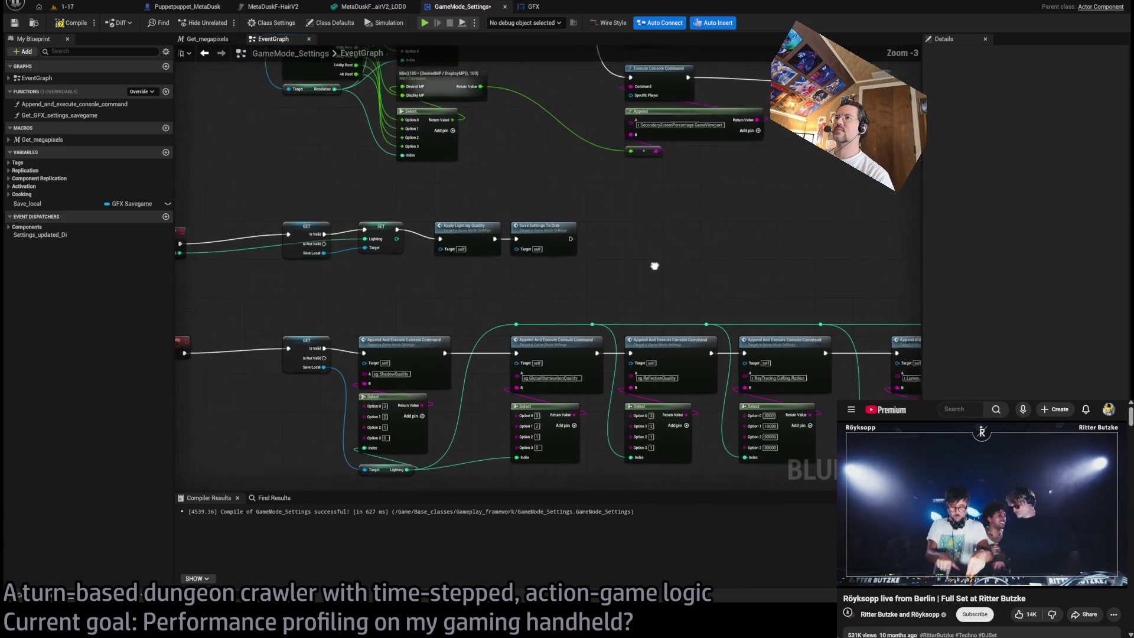
- Inspect the Apply_AA_mode anti-aliasing logic and select its quality Select node
scroll(668, 228, up, 6)
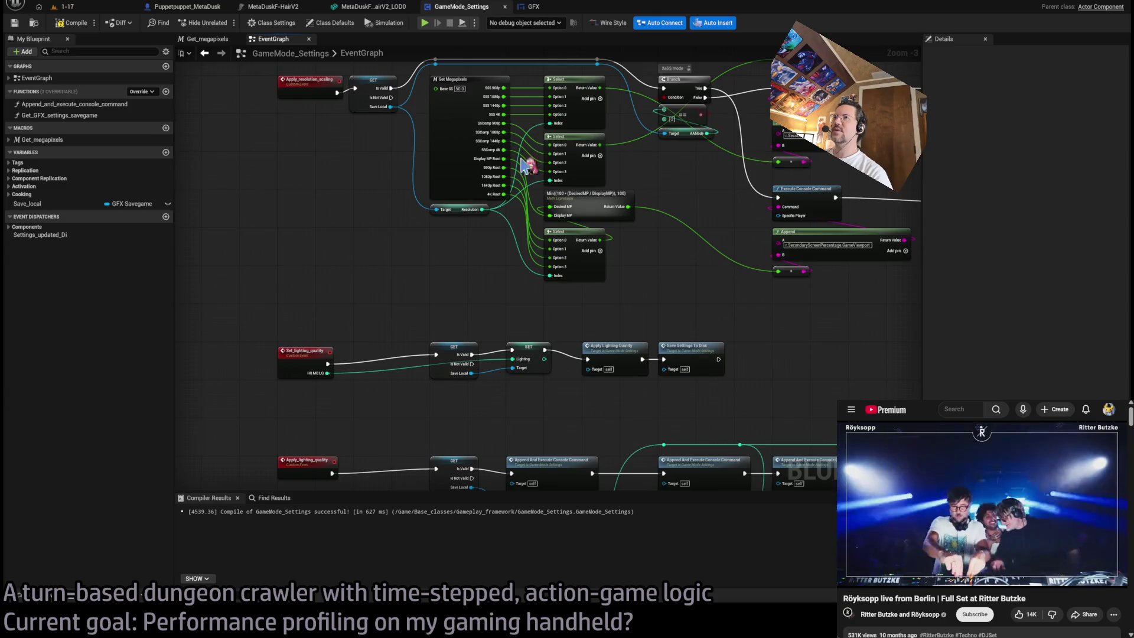
scroll(357, 268, up, 5)
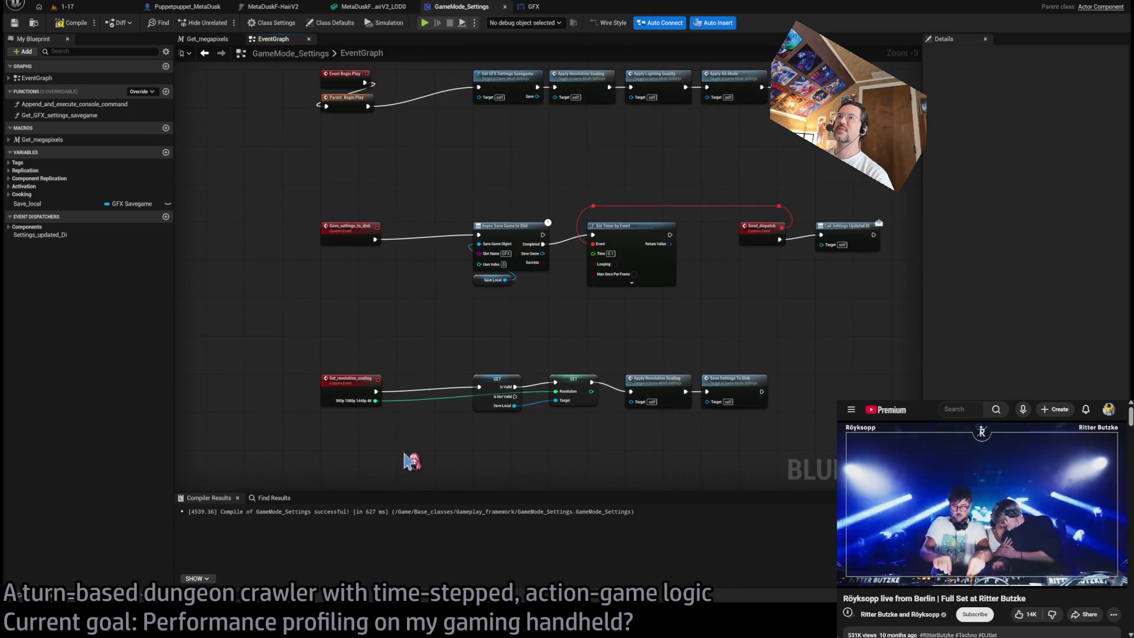
scroll(397, 288, down, 10)
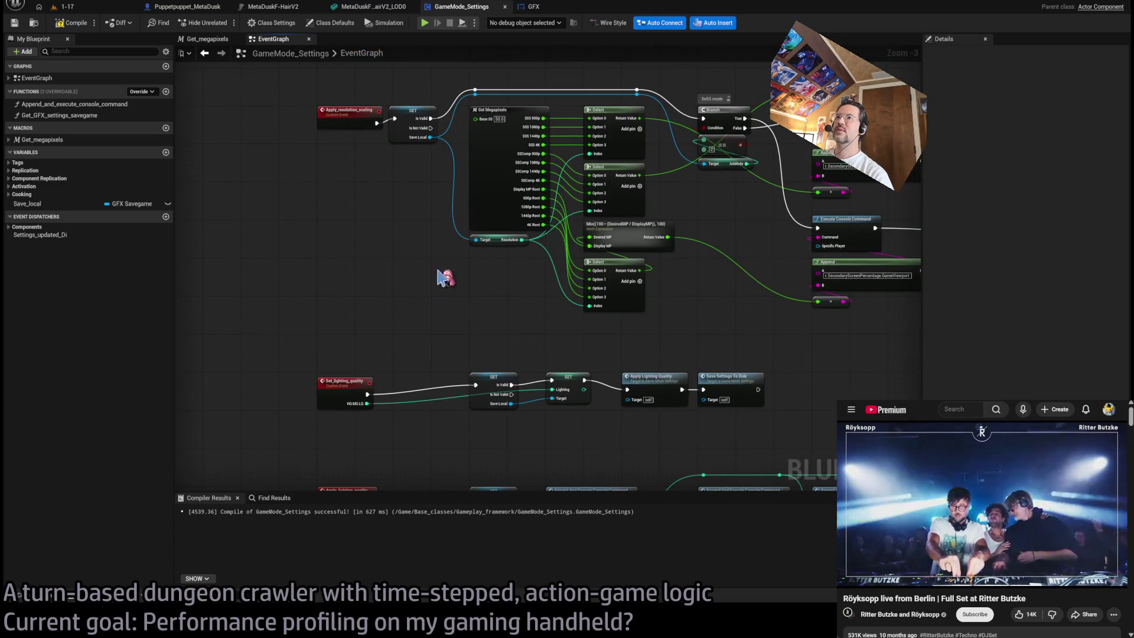
scroll(400, 325, down, 10)
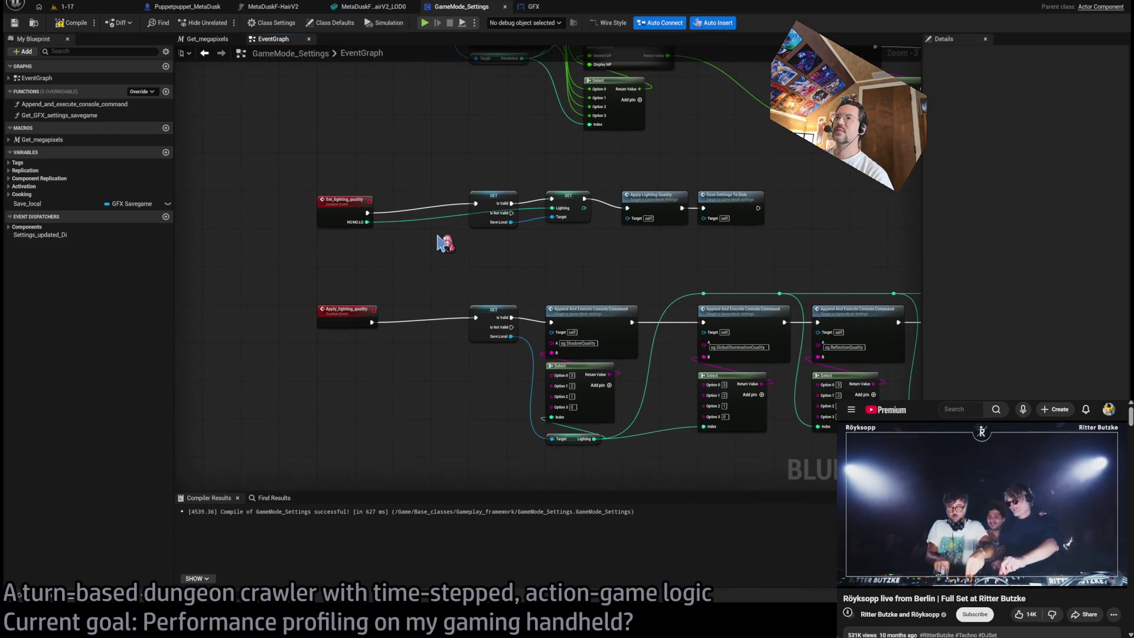
scroll(499, 232, down, 1)
scroll(443, 299, up, 4)
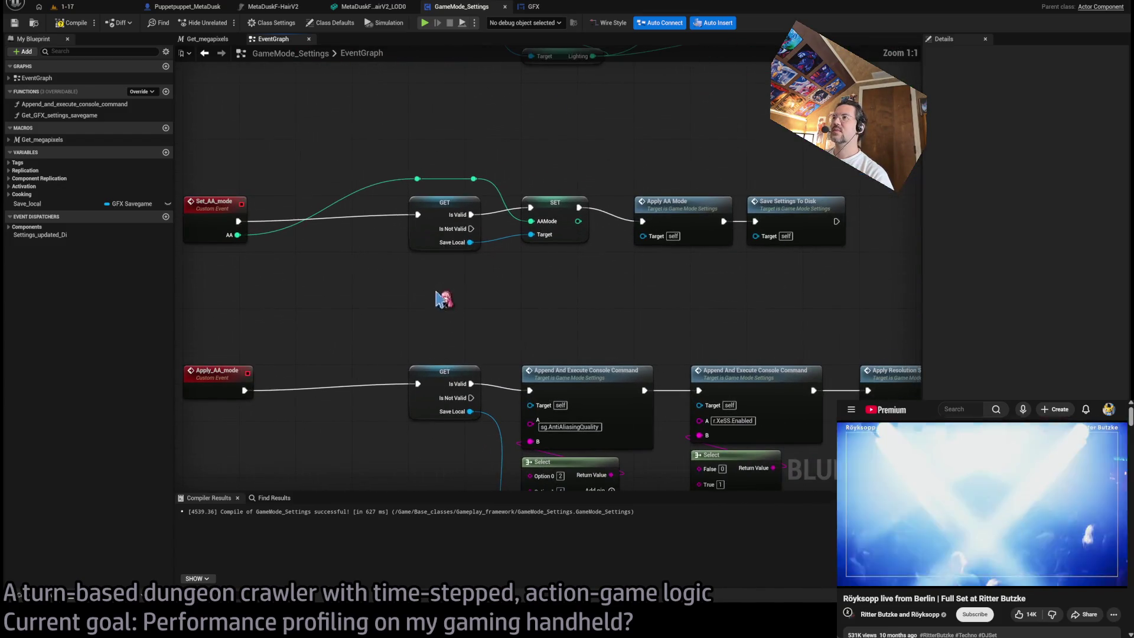
scroll(677, 213, down, 5)
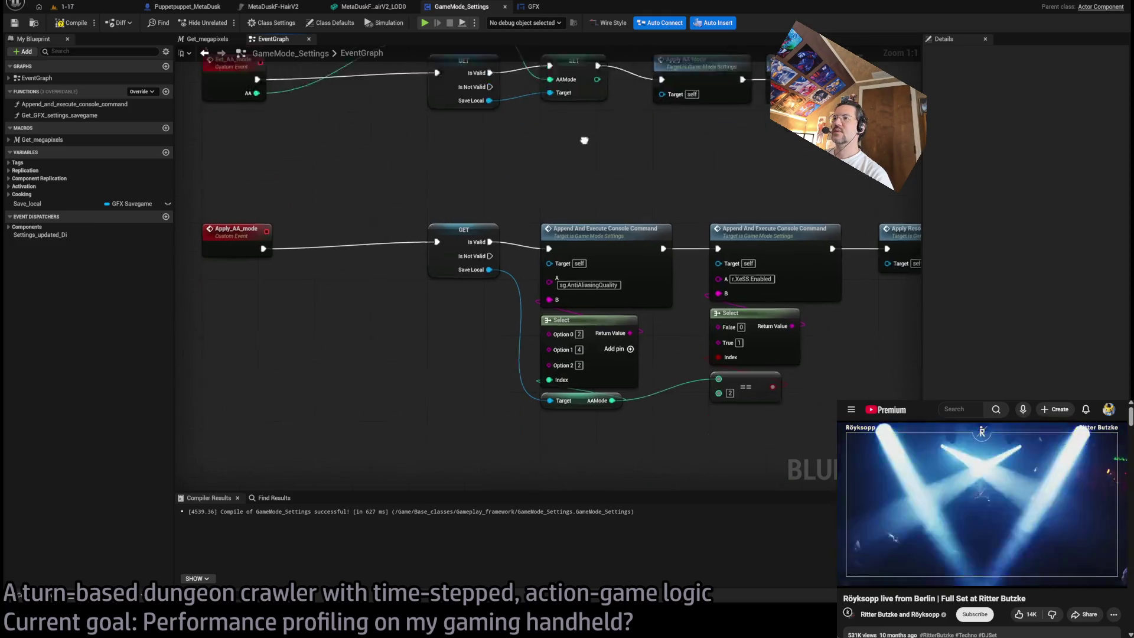
click(602, 332)
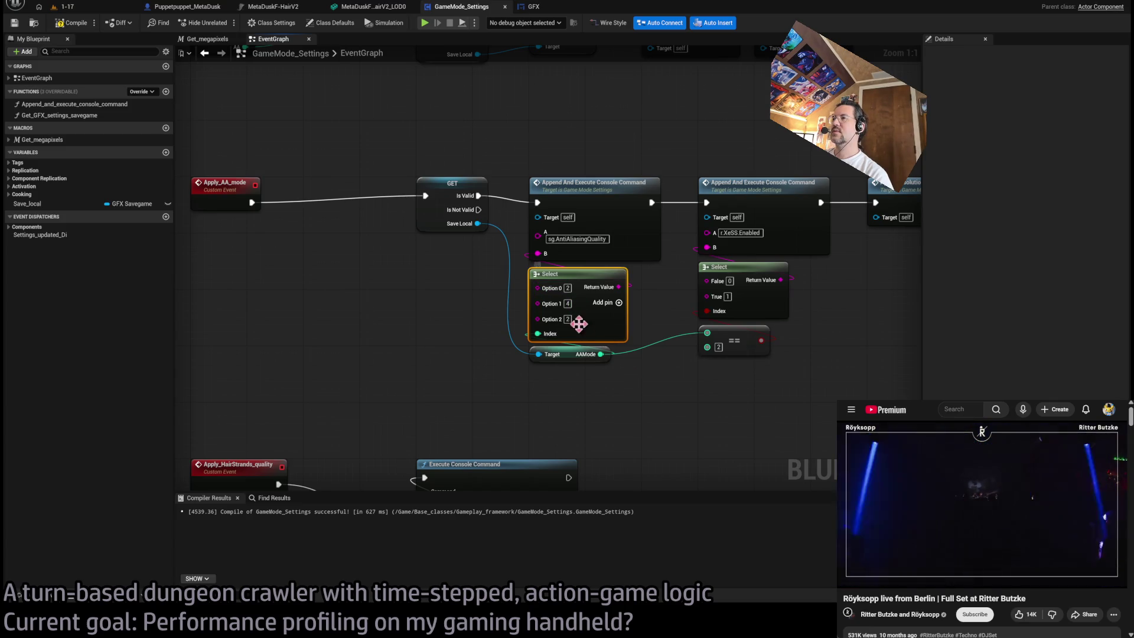
mouse_move(816, 315)
mouse_down()
mouse_move(664, 308)
mouse_move(675, 323)
mouse_move(646, 293)
mouse_move(701, 200)
mouse_move(623, 333)
mouse_up()
scroll(677, 298, down, 1)
scroll(646, 293, down, 2)
scroll(649, 300, up, 1)
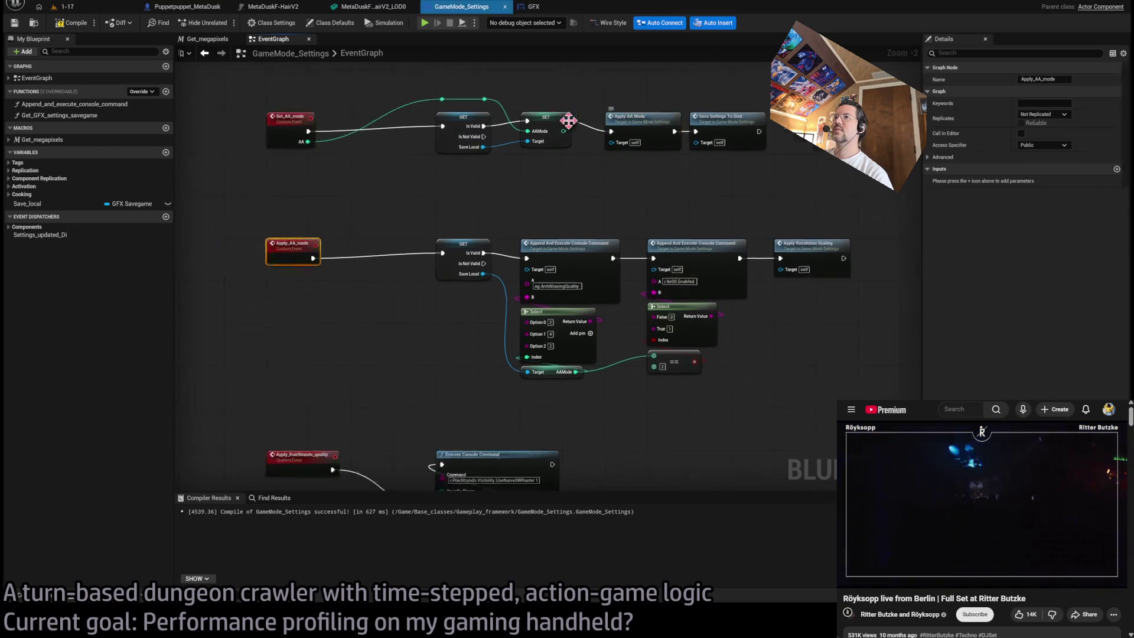
drag(387, 191, 312, 188)
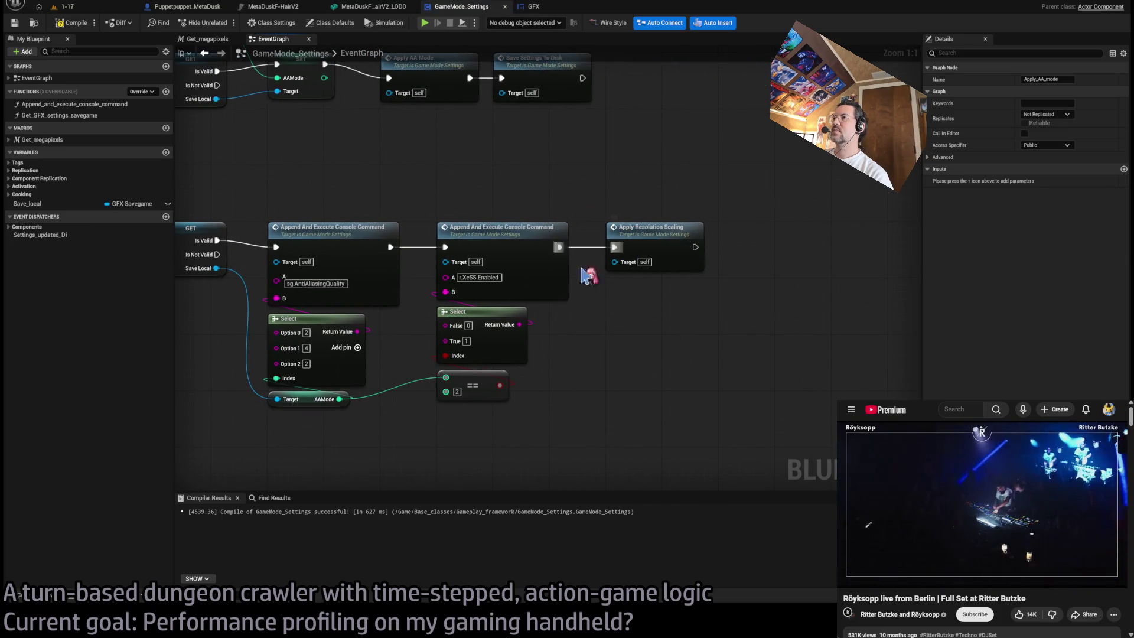
scroll(596, 339, down, 1)
mouse_move(646, 254)
mouse_down()
mouse_move(721, 182)
mouse_move(790, 219)
mouse_move(814, 198)
mouse_up()
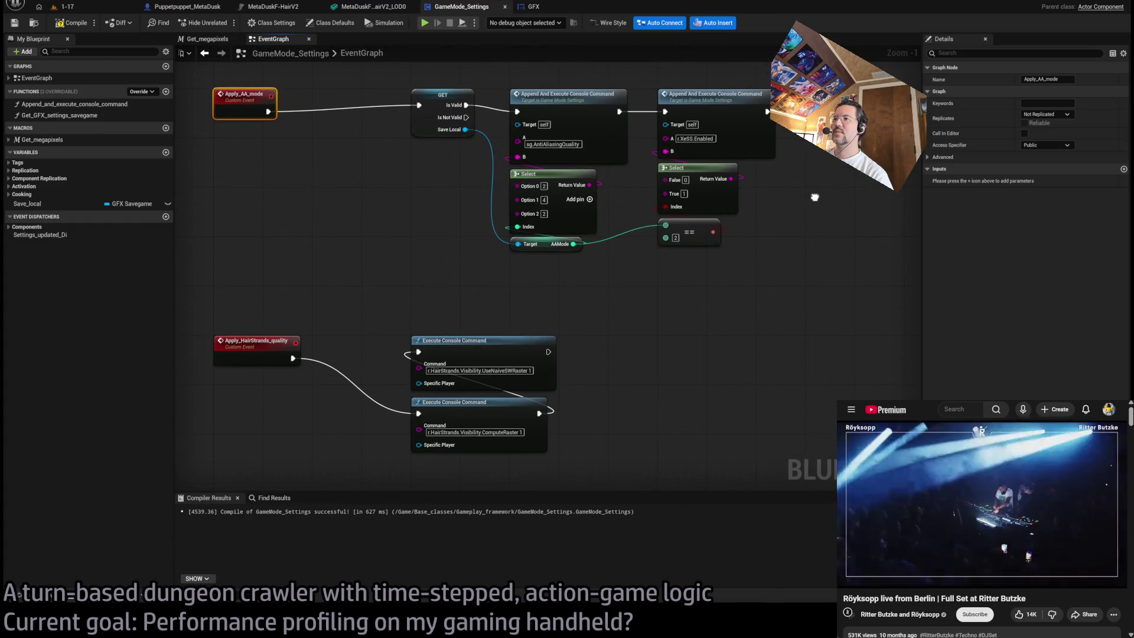
click(319, 307)
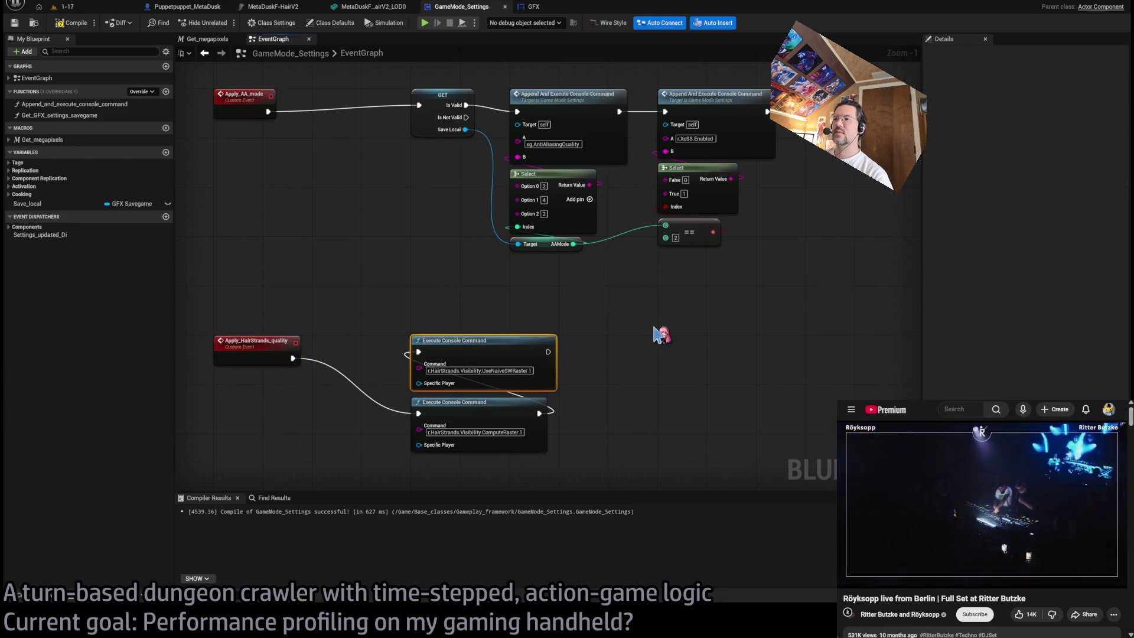
mouse_move(798, 232)
mouse_down()
mouse_move(774, 271)
mouse_move(793, 230)
mouse_move(731, 295)
mouse_up()
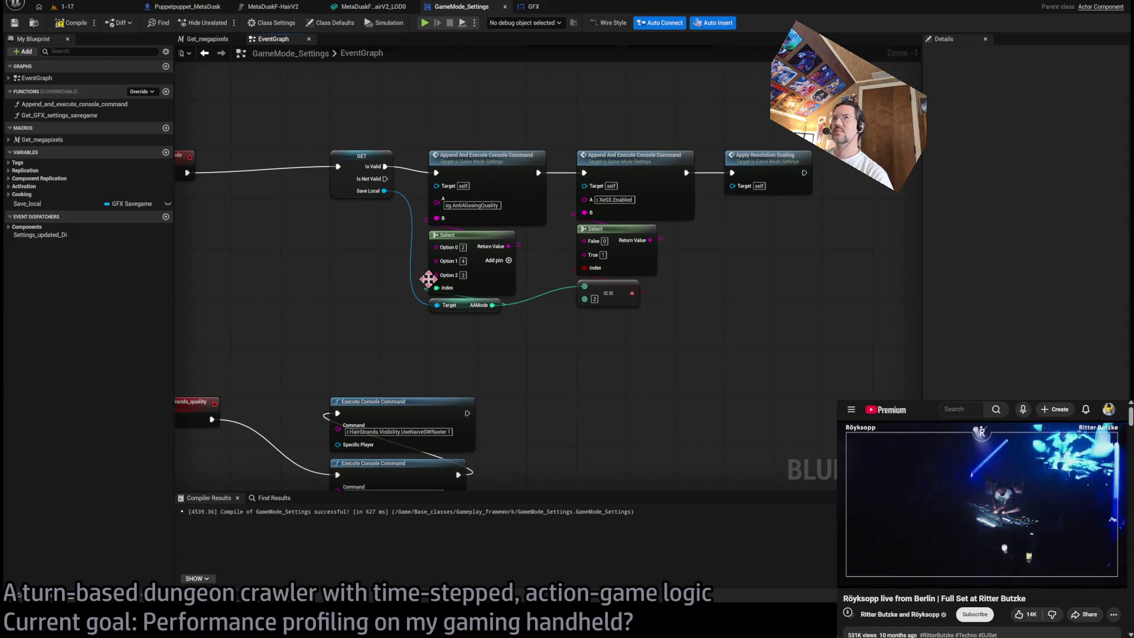
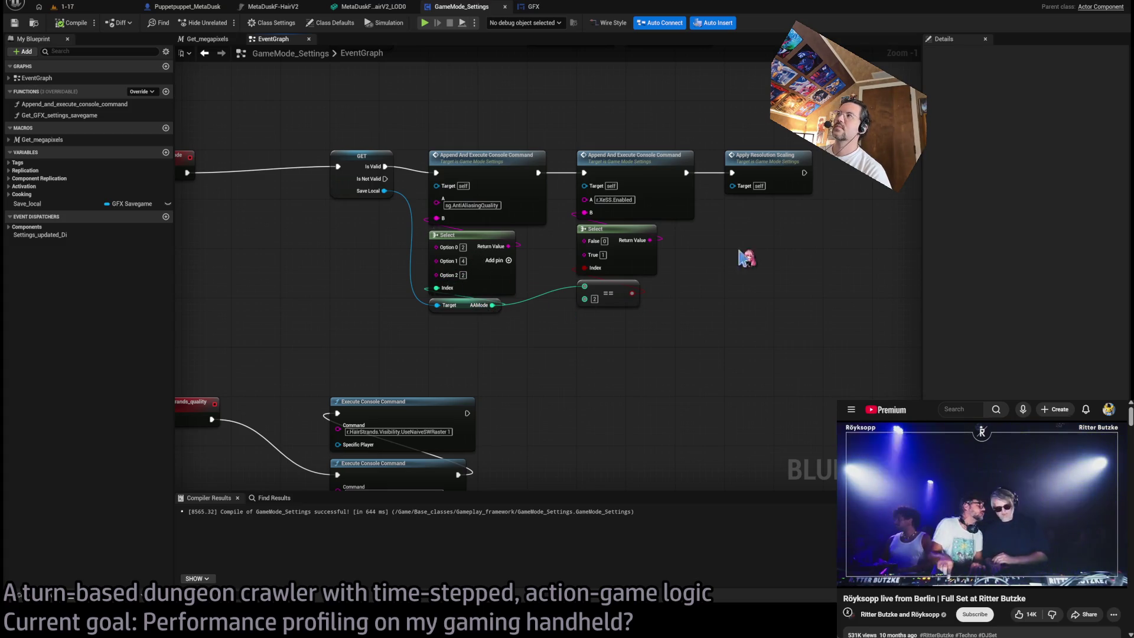
- Open the GFX menu blueprint in Designer view and select the TSR Low button
click(533, 7)
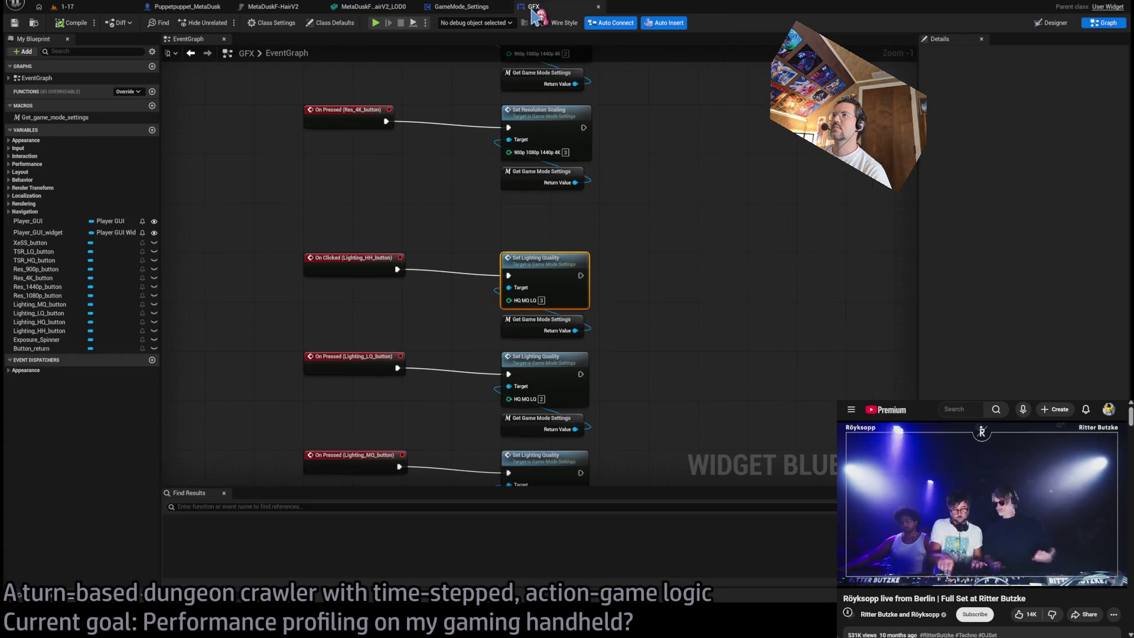
click(1050, 23)
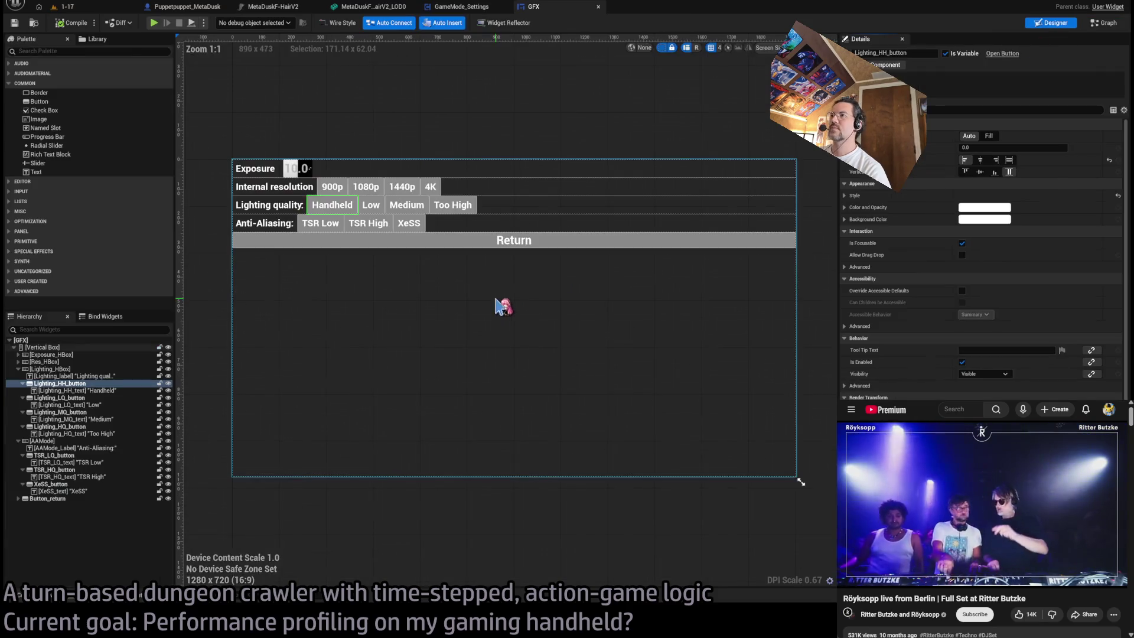
click(347, 231)
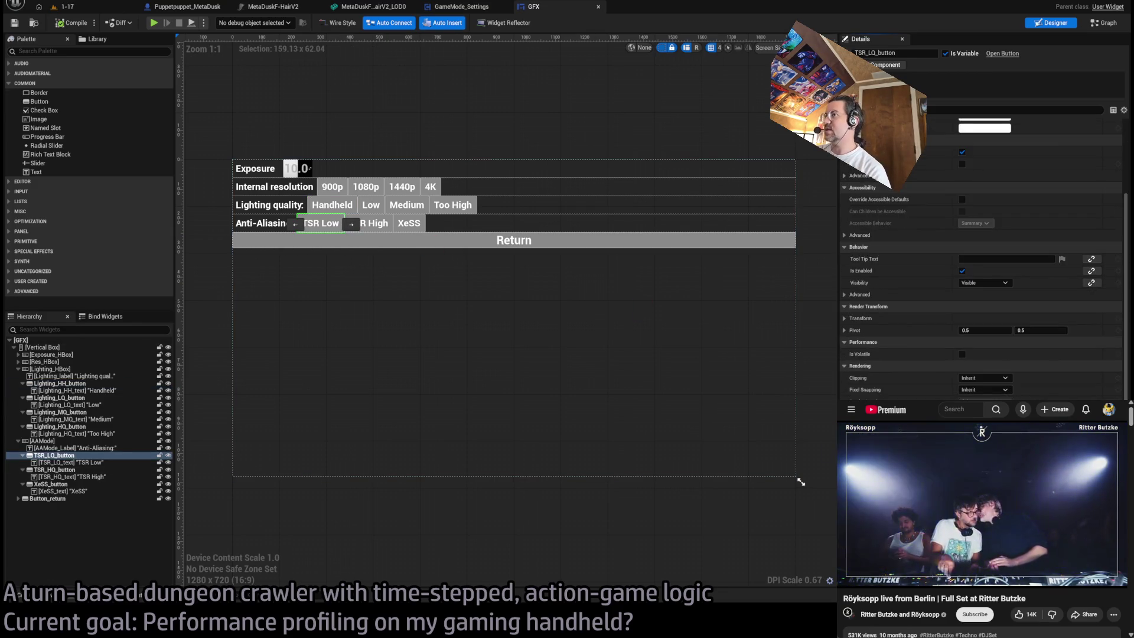
- Inspect TSR Low's press event in the graph and compare it with the GameMode_Settings graph
double_click(506, 331)
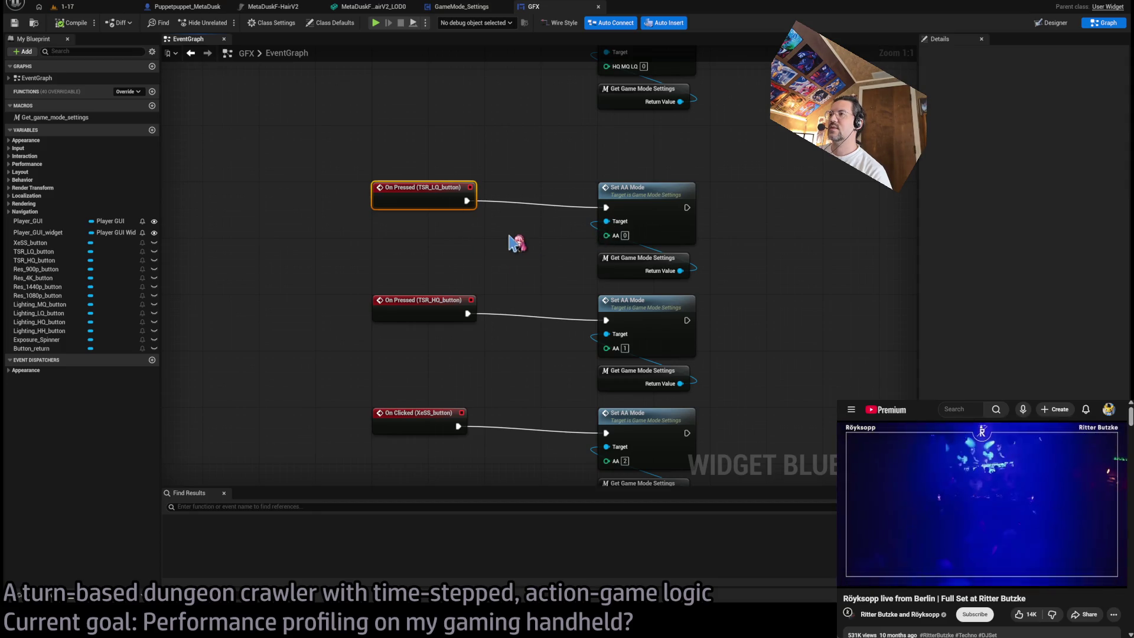
scroll(514, 234, down, 2)
drag(523, 232, 573, 230)
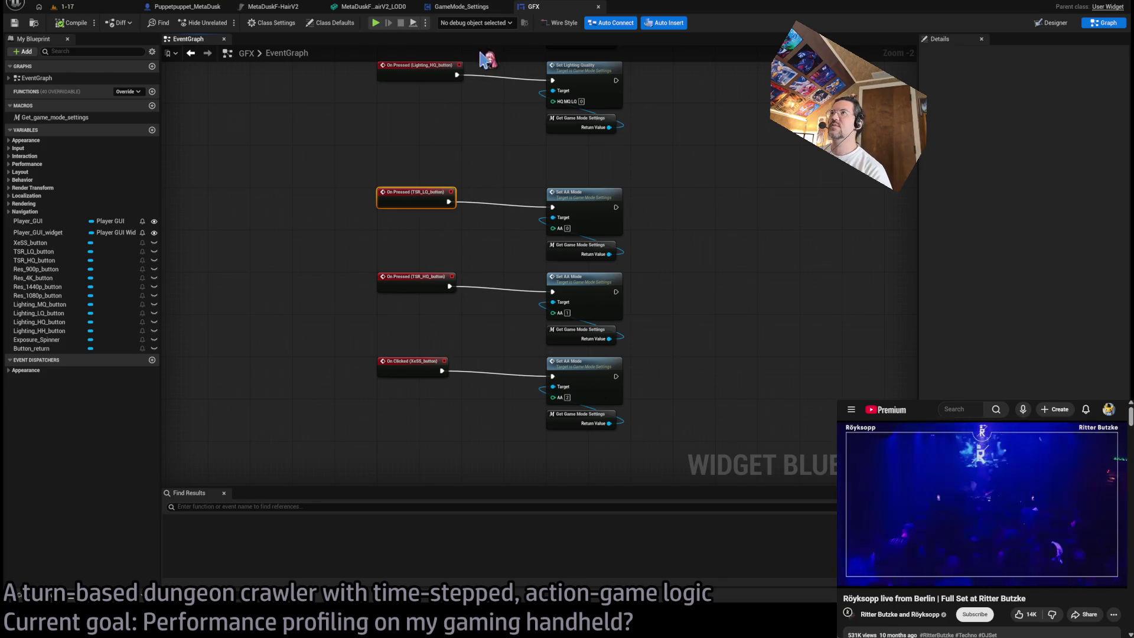
click(463, 8)
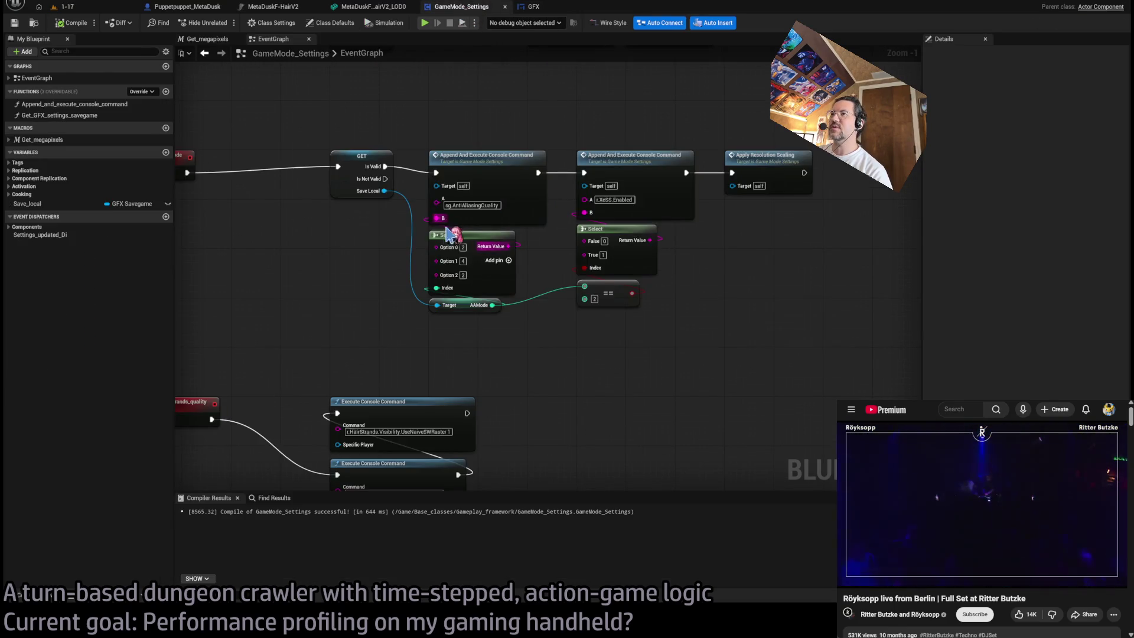
click(534, 8)
click(467, 7)
click(552, 8)
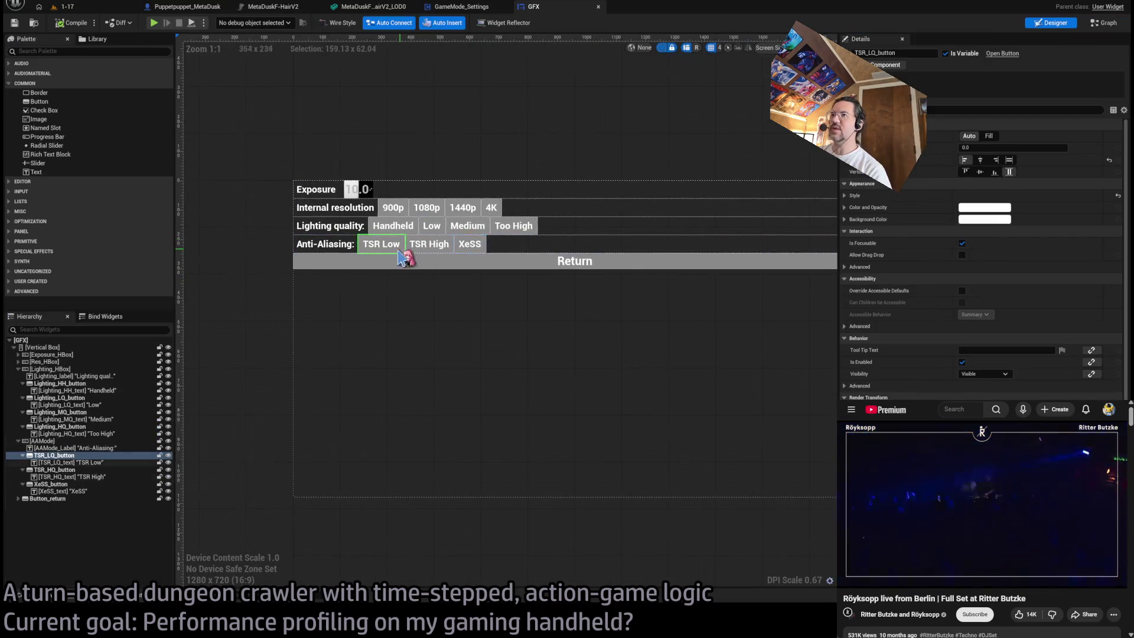
- Duplicate TSR_LQ_button and move the copy to the end, after XeSS
scroll(390, 247, up, 3)
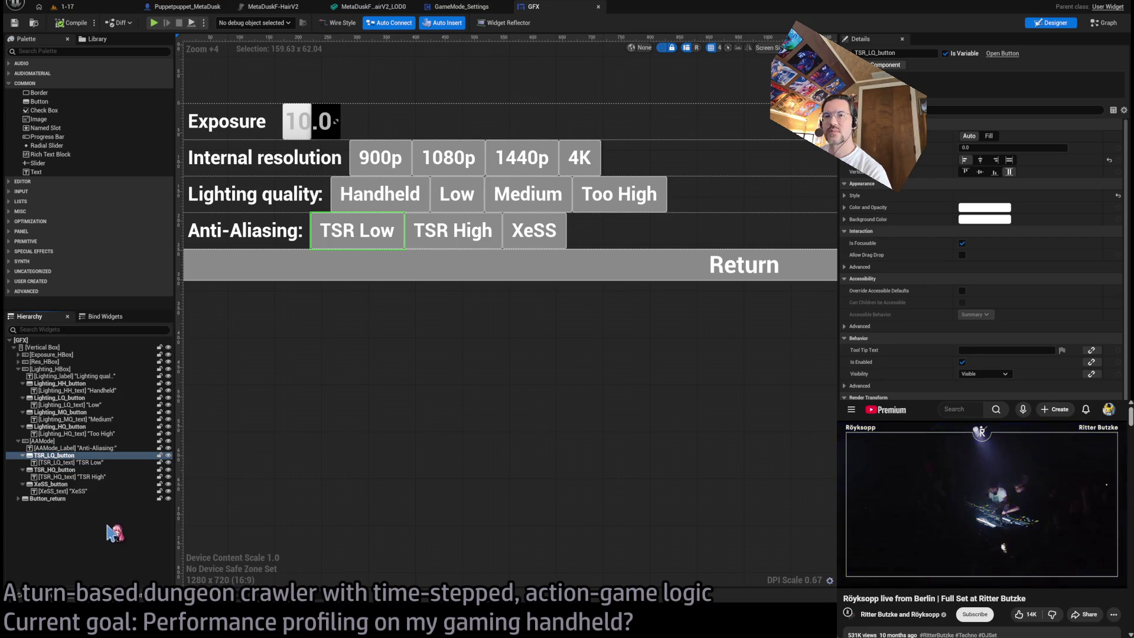
key(ctrl+d)
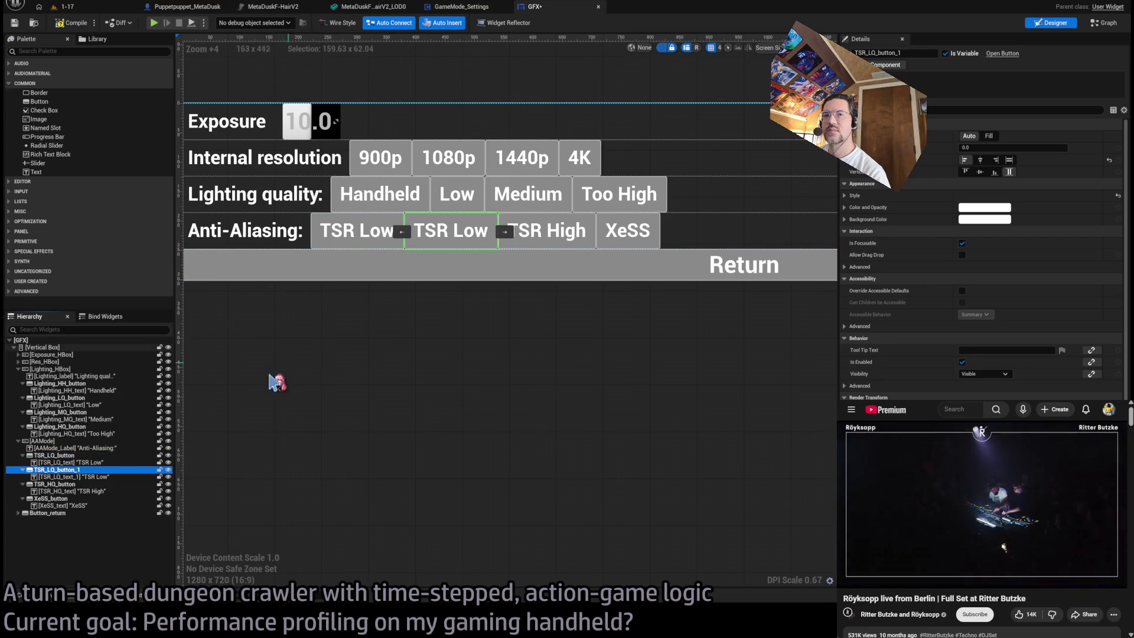
click(505, 231)
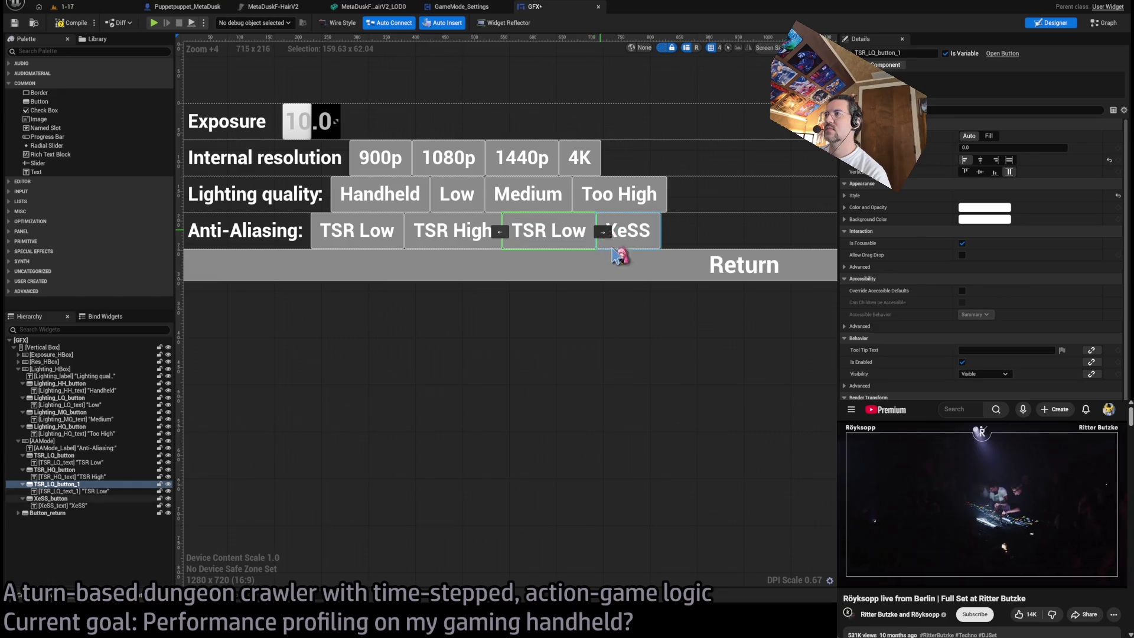
click(598, 231)
- Rename the copy's text label to TSR_TAA_text and set its displayed text to TAA
click(93, 506)
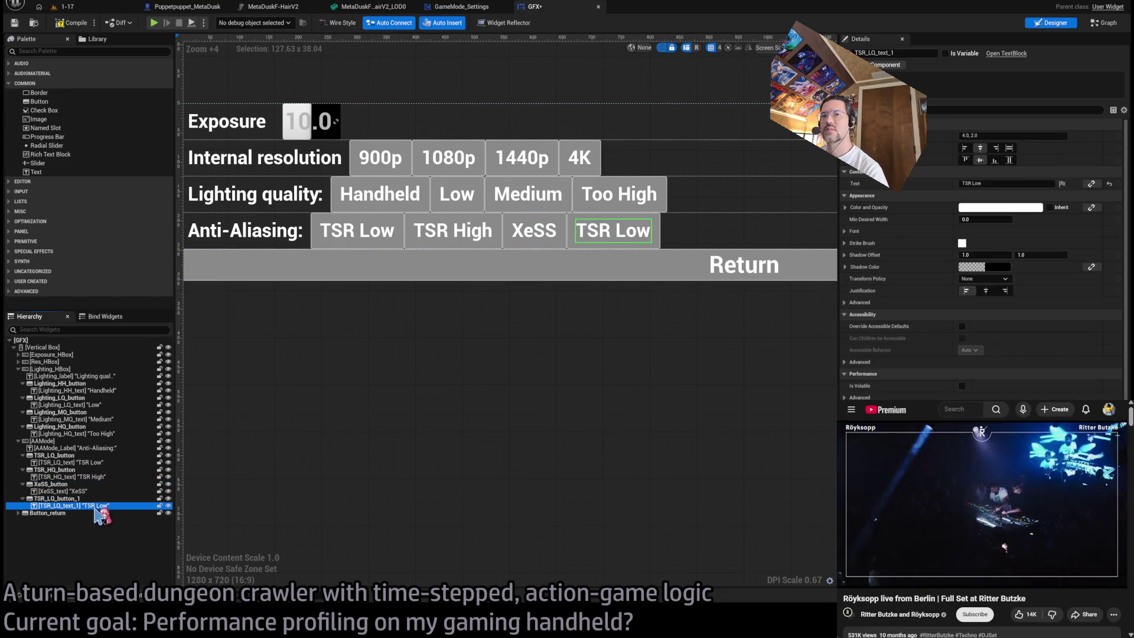
click(100, 506)
key(Return)
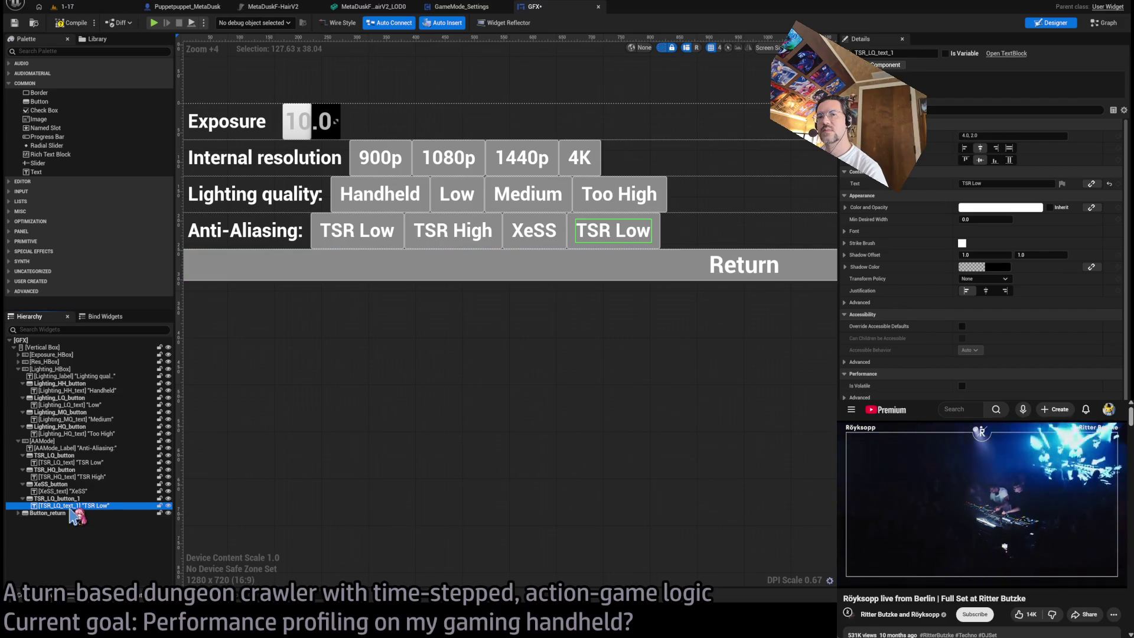
click(59, 506)
text(TSR_TAA_text)
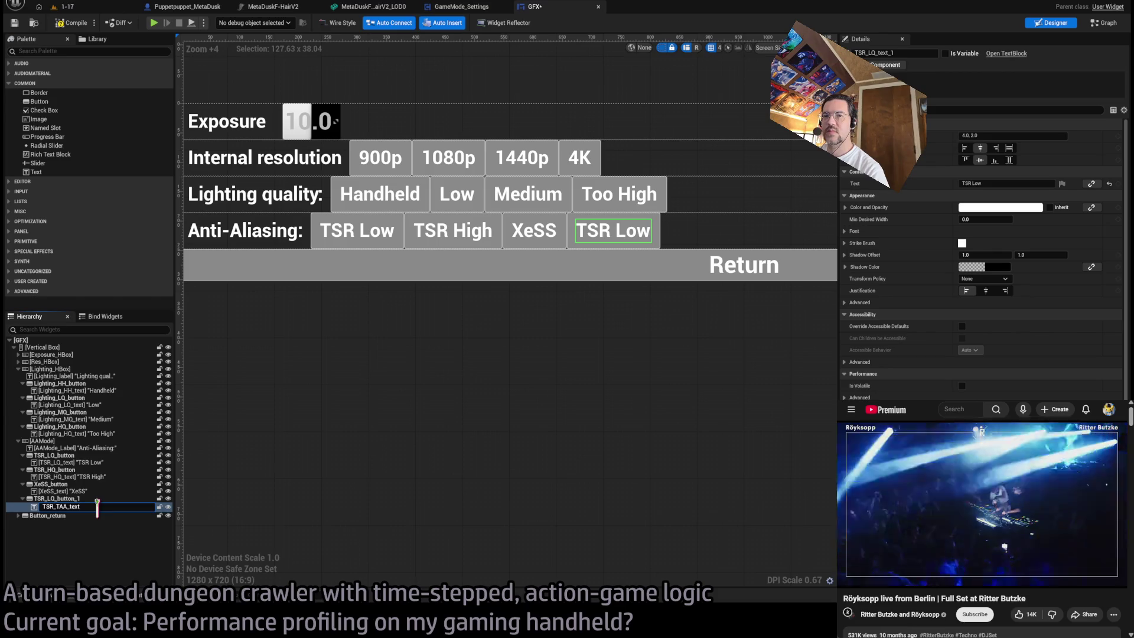
key(Return)
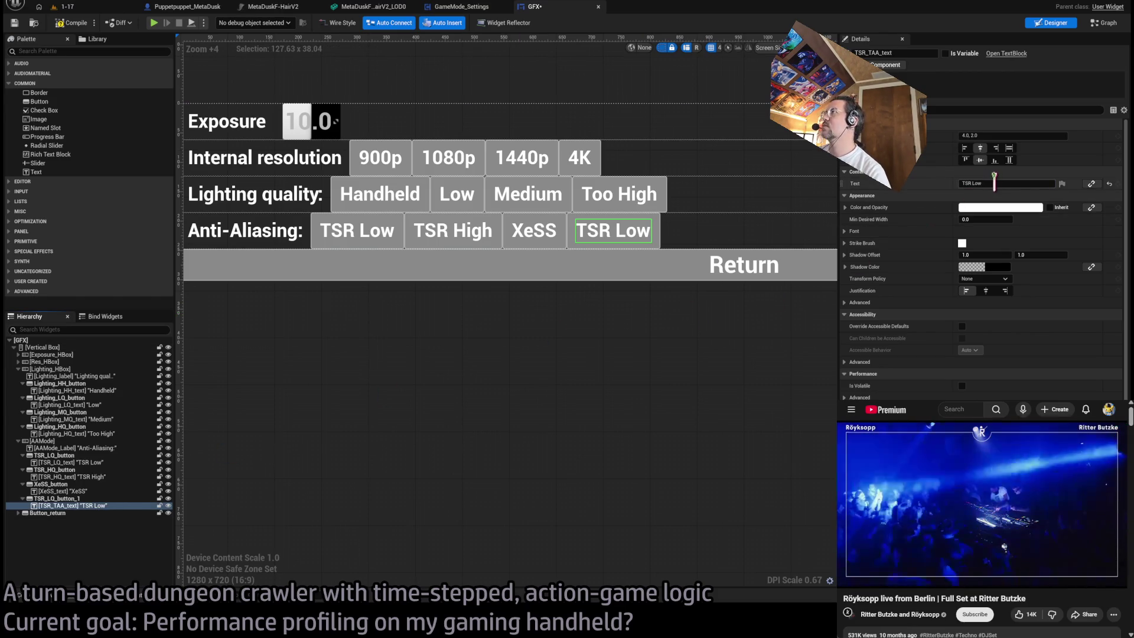
click(994, 183)
text(TAA)
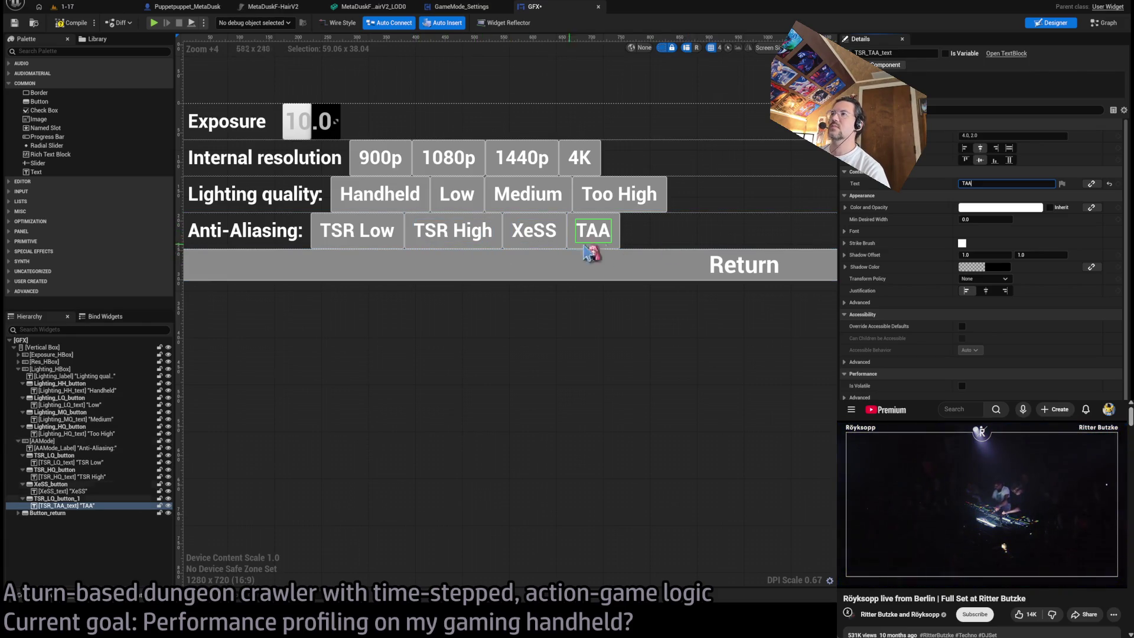
- Rename the duplicated button to TSR_TAA_button
click(60, 499)
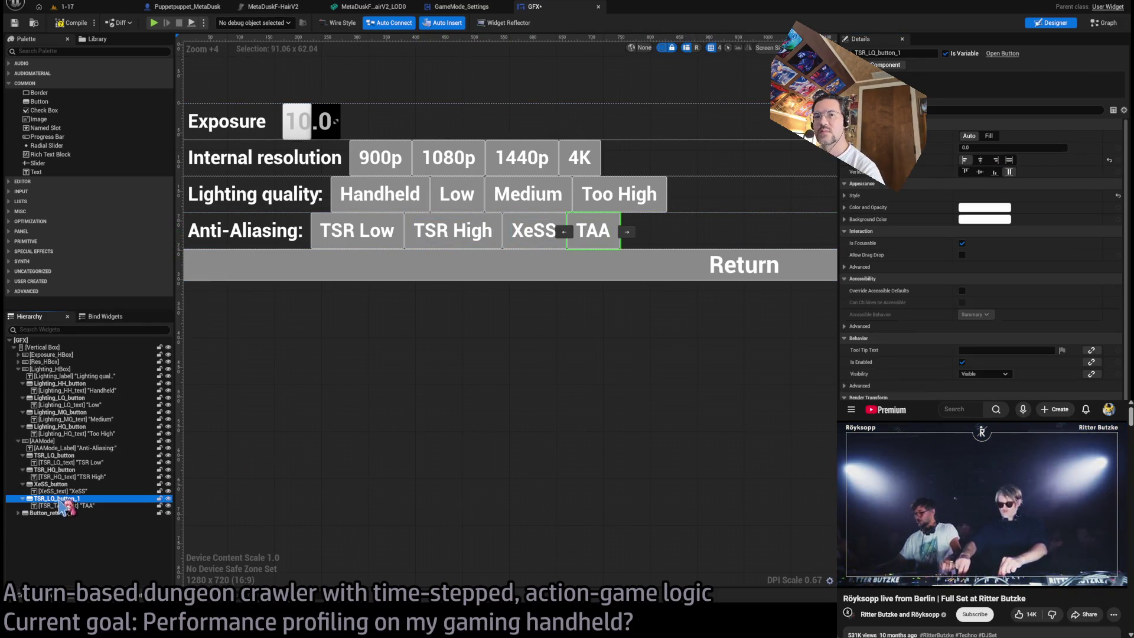
click(57, 498)
key(BackSpace)
key(BackSpace)
key(BackSpace)
text(TAA)
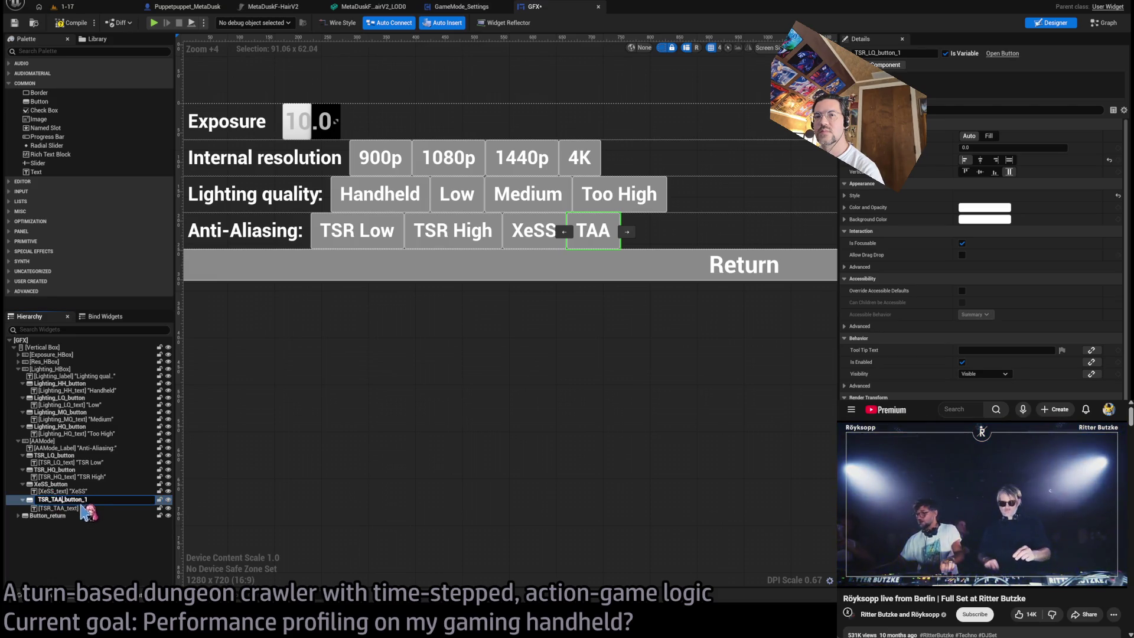
key(BackSpace)
key(BackSpace)
key(Return)
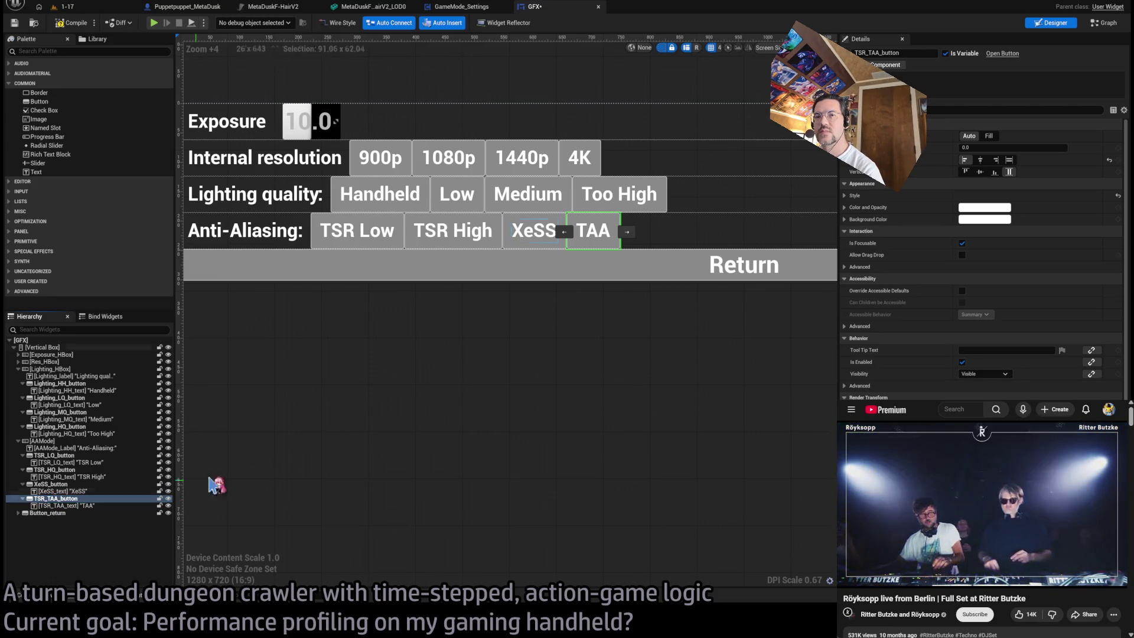
- Add an On Clicked event for TSR_TAA_button and nudge it into place in the graph
scroll(981, 266, down, 3)
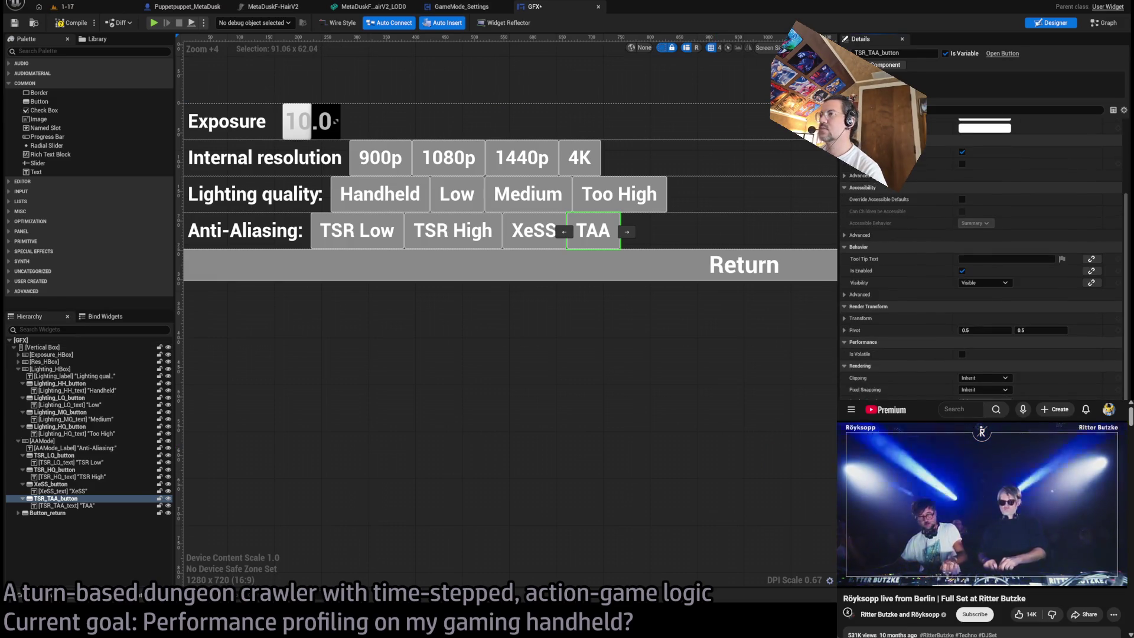
click(1104, 472)
mouse_move(484, 376)
mouse_down()
mouse_move(484, 329)
mouse_move(484, 366)
mouse_up()
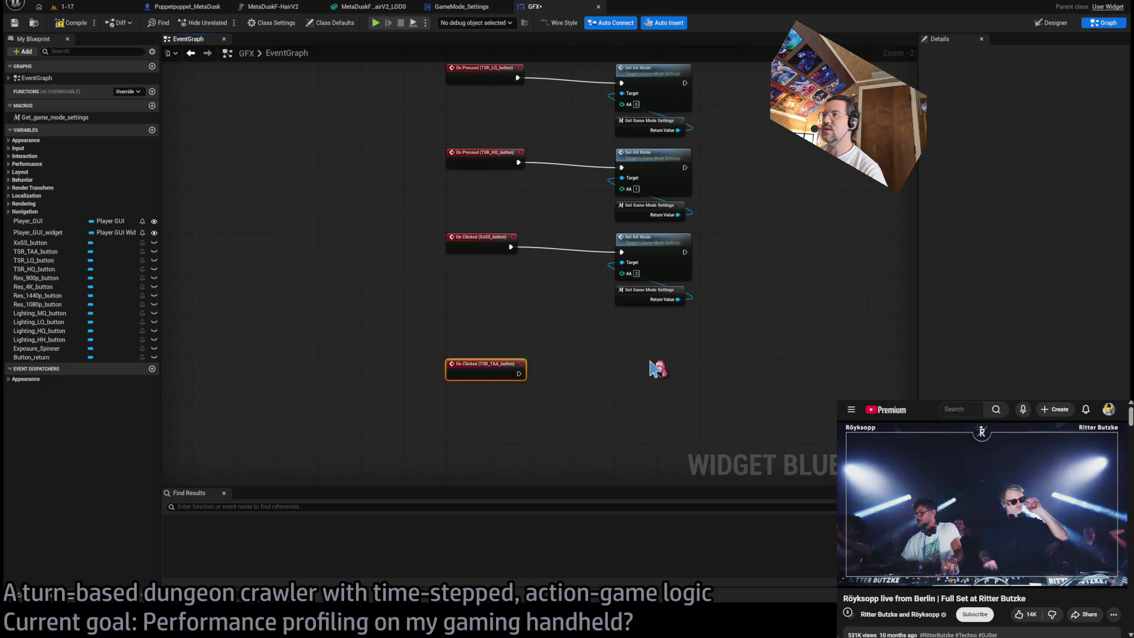
- Copy the XeSS Set AA Mode nodes, wire them to the TAA click event, and set AA to 3
drag(656, 369, 632, 254)
key(ctrl+c)
key(ctrl+v)
drag(657, 369, 668, 378)
drag(518, 373, 621, 379)
click(636, 400)
text(3)
- Align the TAA node group, save the GFX menu, and open Set AA Mode in GameMode_Settings
drag(691, 447, 503, 366)
drag(672, 384, 672, 342)
click(555, 353)
key(ctrl+s)
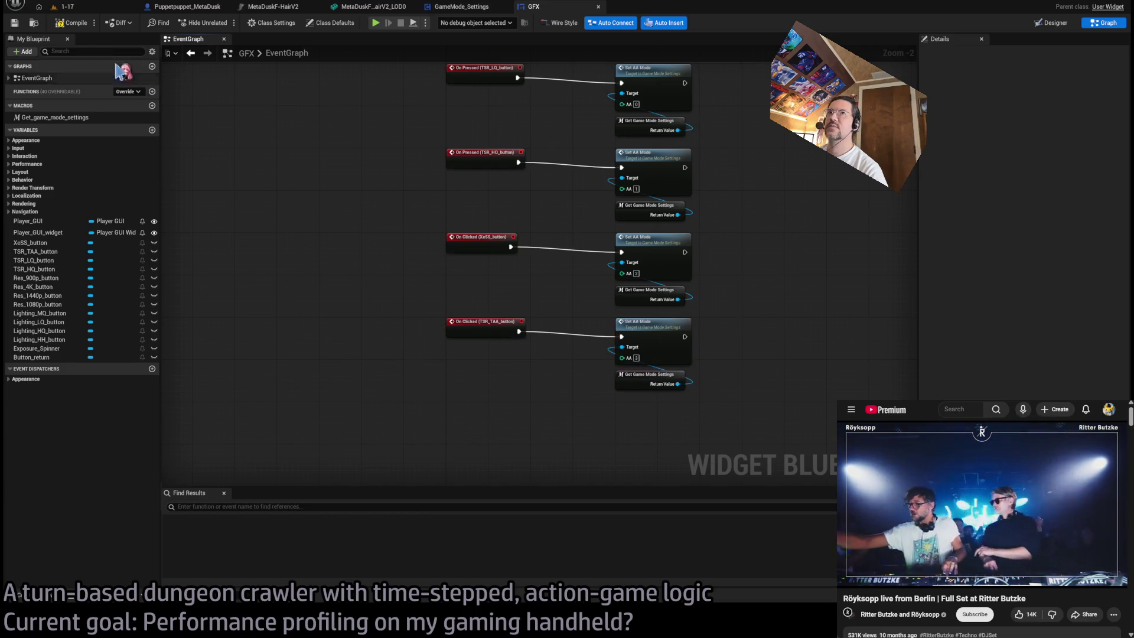
double_click(644, 322)
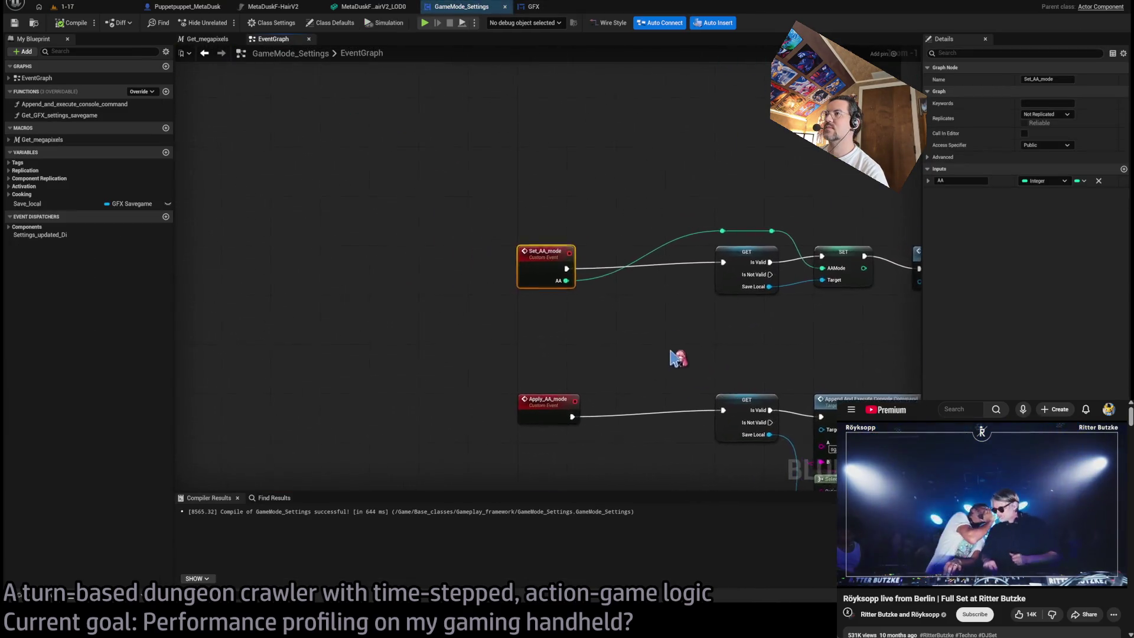
- Move the AAMode getter lower and add a fourth option to the Select node
scroll(678, 358, down, 1)
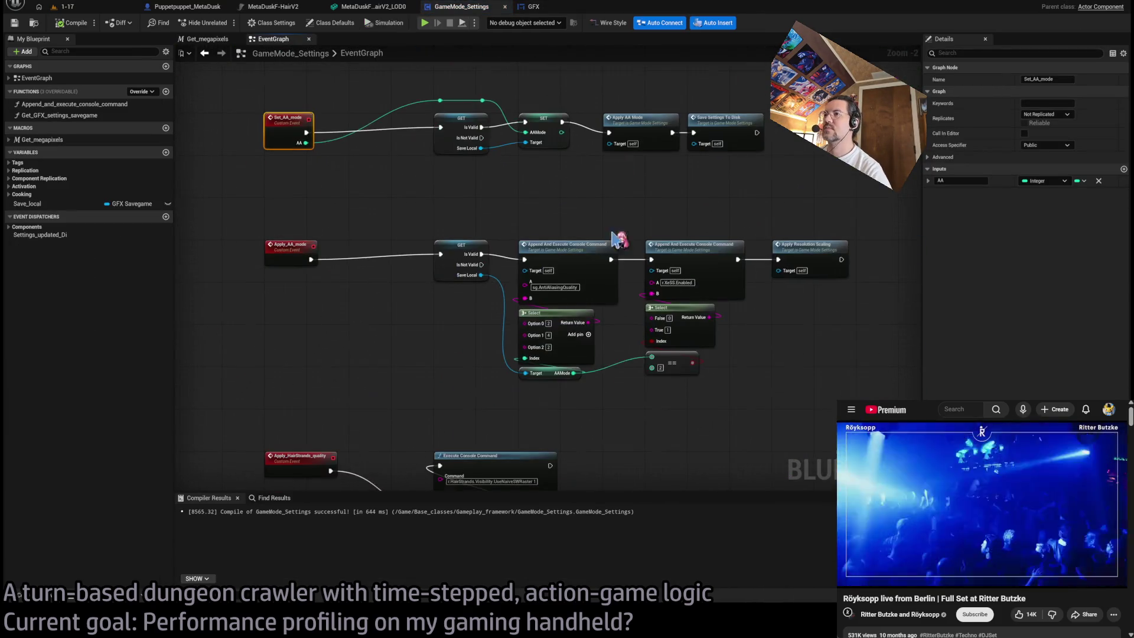
scroll(584, 331, up, 2)
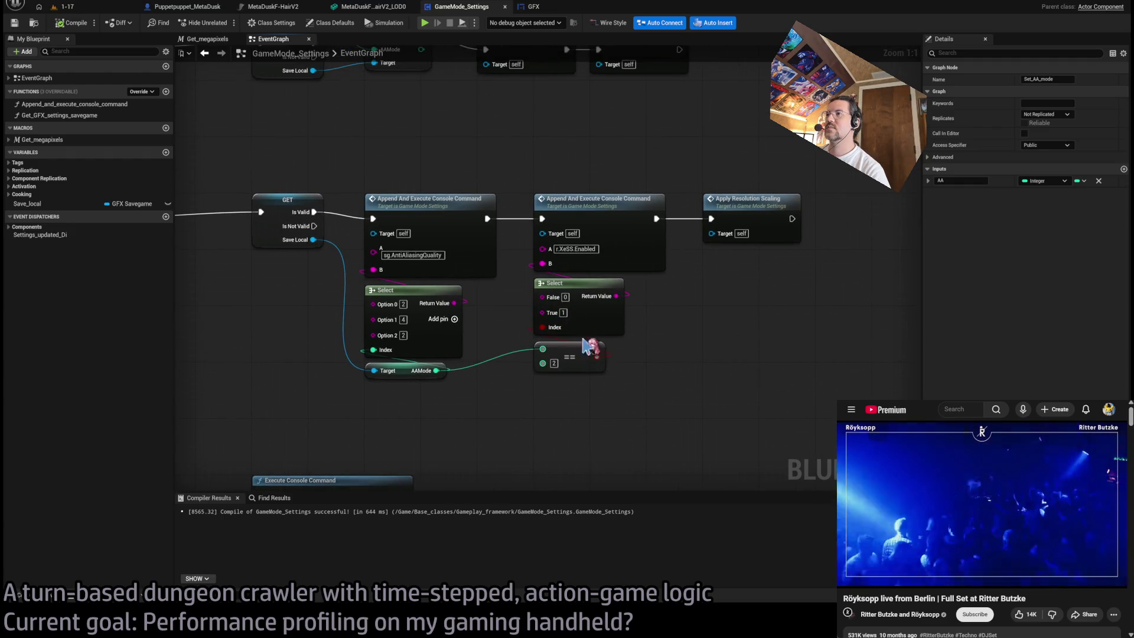
drag(594, 394, 613, 406)
scroll(480, 344, up, 2)
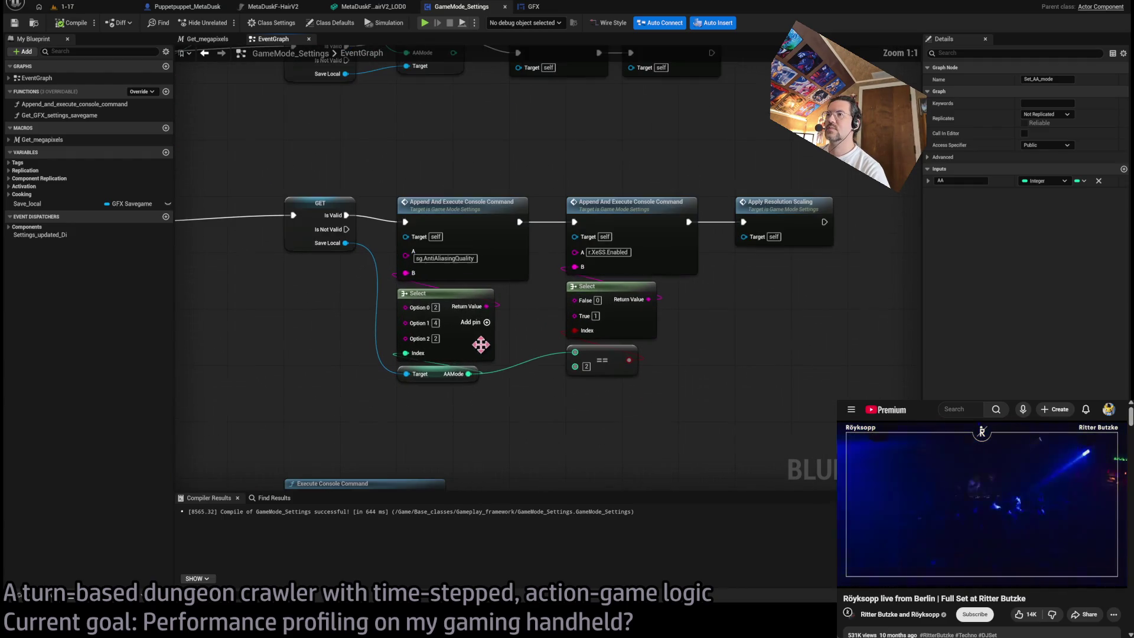
drag(432, 379, 432, 400)
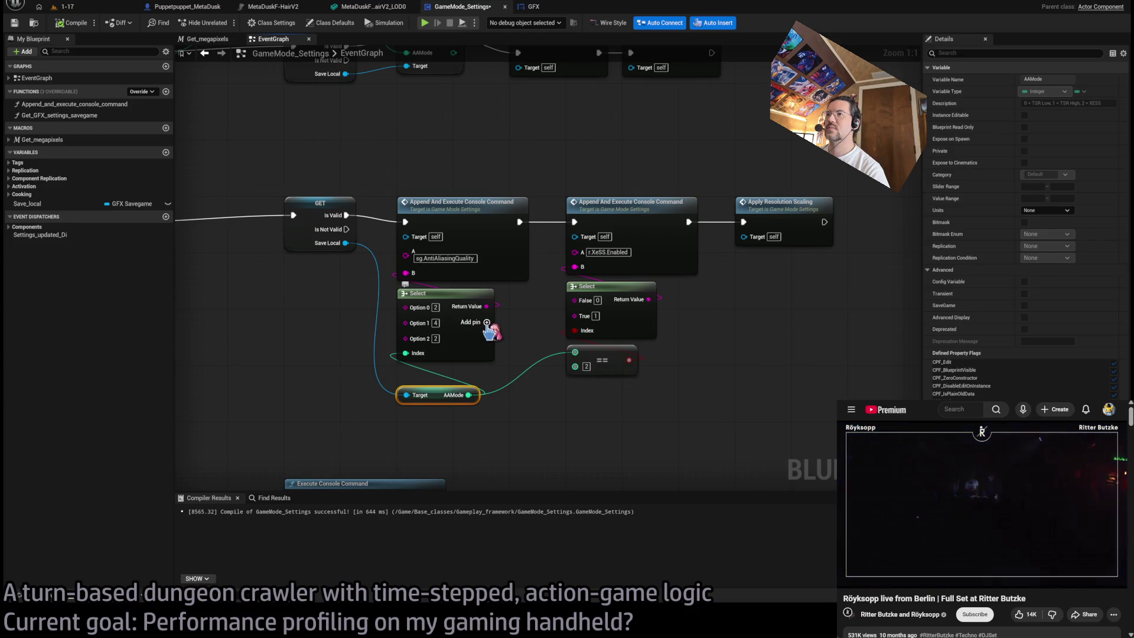
scroll(490, 331, down, 2)
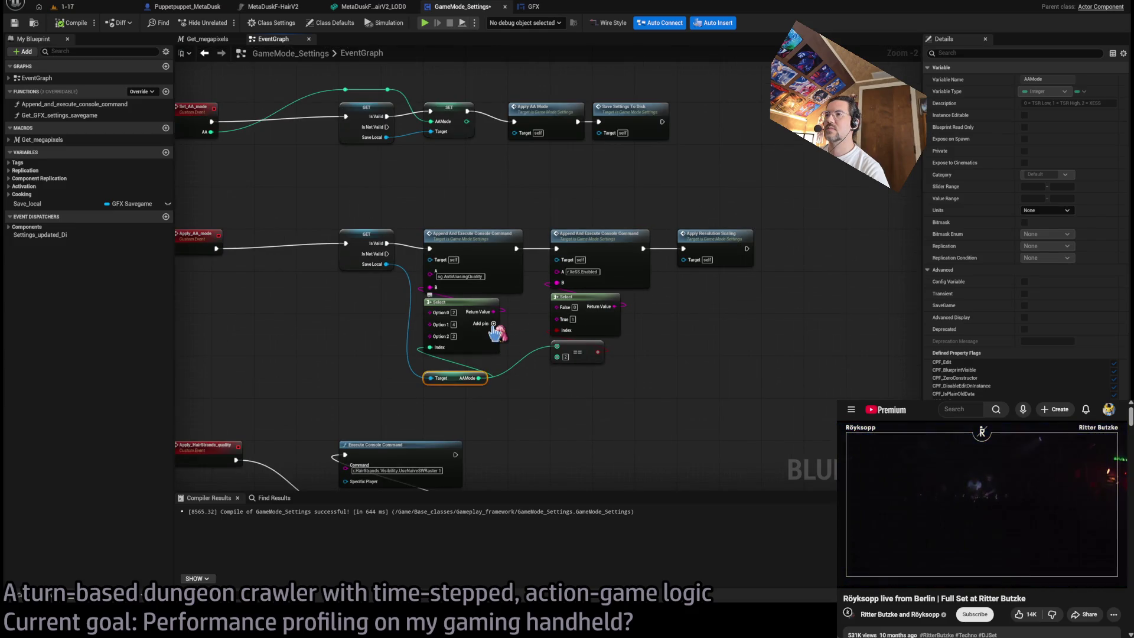
click(494, 325)
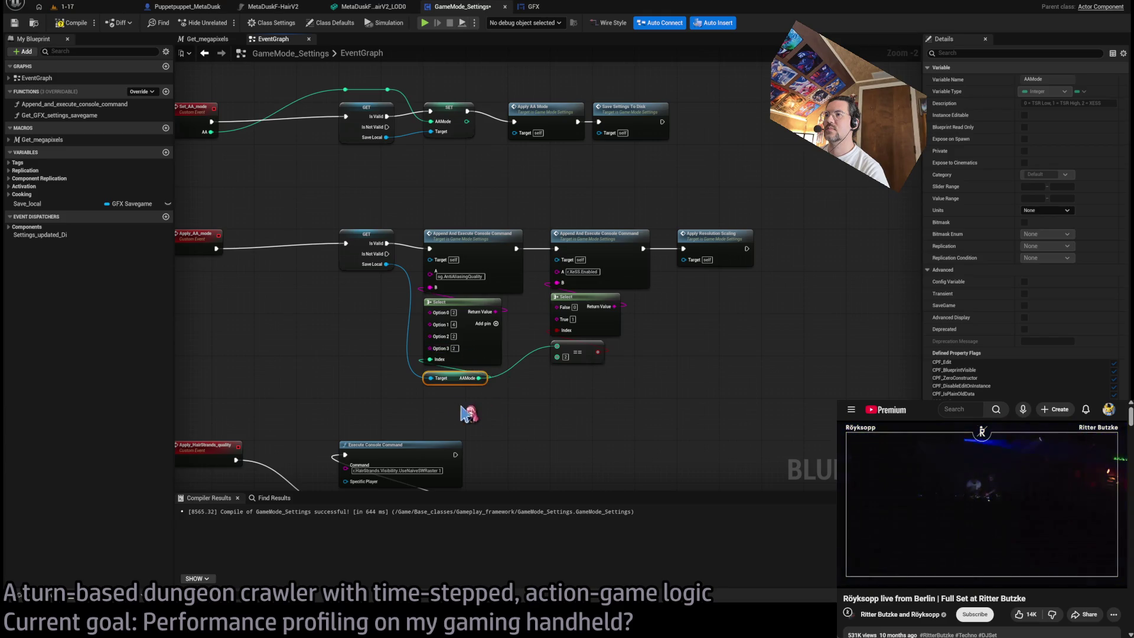
- Shift the XeSS command group right, move the AAMode getter beside Save Local, and add a reroute on its wire
drag(715, 197, 454, 393)
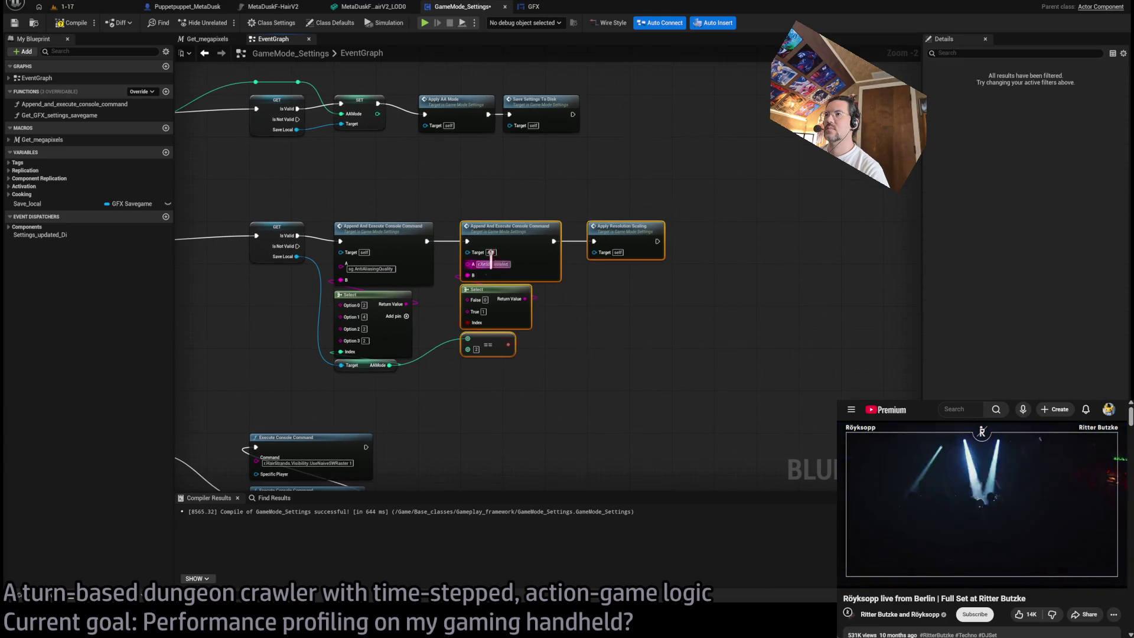
mouse_move(513, 248)
mouse_down()
mouse_move(608, 253)
mouse_move(619, 236)
mouse_up()
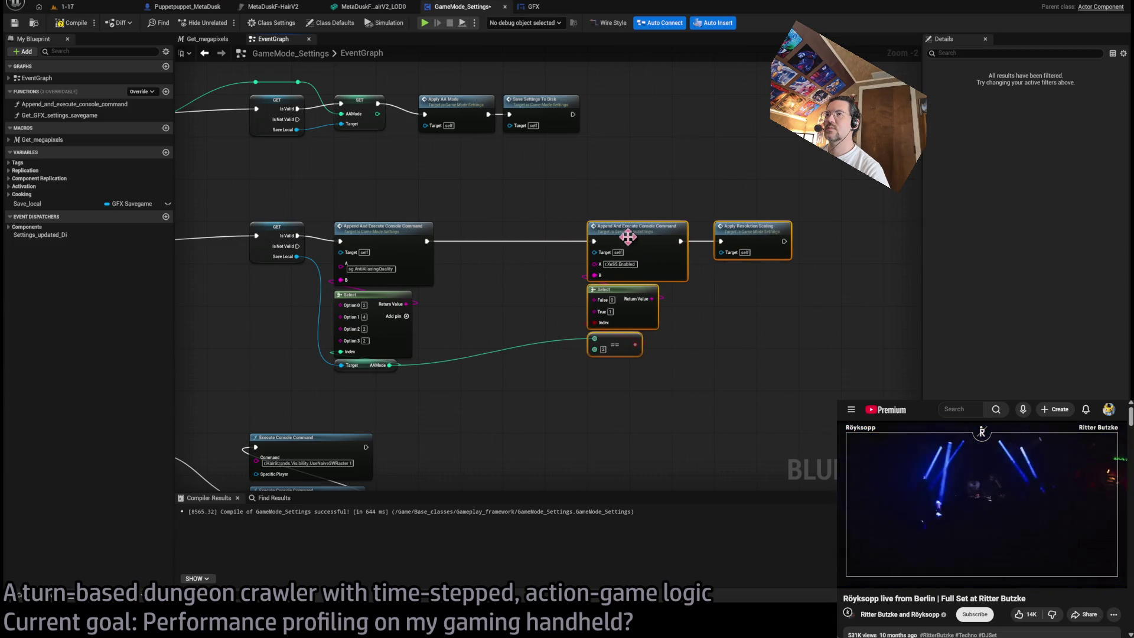
click(483, 296)
drag(366, 367, 281, 272)
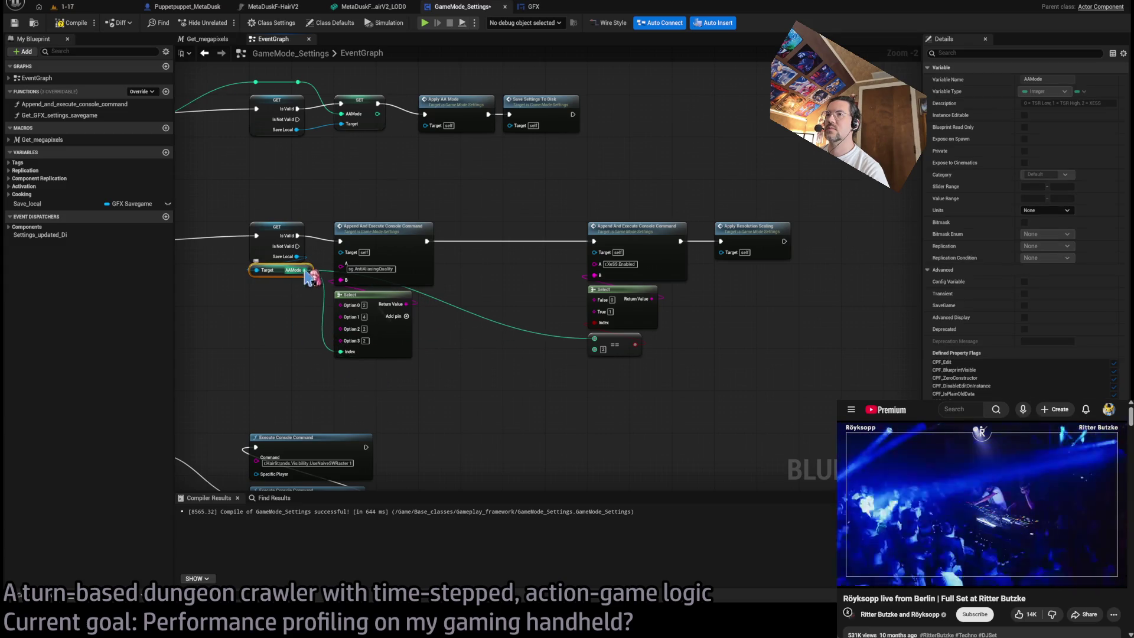
click(484, 295)
mouse_move(499, 323)
mouse_down()
mouse_move(706, 377)
mouse_move(637, 378)
mouse_move(528, 259)
mouse_move(438, 271)
mouse_up()
double_click(651, 370)
- Duplicate the anti-aliasing quality console command node and place it into the execution chain
click(456, 322)
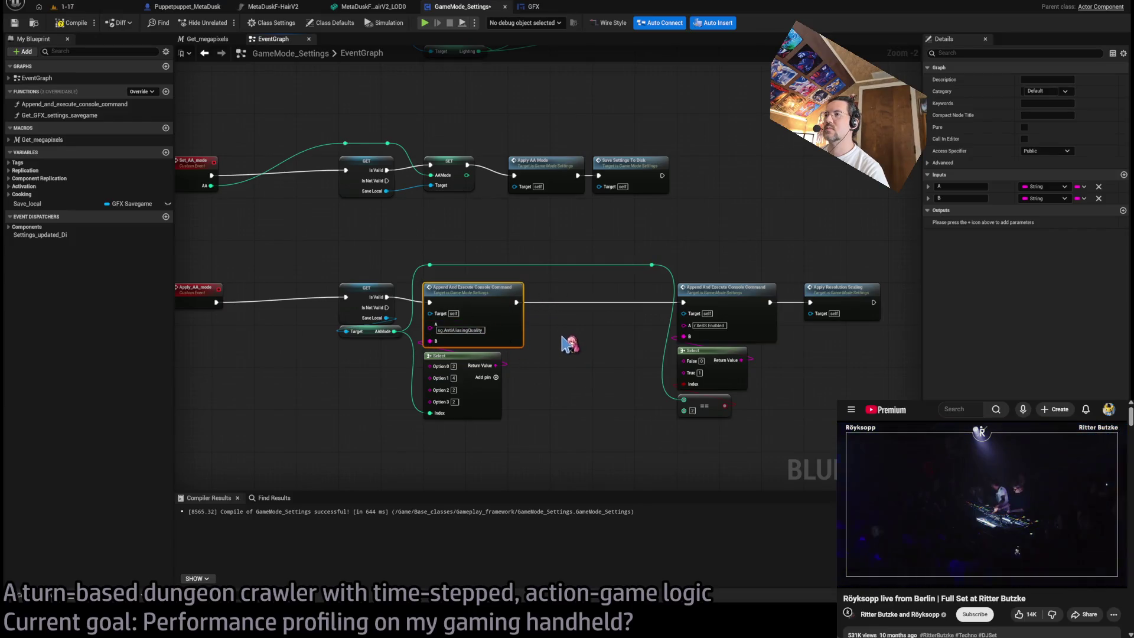
key(ctrl+c)
key(ctrl+v)
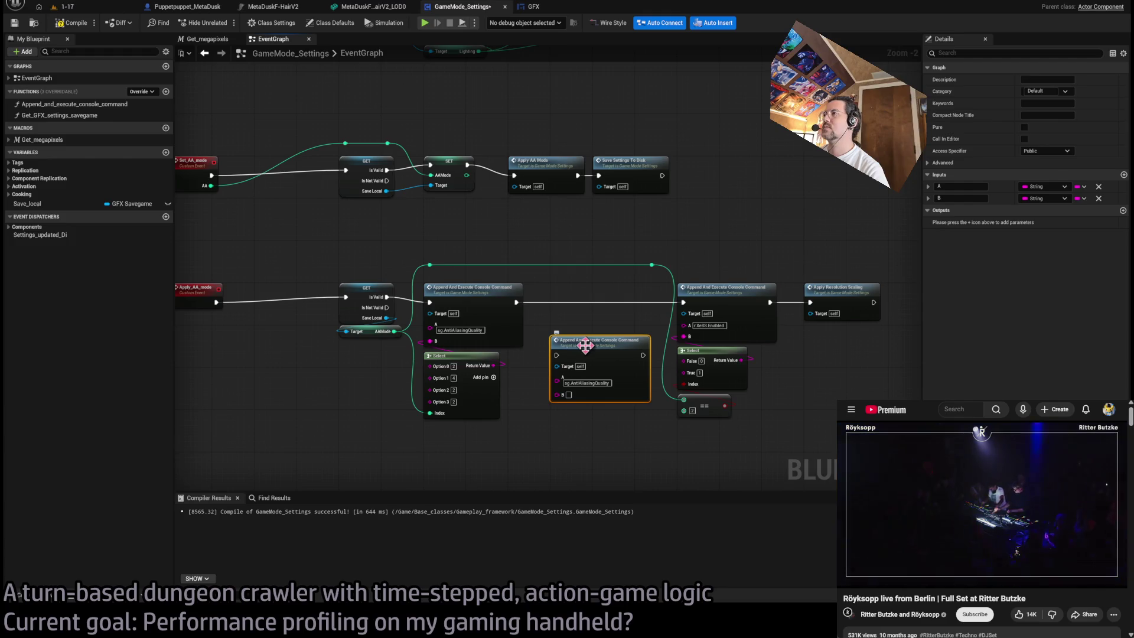
drag(592, 354, 592, 301)
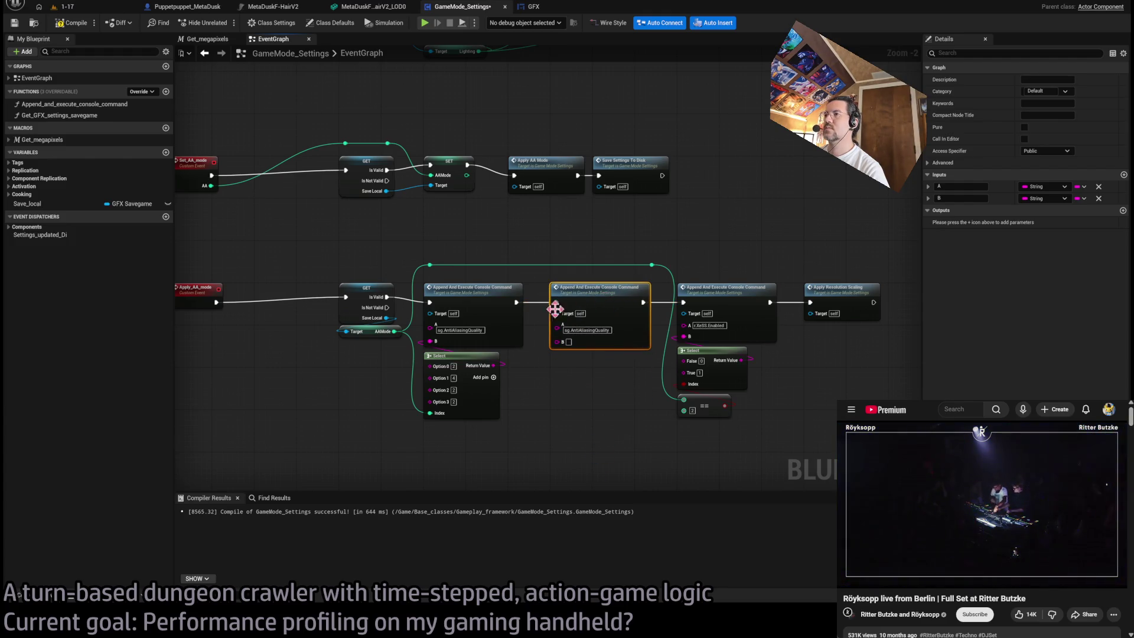
drag(585, 360, 531, 369)
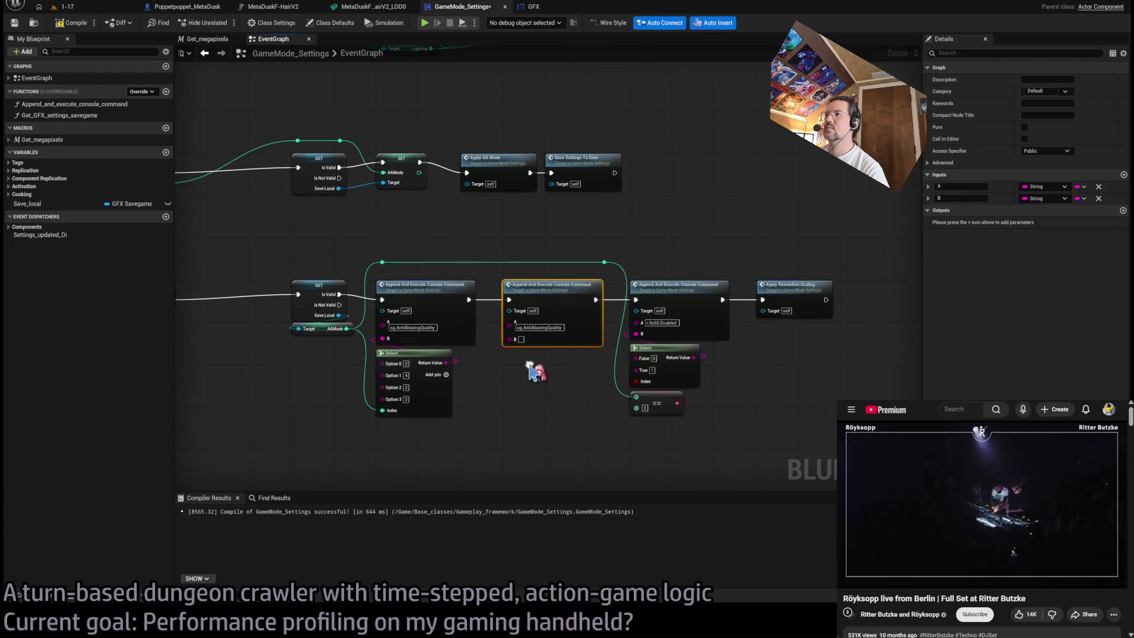
drag(614, 381, 570, 365)
- Copy the AAMode Select node, feed AAMode to its Index, edit Option 2, connect it to B, and compile
click(602, 387)
click(399, 394)
key(ctrl+c)
key(ctrl+v)
drag(484, 363, 486, 339)
mouse_move(423, 249)
mouse_down()
mouse_move(468, 324)
mouse_move(471, 404)
mouse_move(464, 395)
mouse_up()
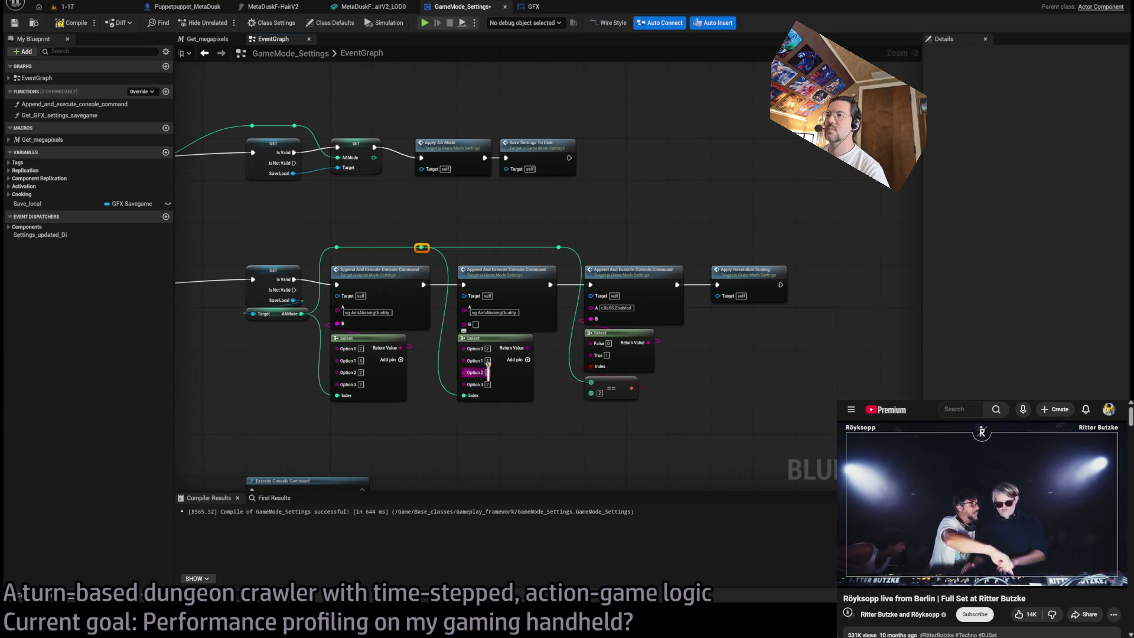
click(487, 372)
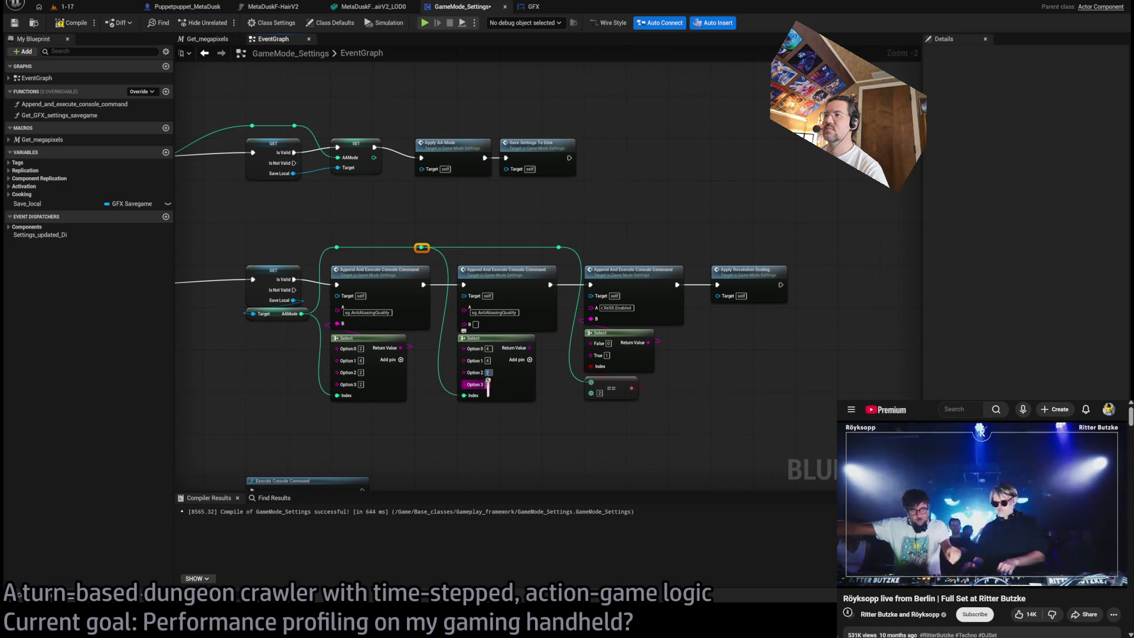
drag(527, 352, 464, 324)
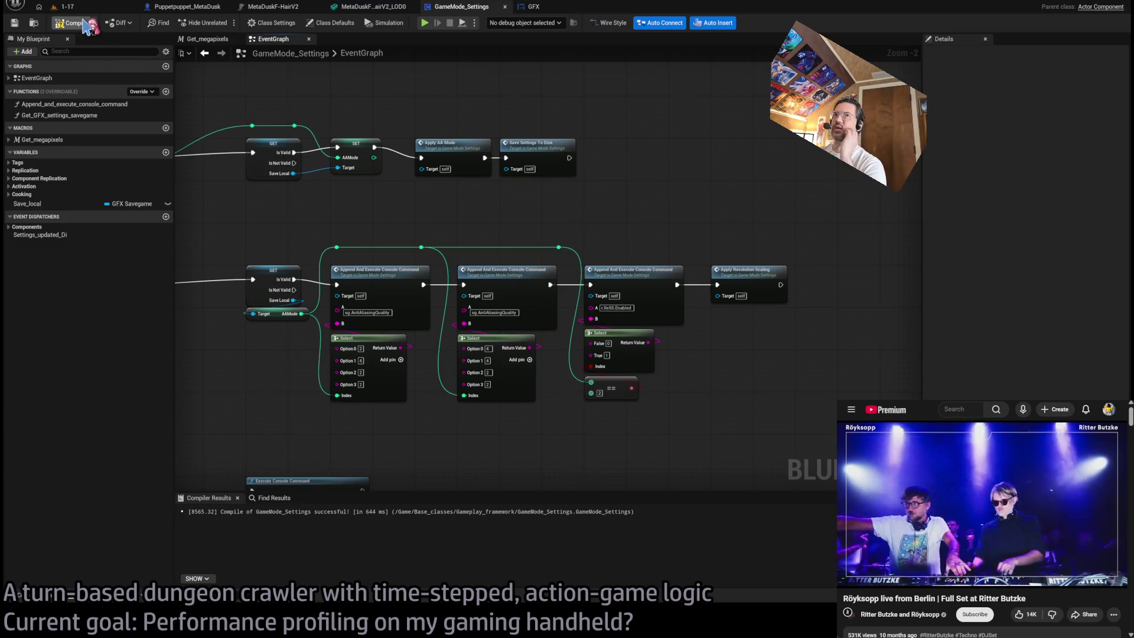
key(F7)
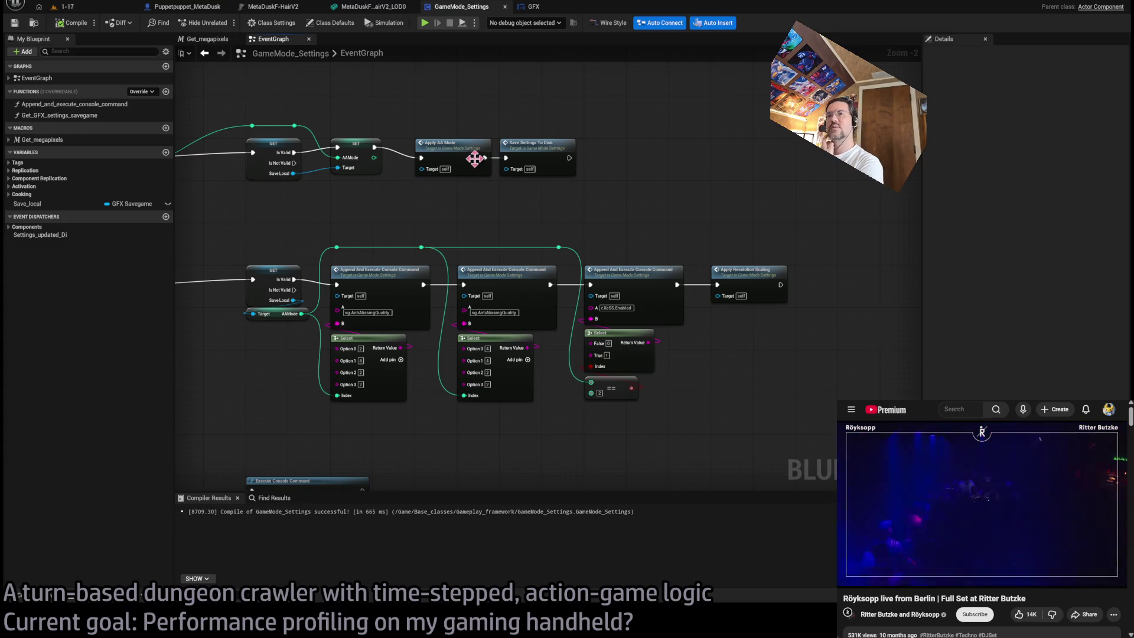
- Play the 1-17 level and try Handheld then Low lighting quality in the graphics menu
click(123, 7)
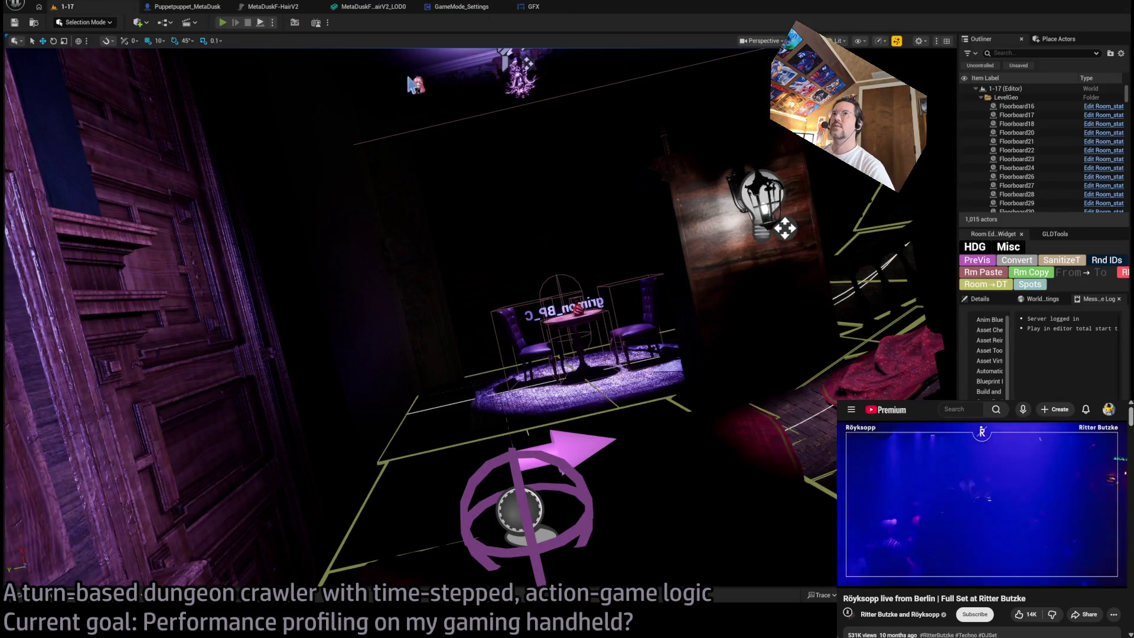
key(alt+p)
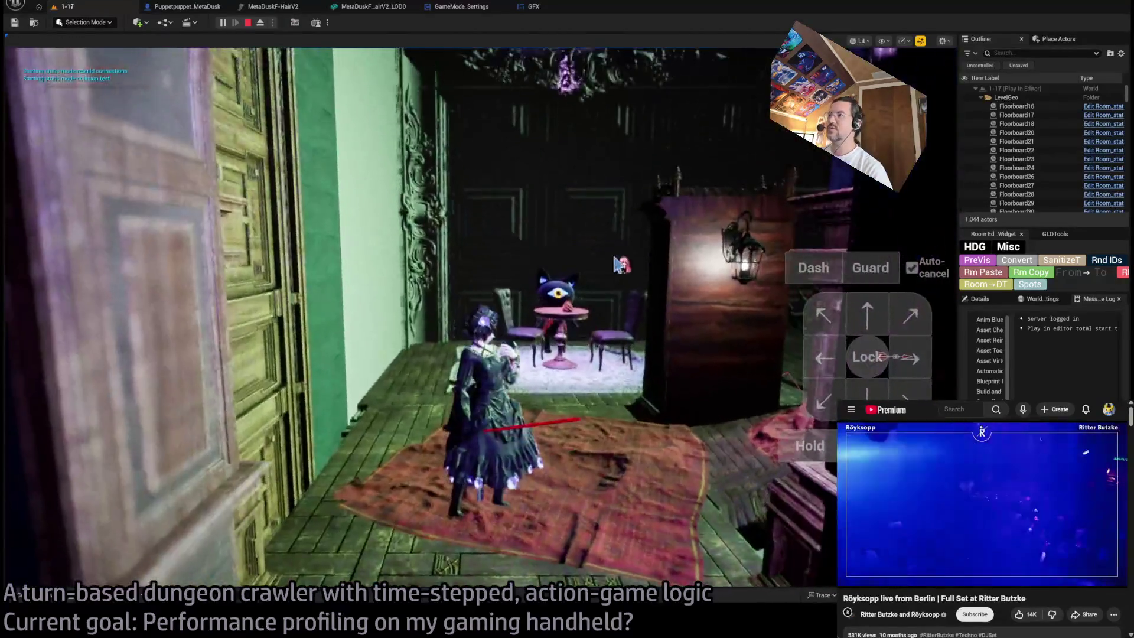
key(Escape)
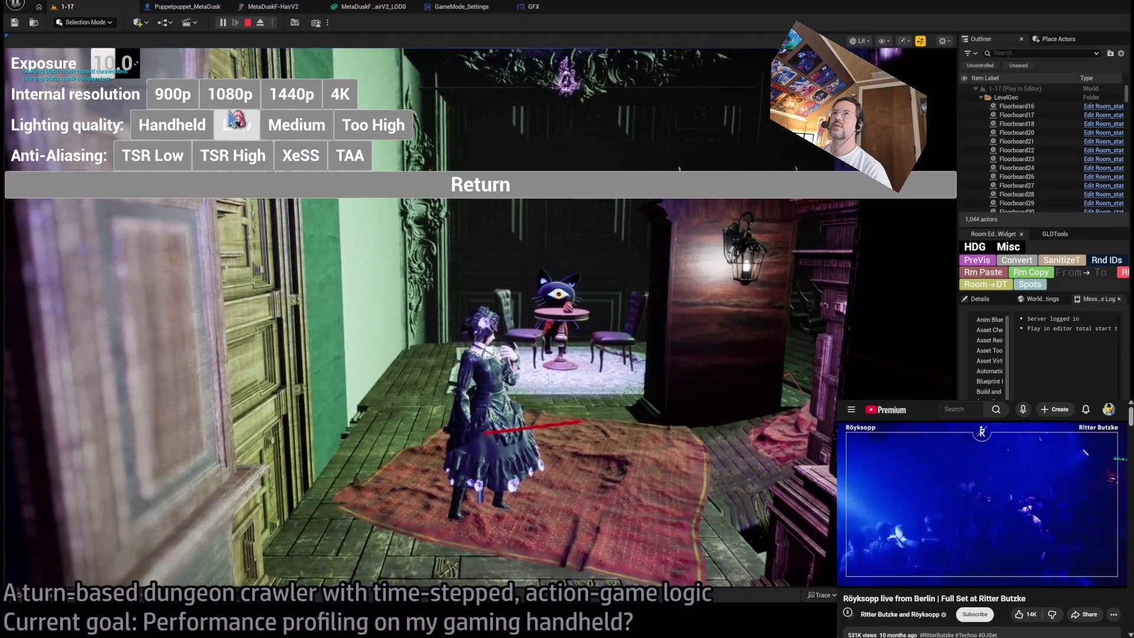
click(204, 123)
click(236, 124)
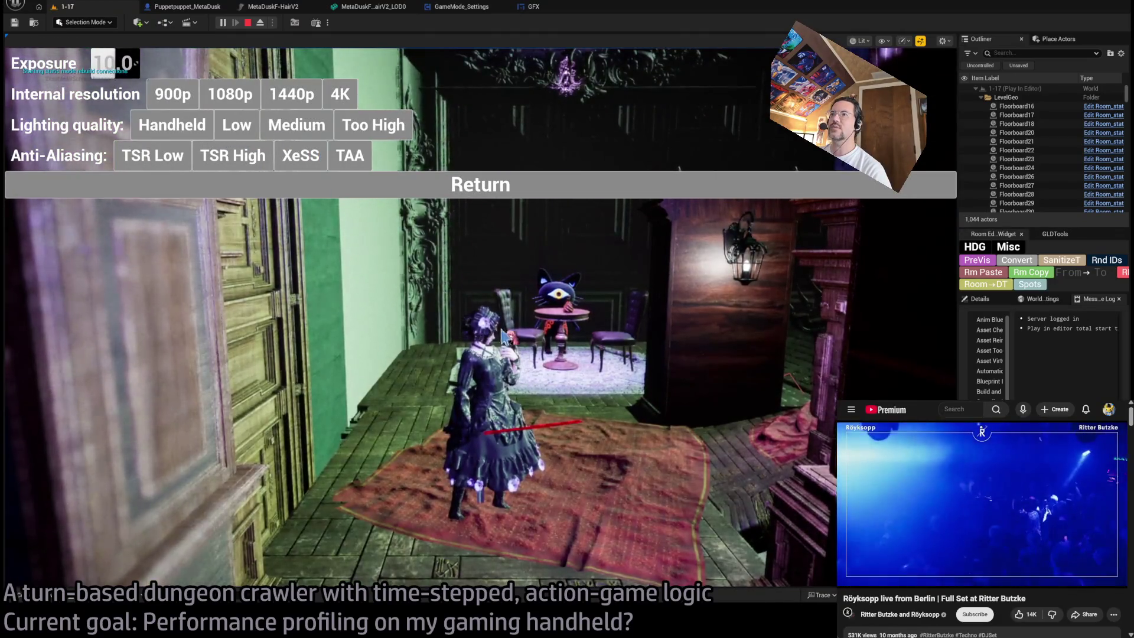
click(503, 335)
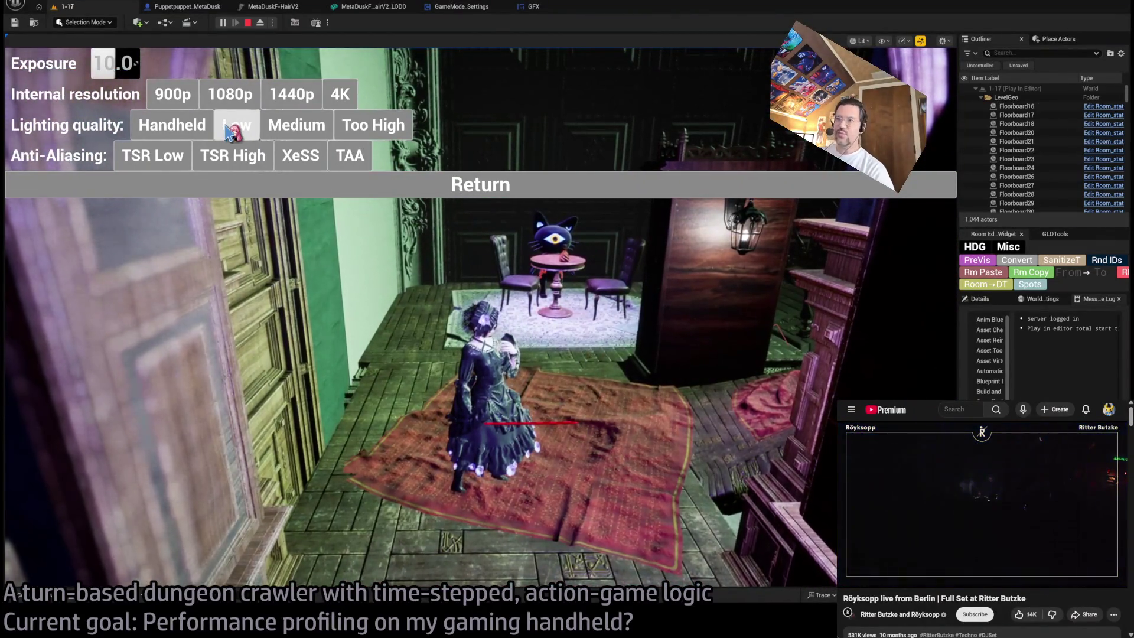
- Switch between Handheld and Low lighting quality again, then close the settings menu
click(172, 124)
click(236, 126)
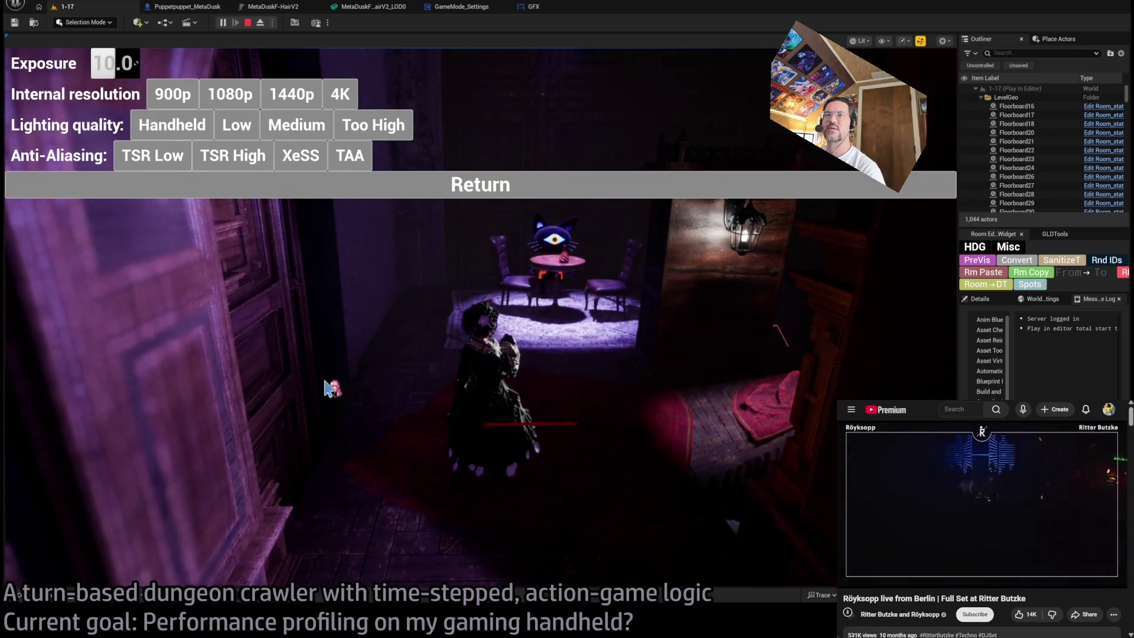
click(237, 125)
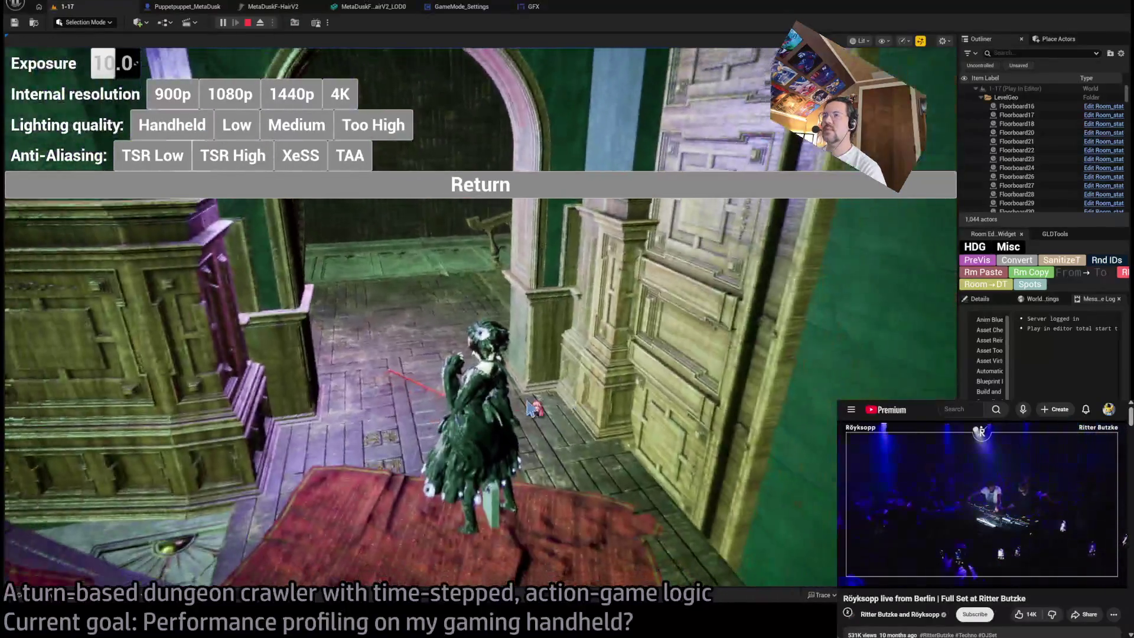
click(390, 406)
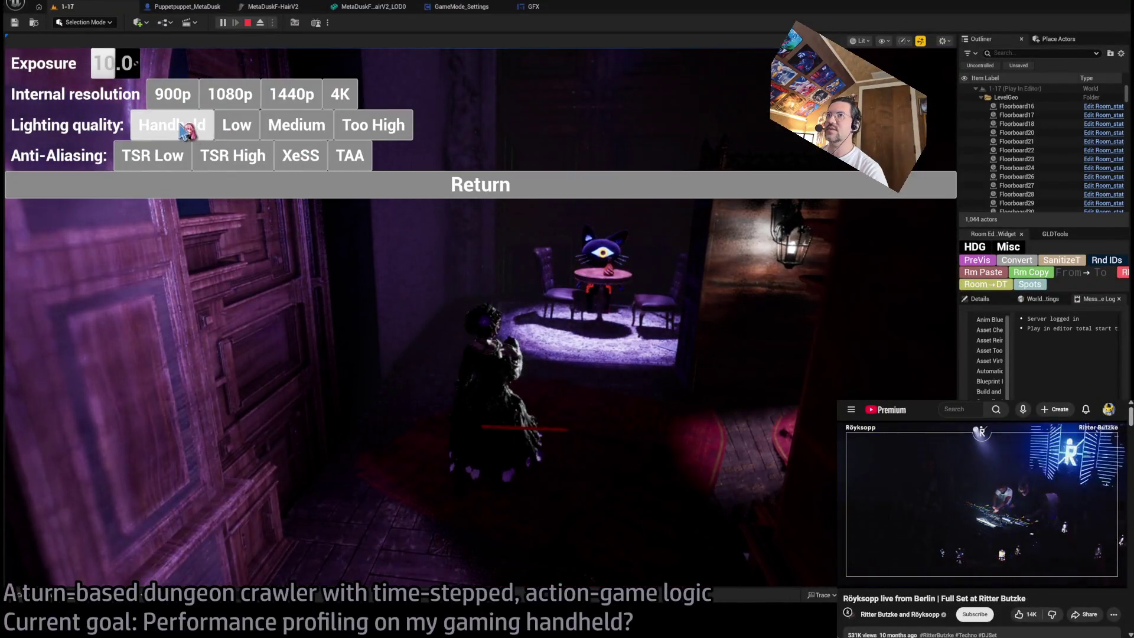
click(185, 131)
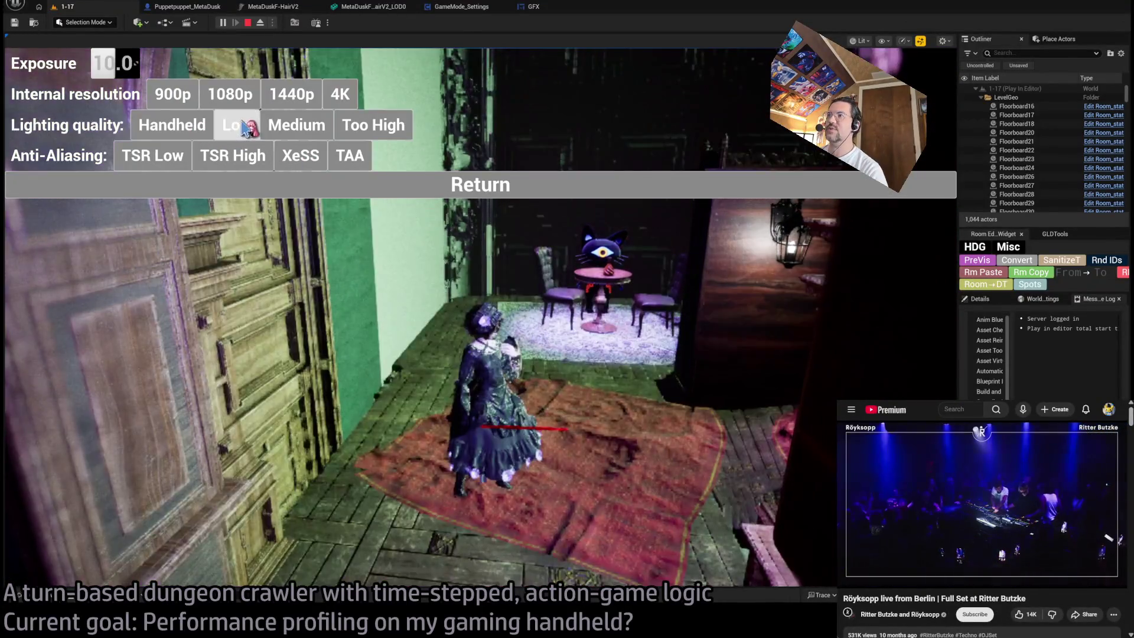
click(440, 184)
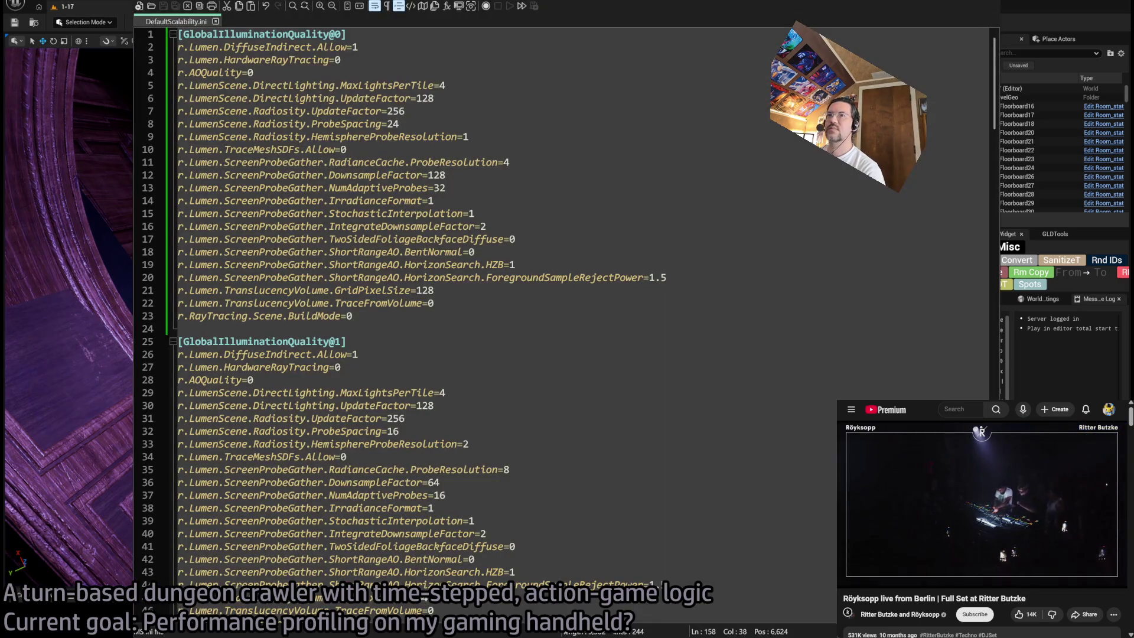
- Scroll DefaultScalability.ini from the global illumination presets down to the [ShadowQuality@0] section
click(498, 302)
scroll(496, 331, down, 20)
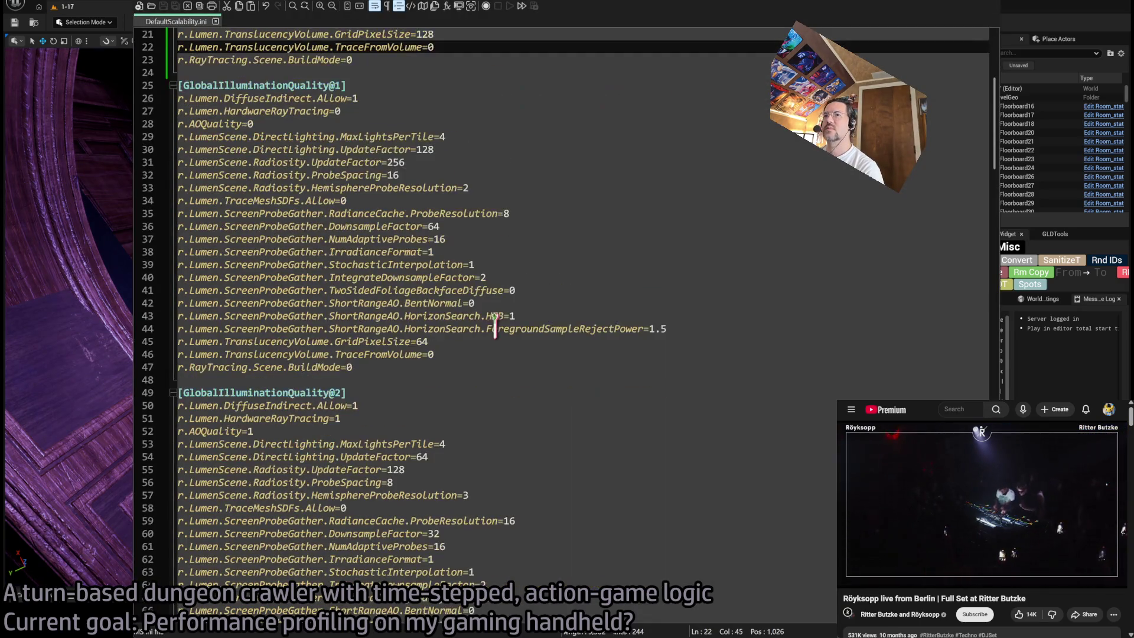
scroll(496, 361, down, 9)
scroll(497, 366, up, 7)
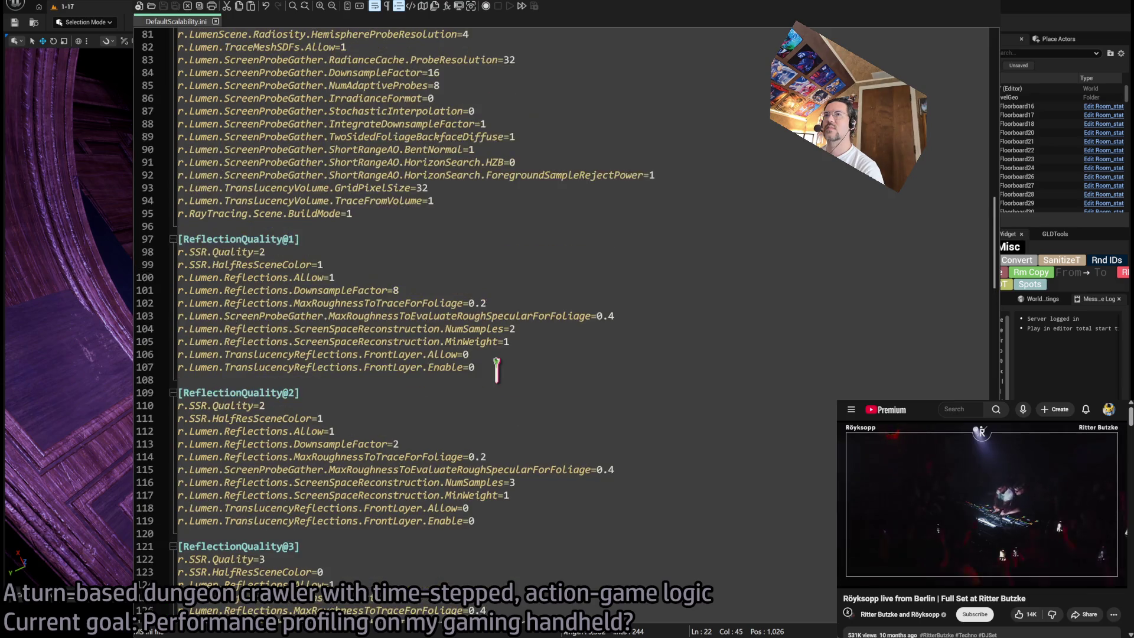
scroll(497, 367, down, 15)
scroll(496, 372, up, 1)
scroll(493, 375, down, 1)
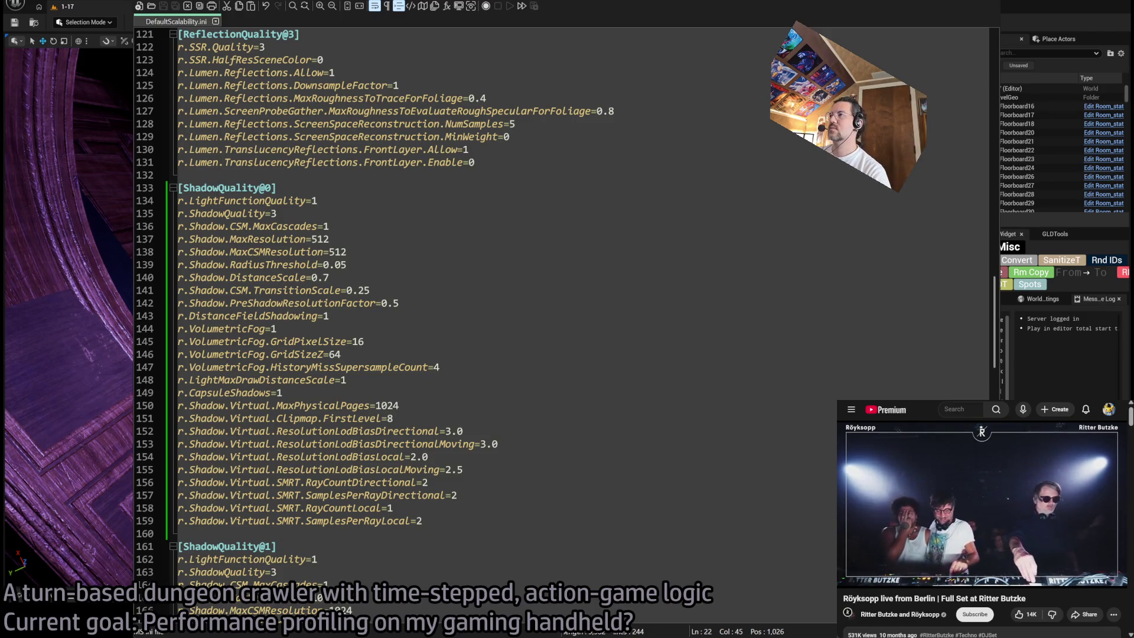
key(ctrl+t)
- Search the web for 'shadowquality scalability settings unreal' and open Epic's Scalability Reference
text(shadowquality)
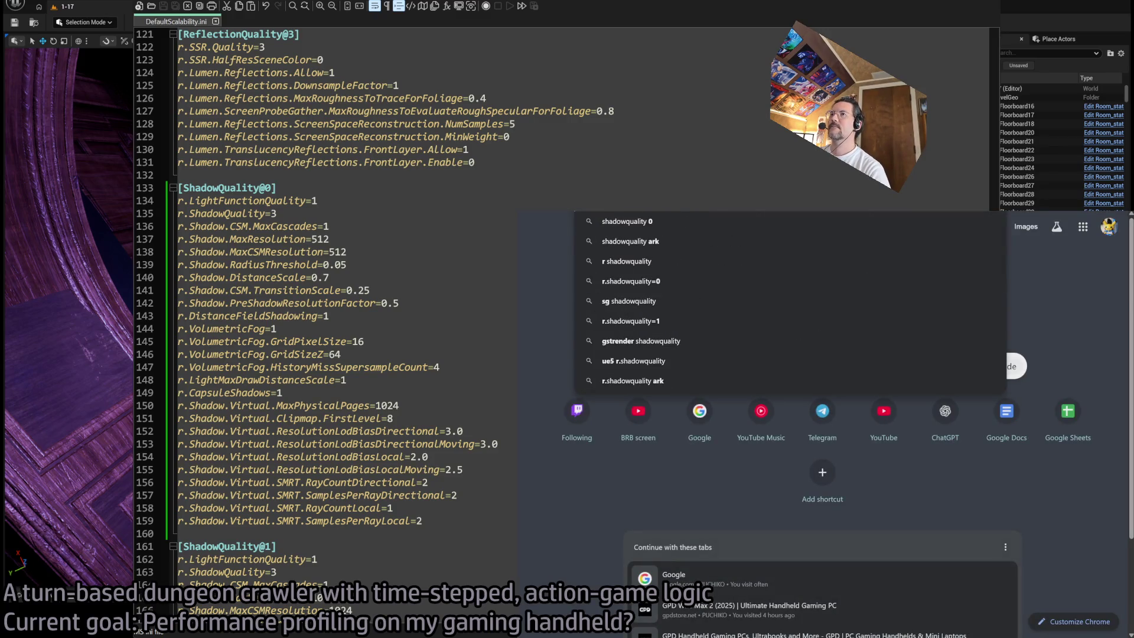
text( scalability settings)
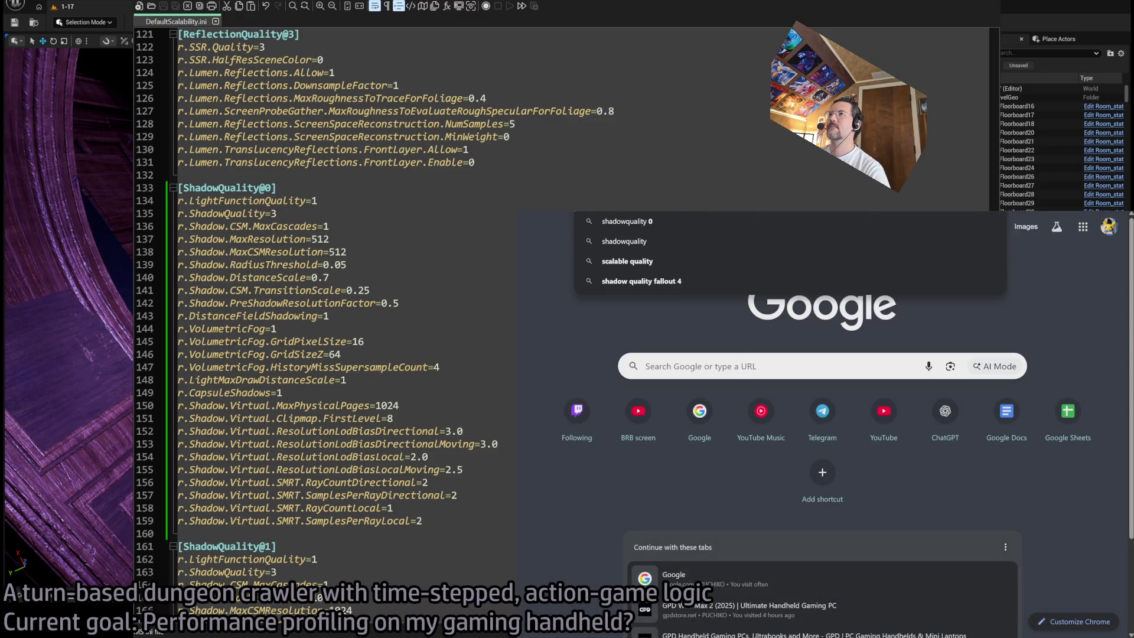
text( unreal)
key(Return)
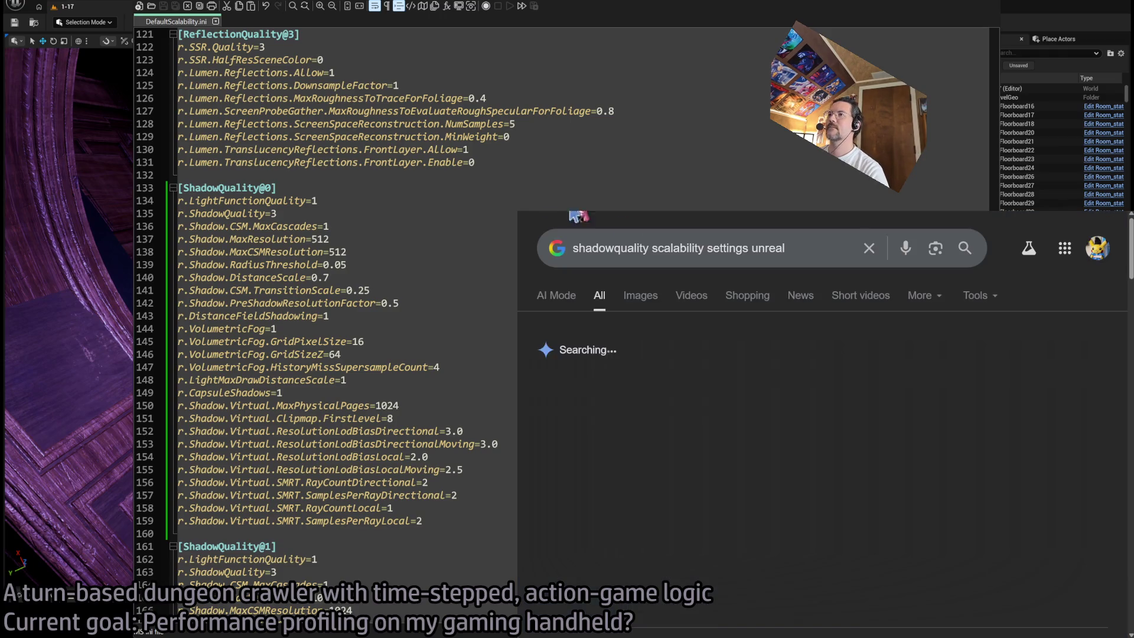
scroll(762, 464, down, 5)
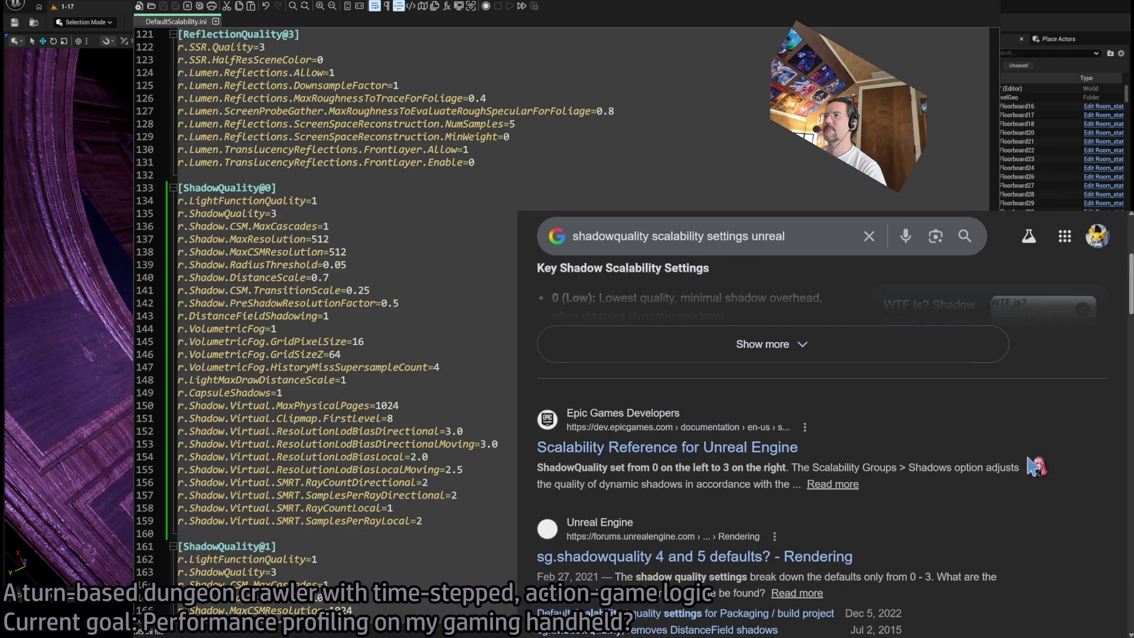
click(794, 396)
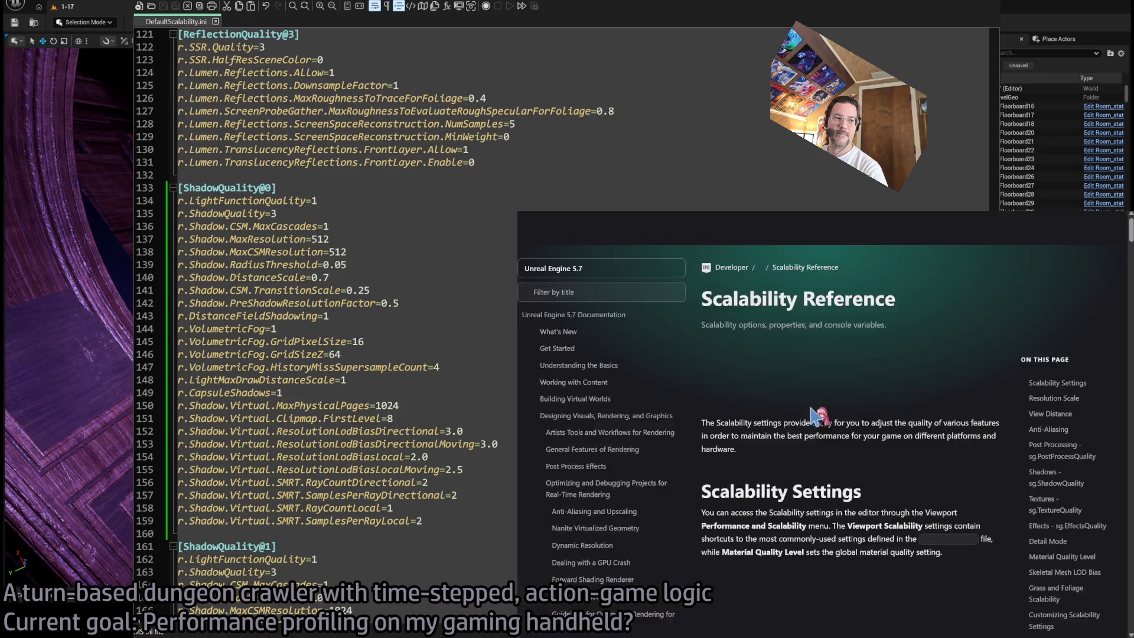
- Find sg.ShadowQuality on the page and scroll to its config examples for levels 0–3
scroll(845, 413, down, 10)
scroll(879, 476, down, 10)
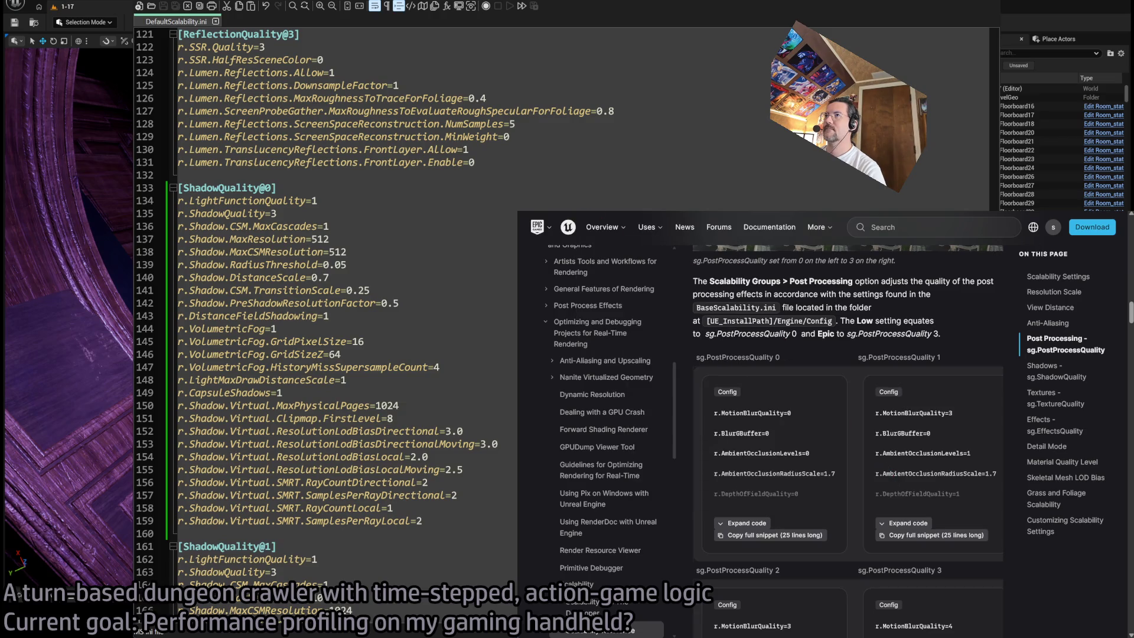
text(sg.Sh)
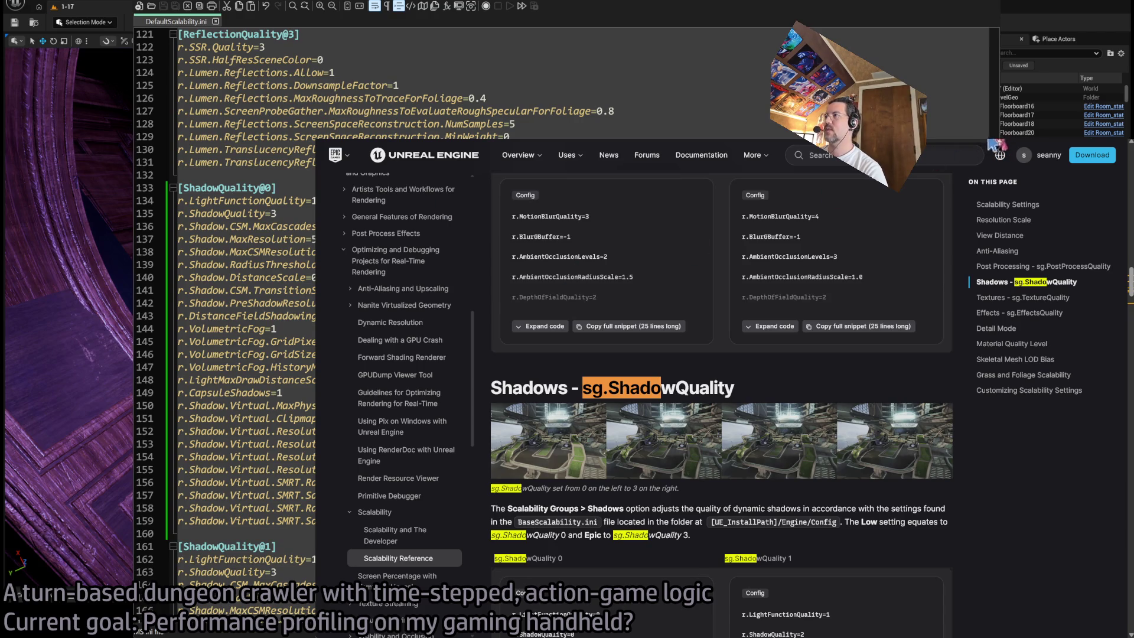
text(w)
key(Escape)
scroll(579, 505, down, 3)
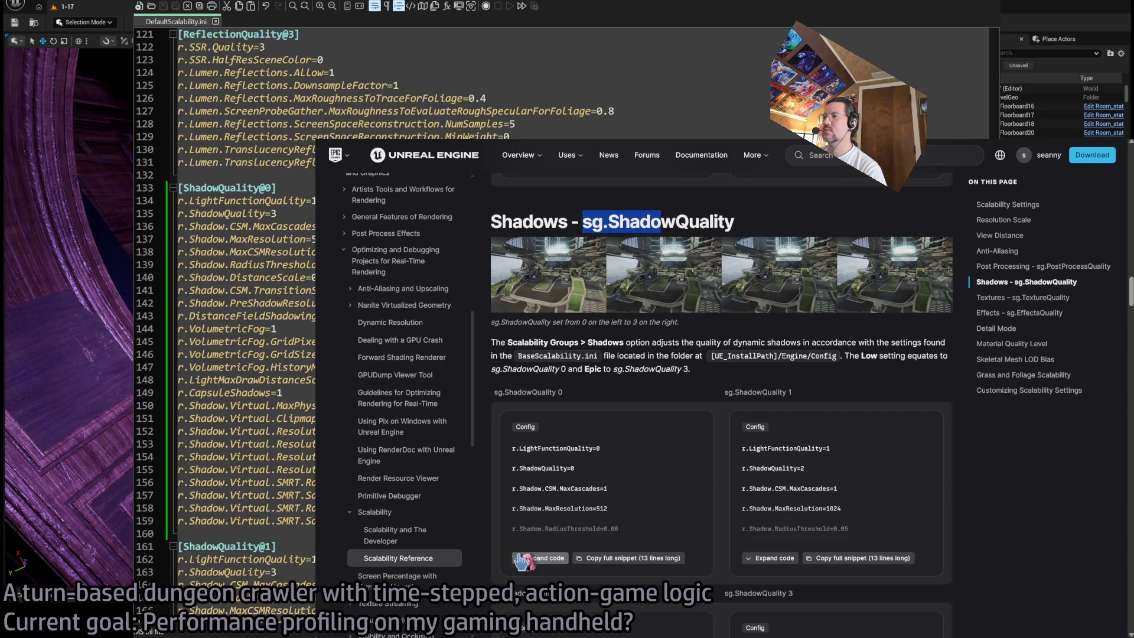
scroll(621, 500, down, 2)
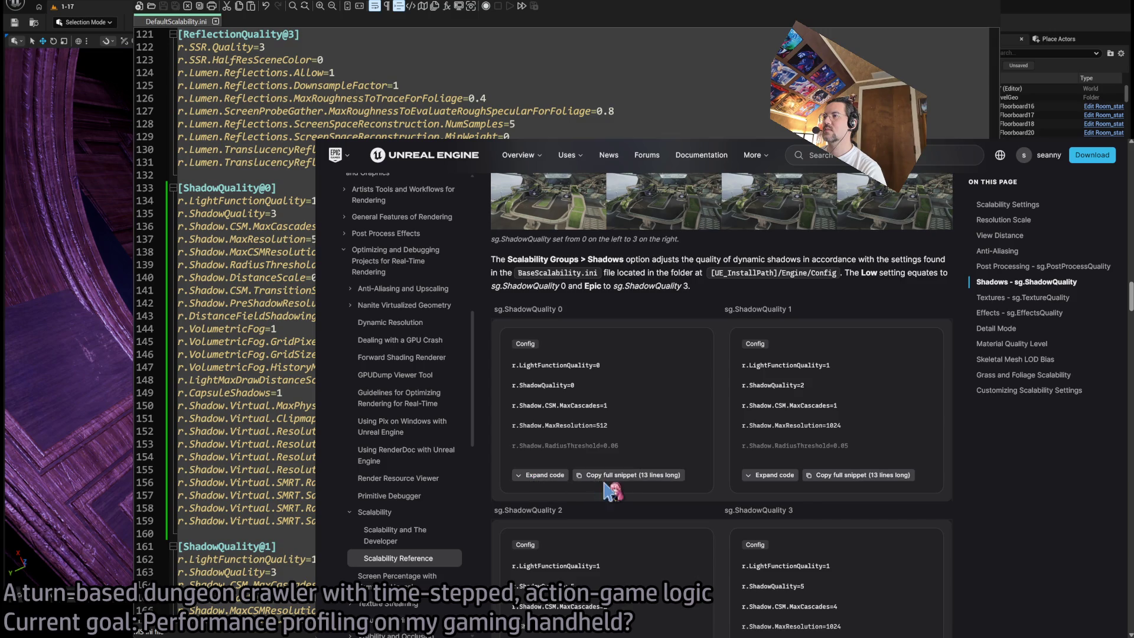
click(310, 469)
- Paste the Low shadow settings above [ShadowQuality@0] and highlight matching ShadowQuality entries
click(292, 183)
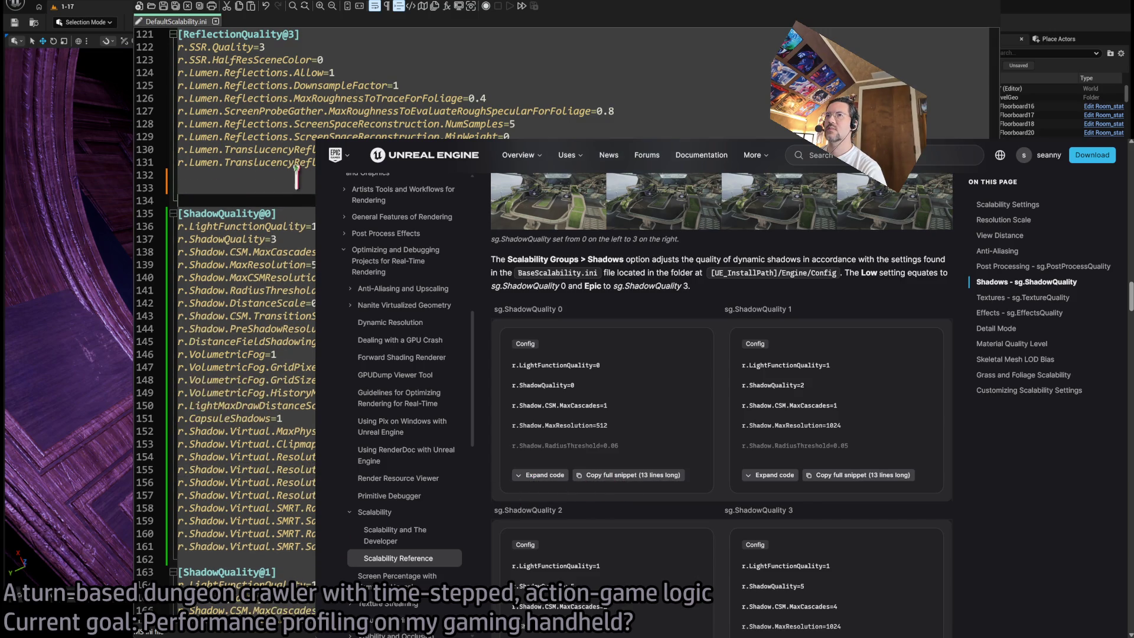
key(ctrl+v)
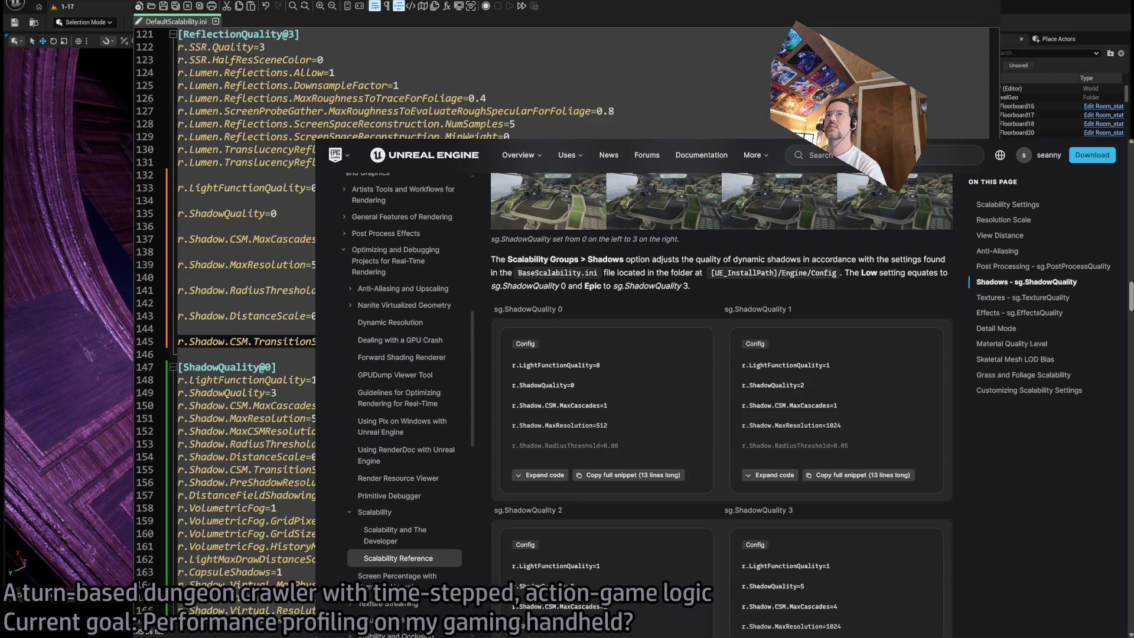
scroll(307, 181, down, 2)
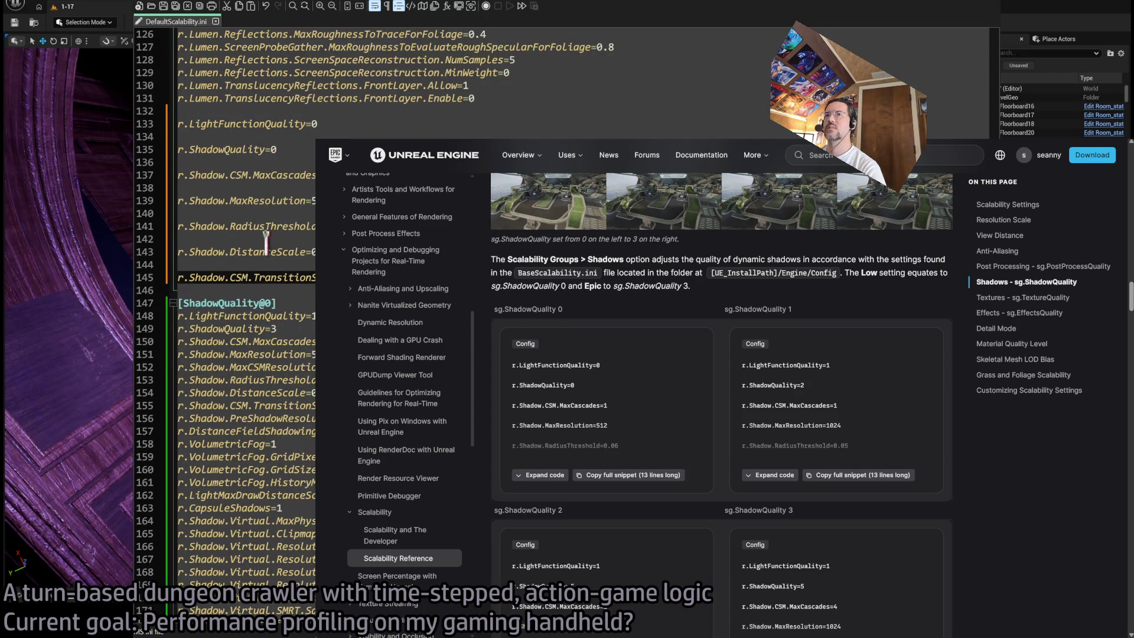
double_click(229, 329)
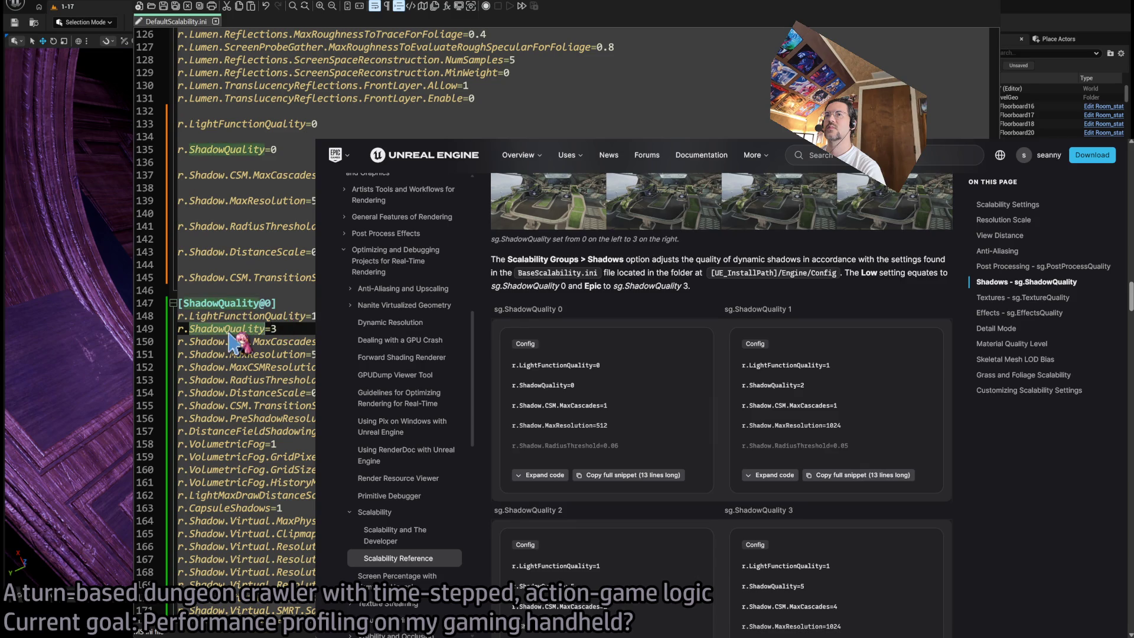
scroll(290, 188, down, 7)
scroll(290, 188, up, 9)
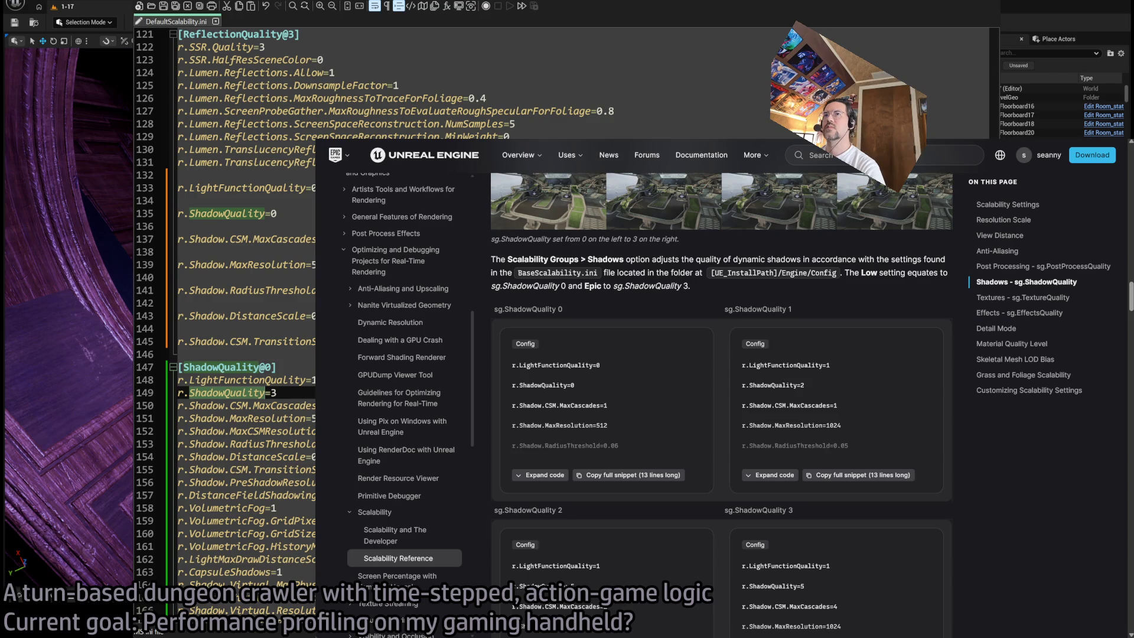
scroll(245, 295, down, 3)
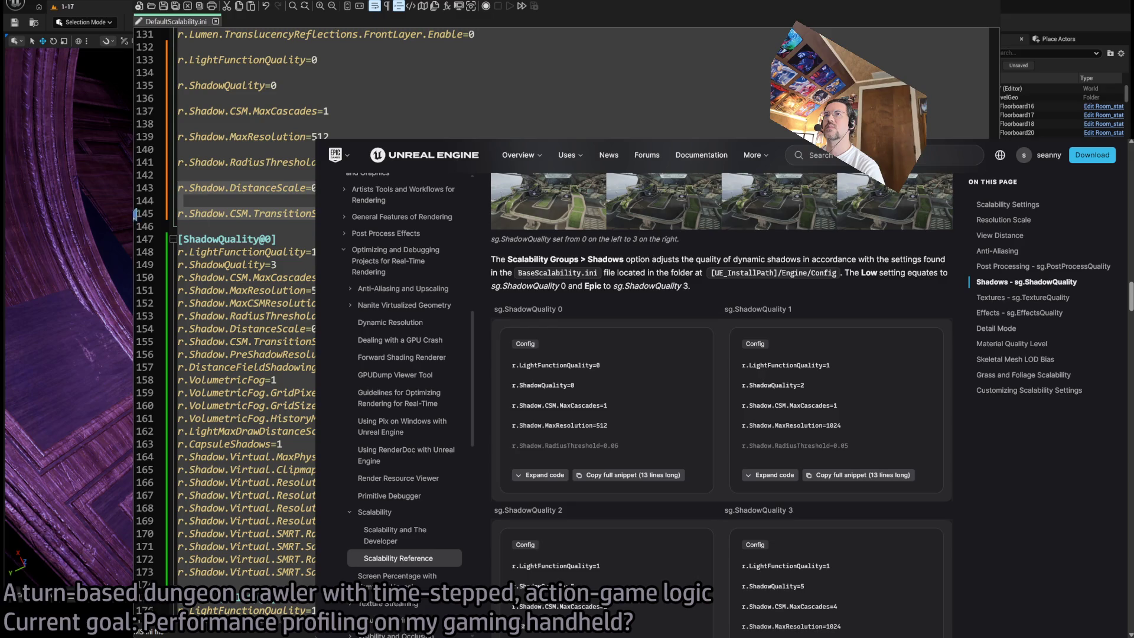
- Compare TransitionScale, MaxResolution, MaxCascades, ShadowQuality and LightFunctionQuality against the existing entries
double_click(282, 214)
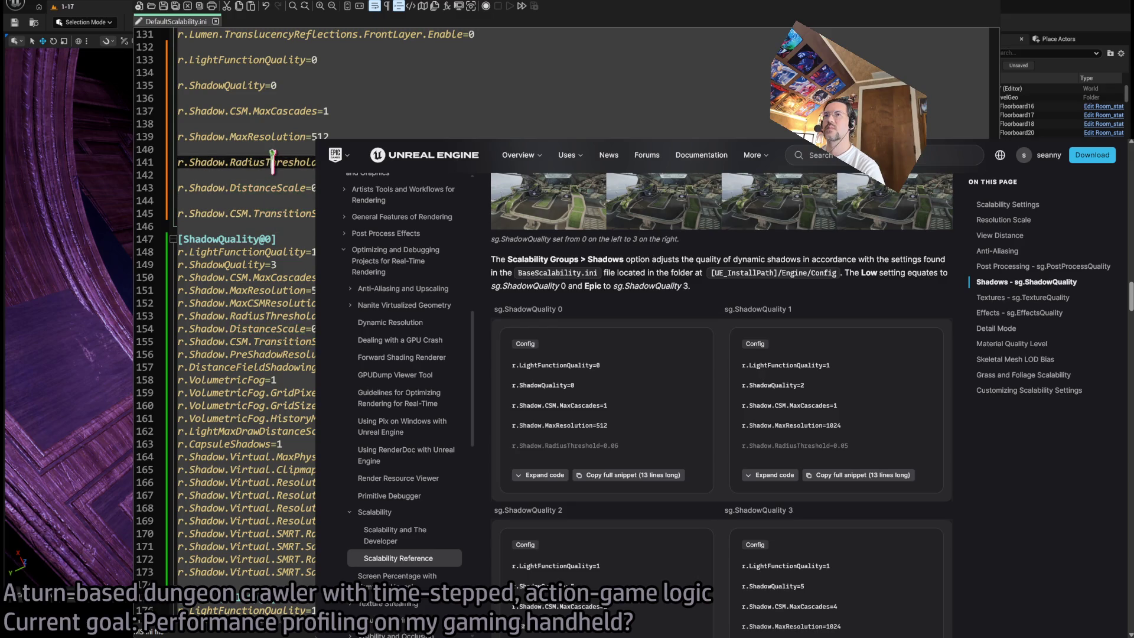
double_click(273, 137)
double_click(272, 111)
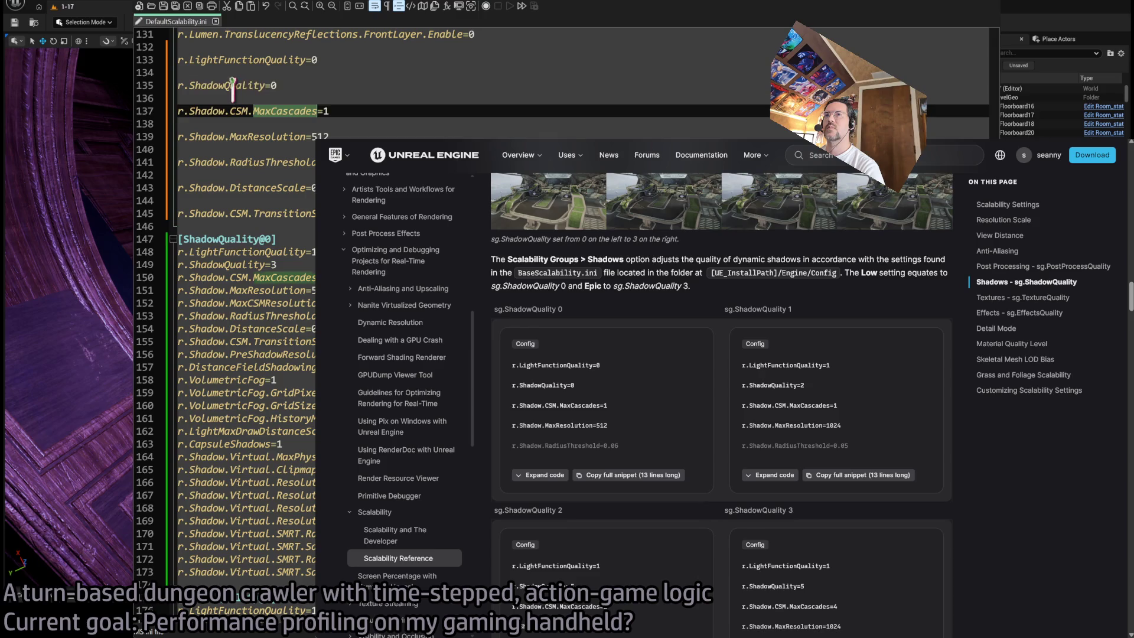
double_click(233, 86)
double_click(252, 59)
- Delete the pasted shadow settings block and switch away from Notepad++
scroll(301, 95, up, 2)
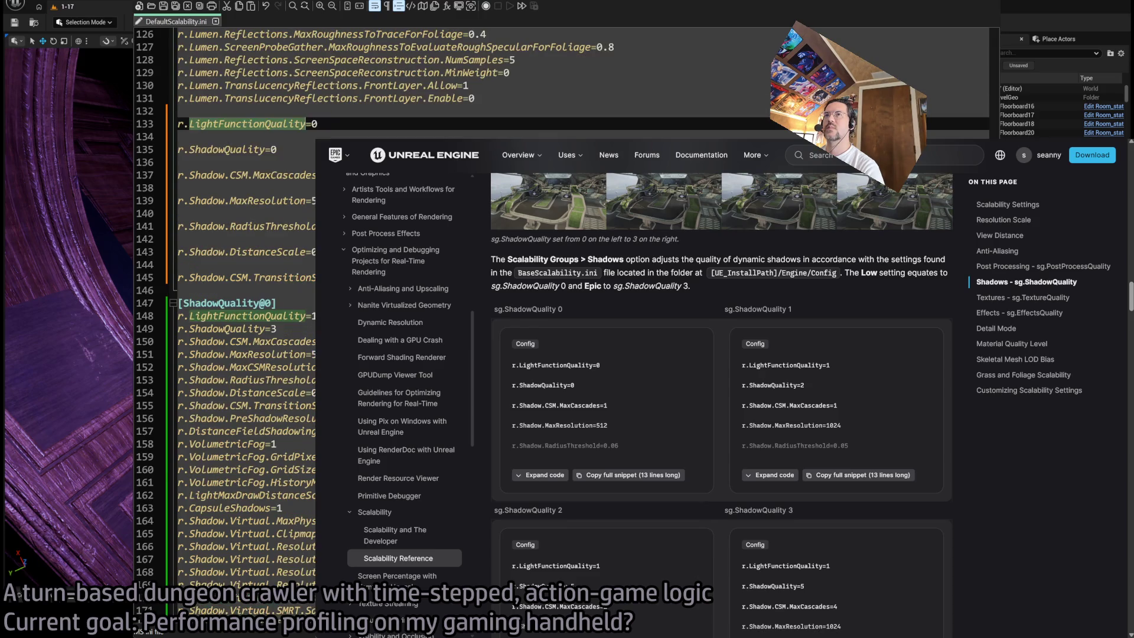
key(shift+Down)
key(shift+Down)
key(shift+Down)
key(Delete)
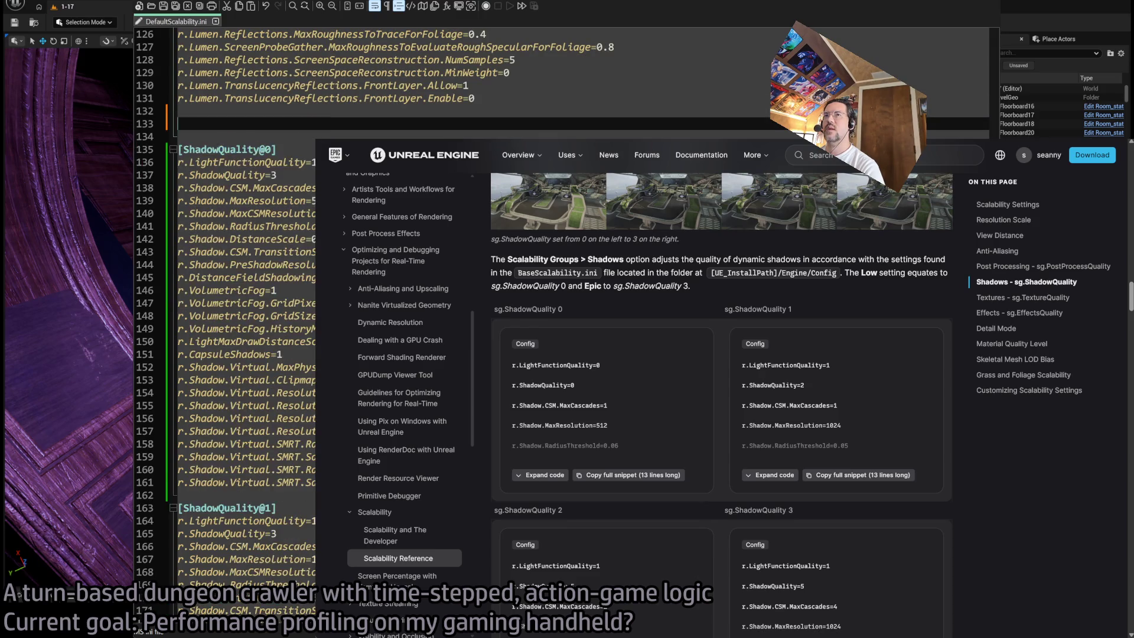
key(alt+Tab)
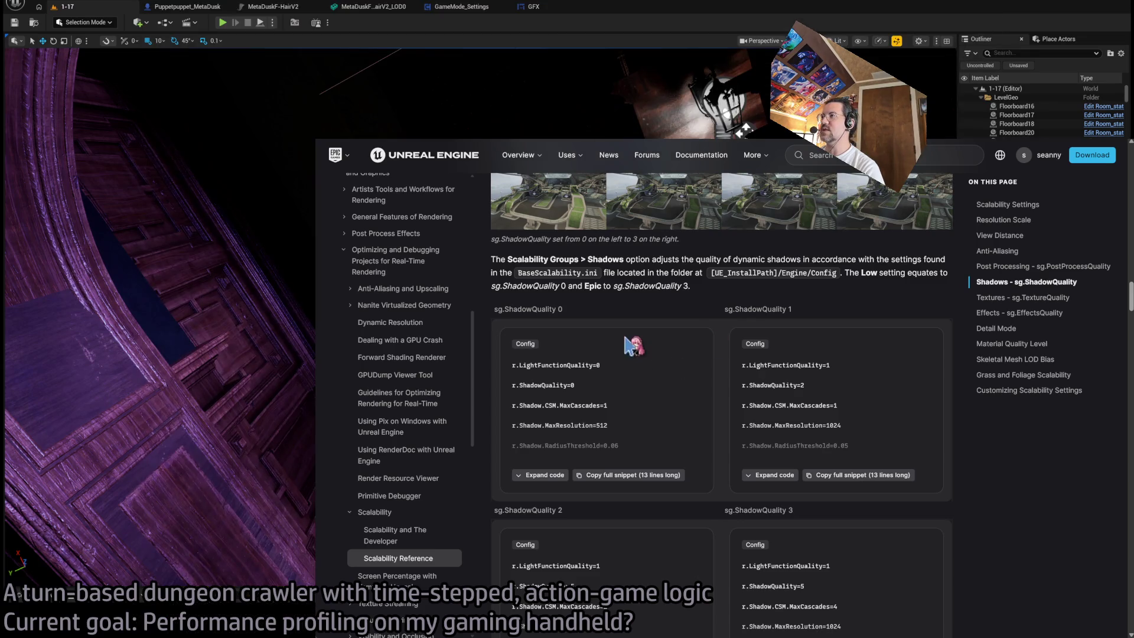
- Scroll the Scalability Reference down to the Textures - sg.TextureQuality section
scroll(641, 387, down, 5)
scroll(641, 384, up, 5)
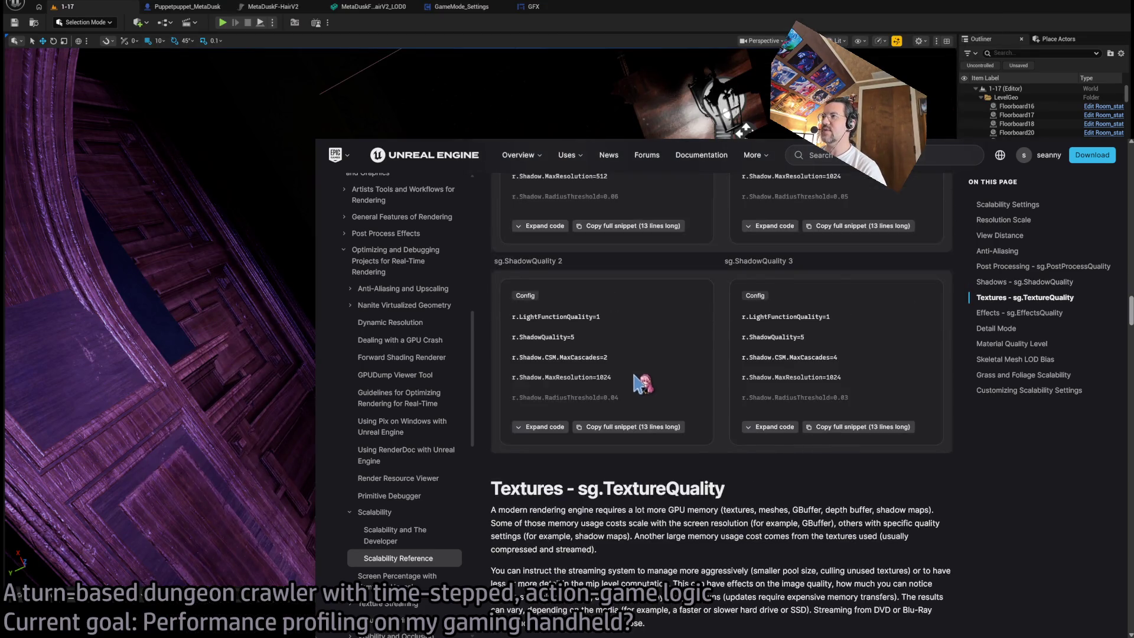
scroll(604, 427, down, 5)
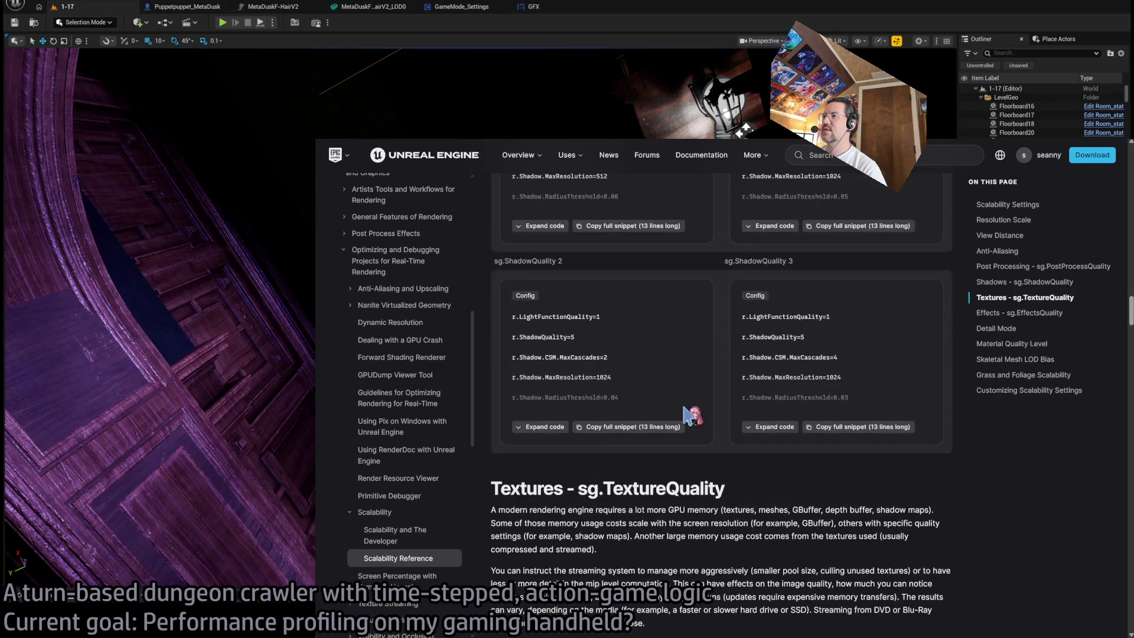
scroll(689, 372, down, 3)
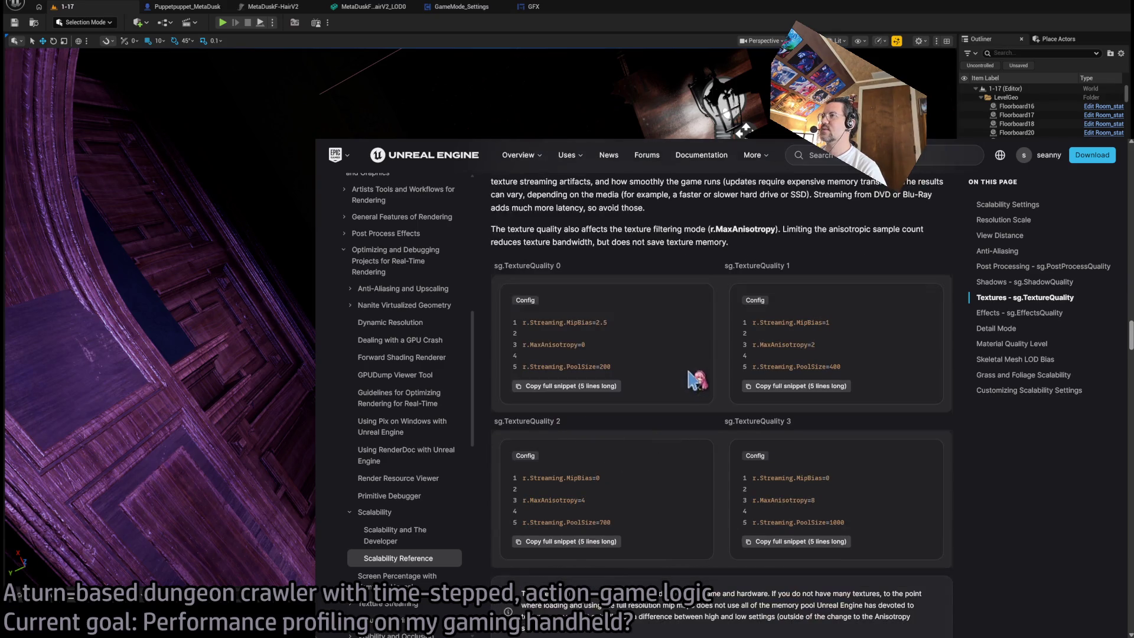
- Hide the docs browser, frame the selected actor in the viewport, and open the Output Log
key(alt+Tab)
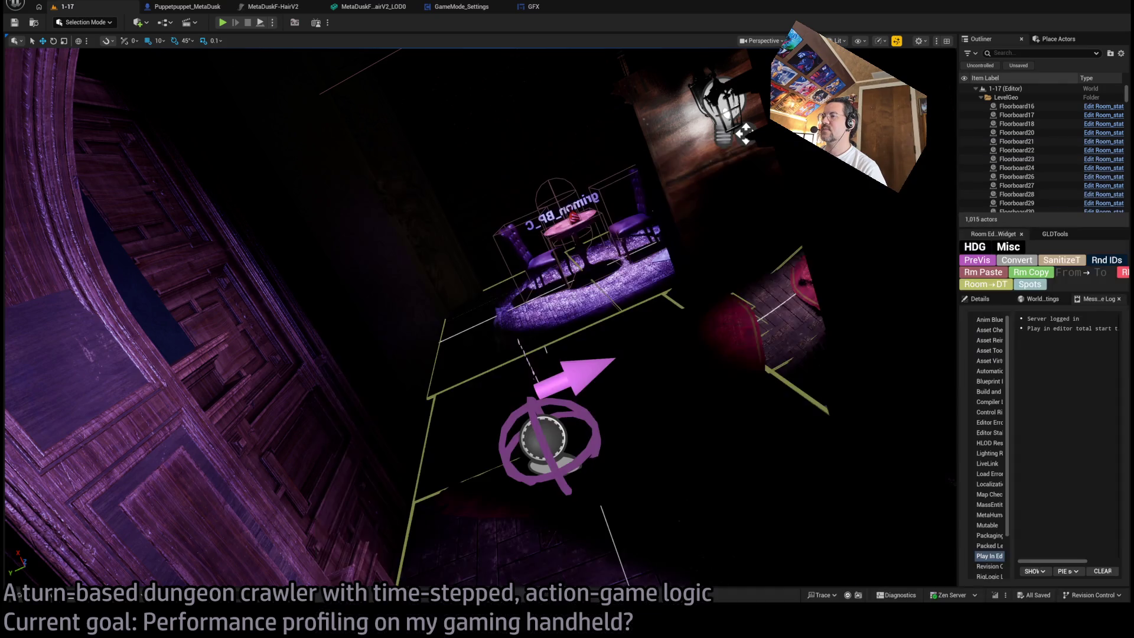
key(f)
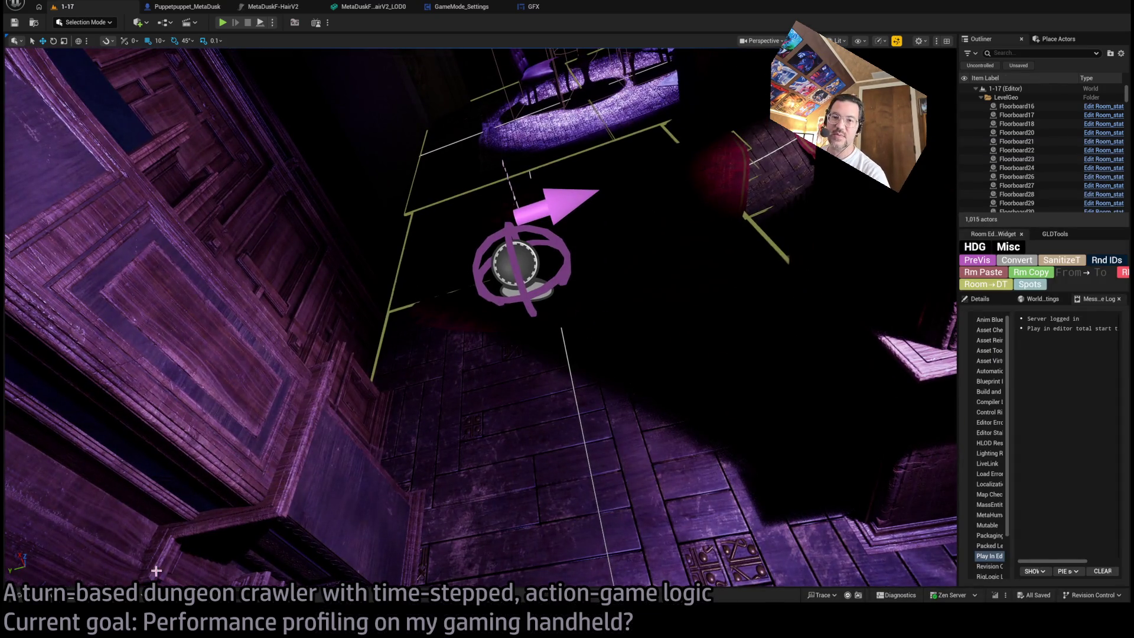
click(90, 603)
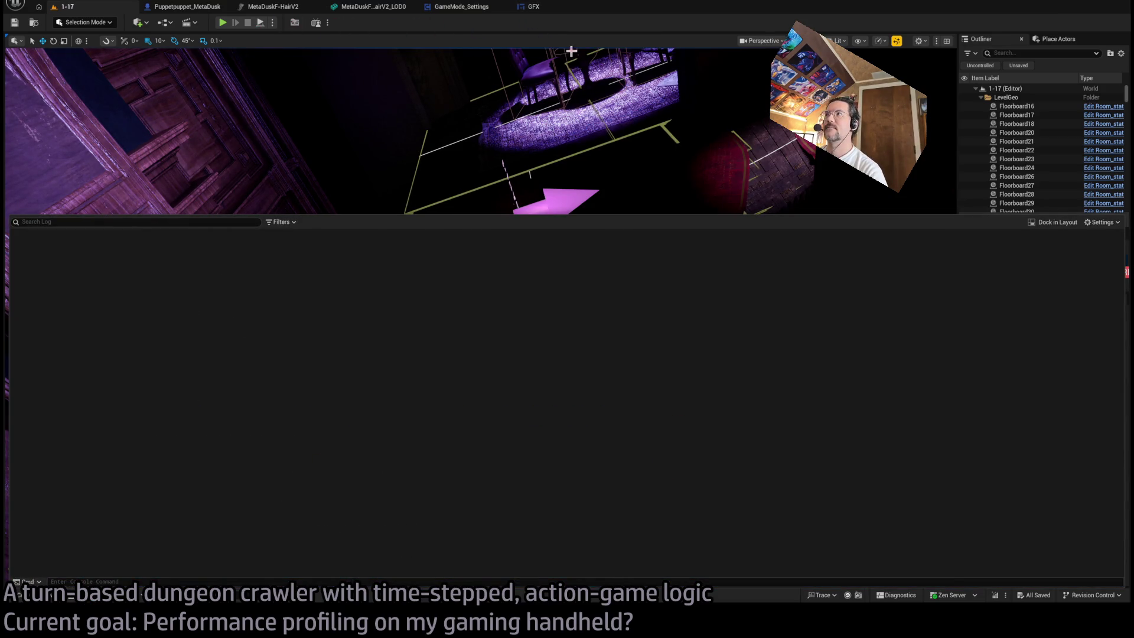
- Play the level, set lighting quality to Handheld, and read the applied shadow CVars in the Output Log
click(223, 22)
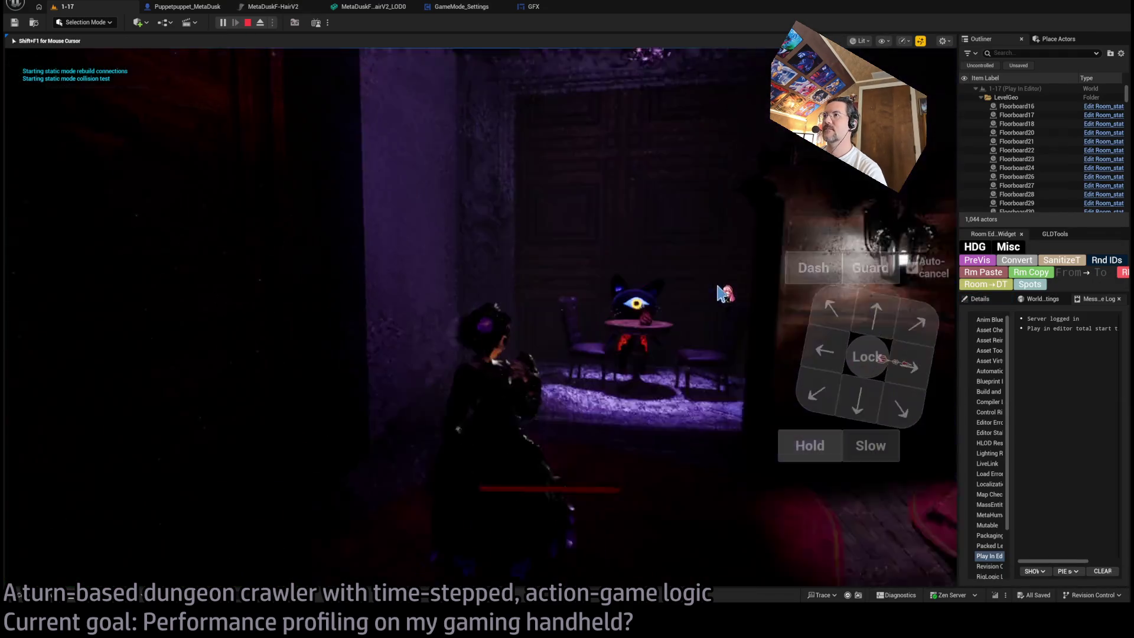
key(grave)
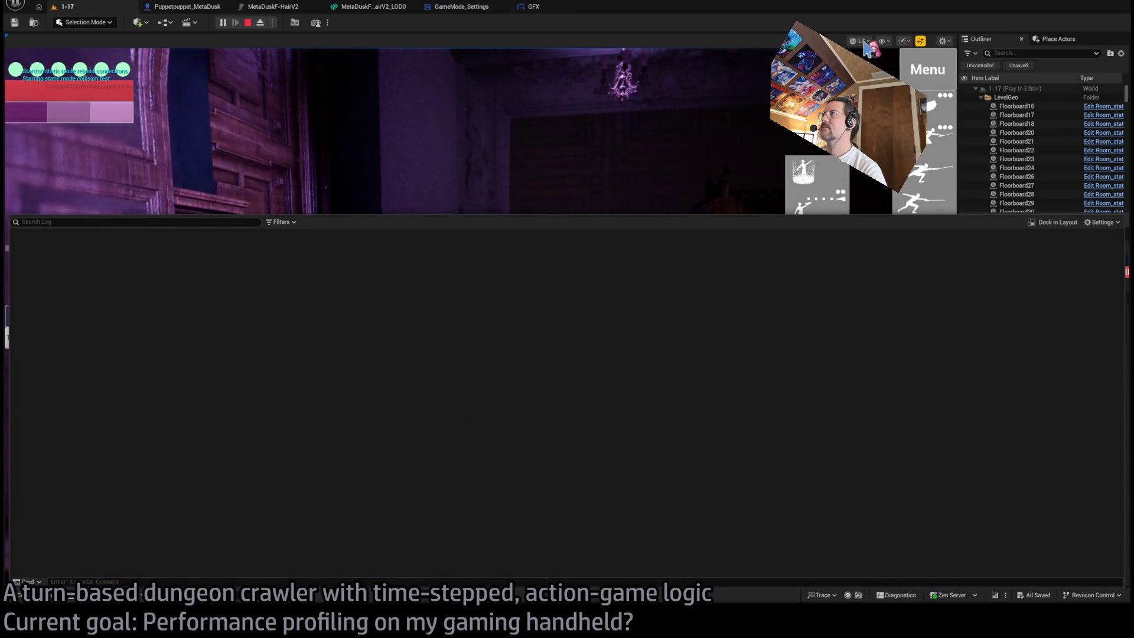
click(927, 69)
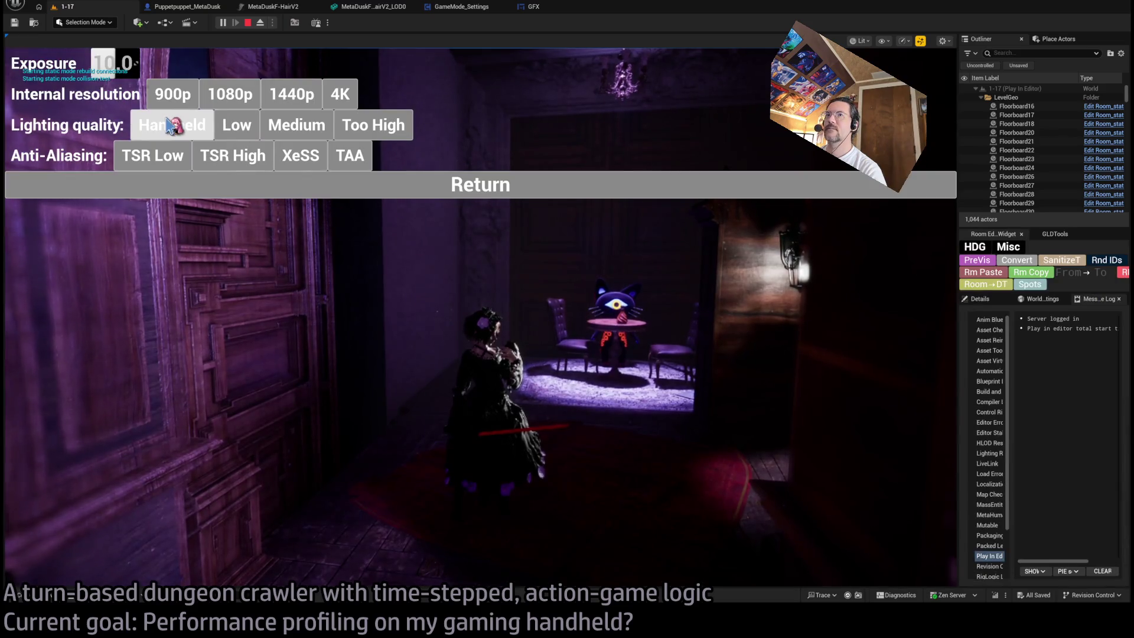
click(171, 126)
key(grave)
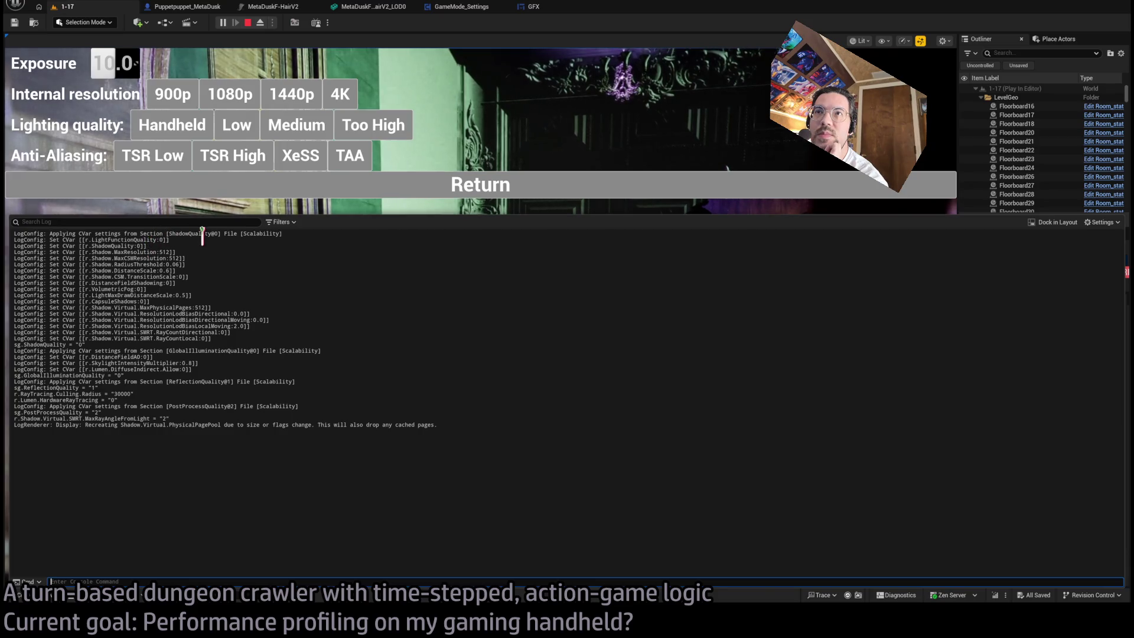
key(alt+Tab)
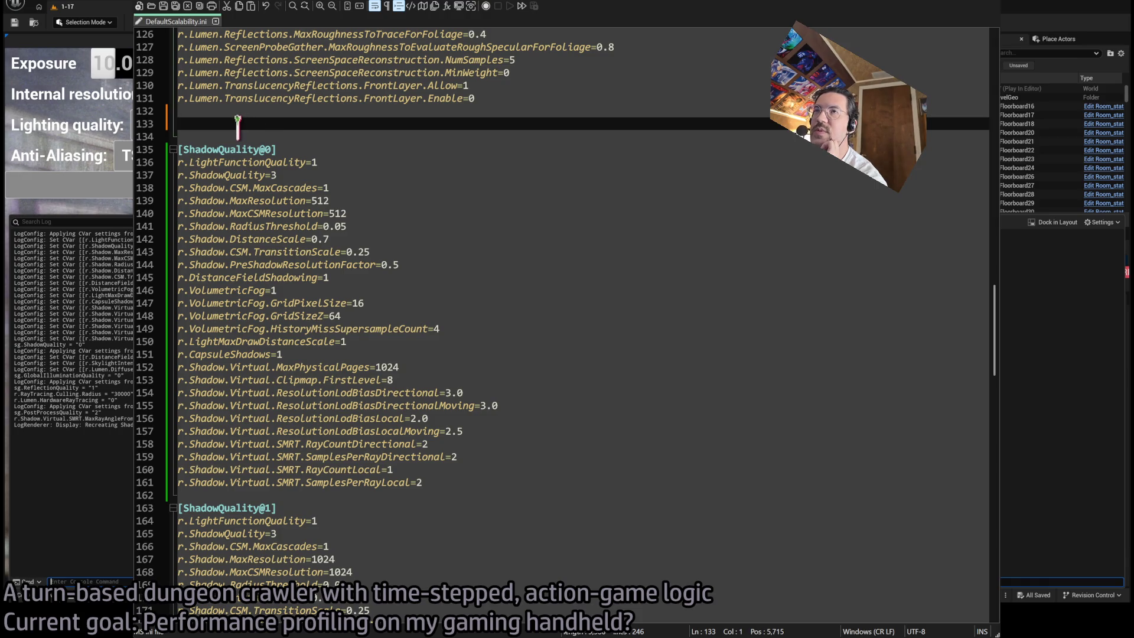
- Delete the blank lines at line 133 above [ShadowQuality@0]
key(Delete)
key(Delete)
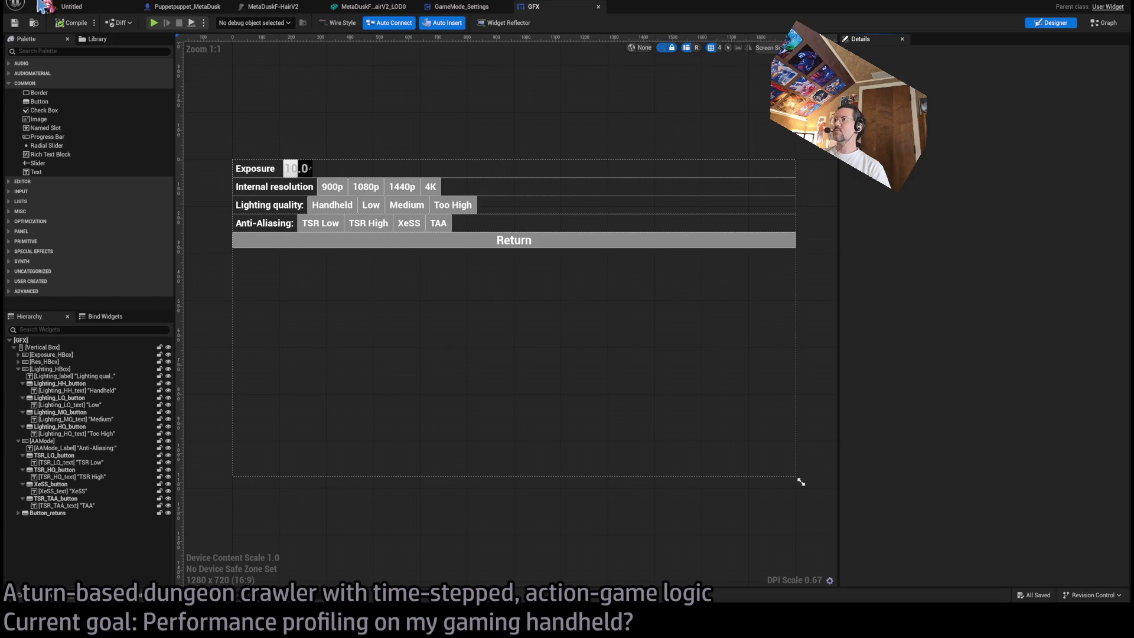
- Play the dungeon level in the editor with Alt+P and close the in-game GFX menu
click(62, 7)
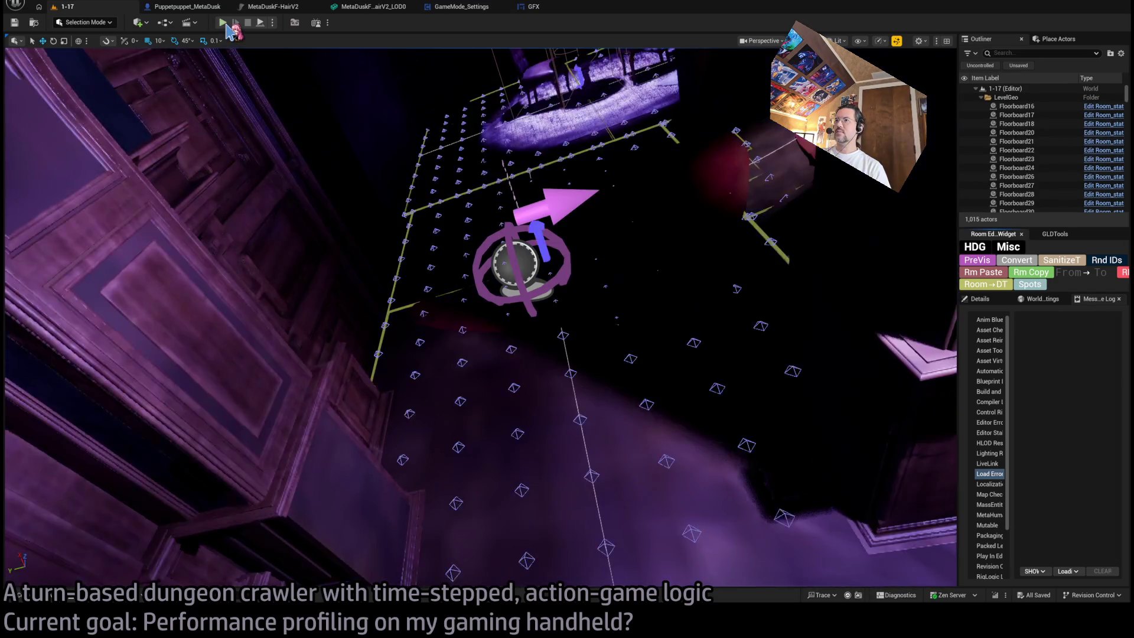
key(alt+p)
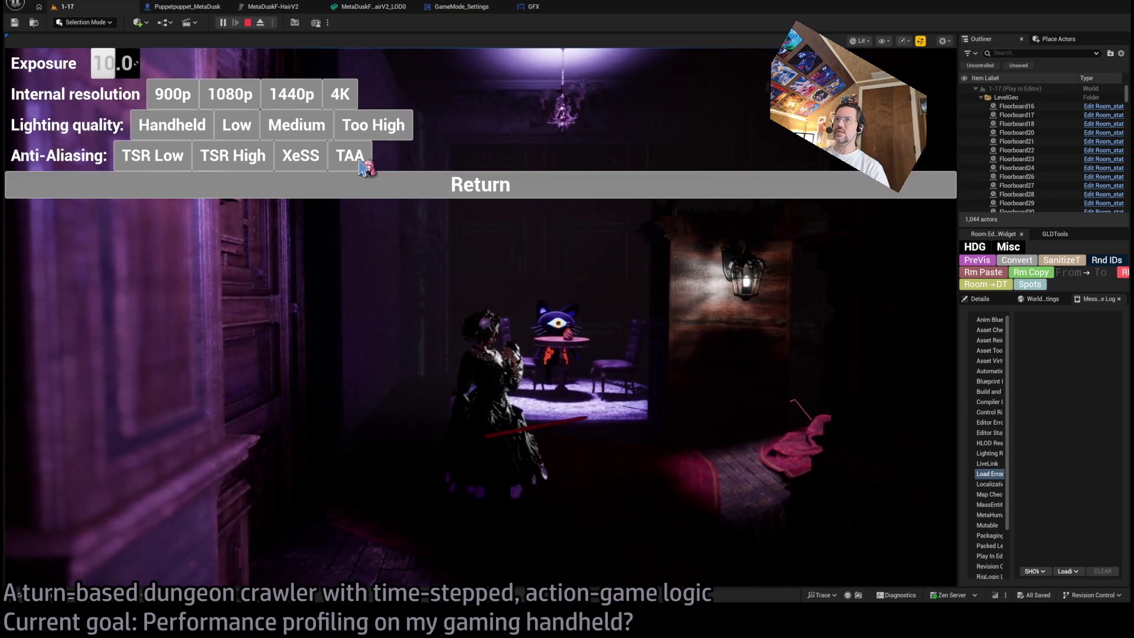
click(576, 372)
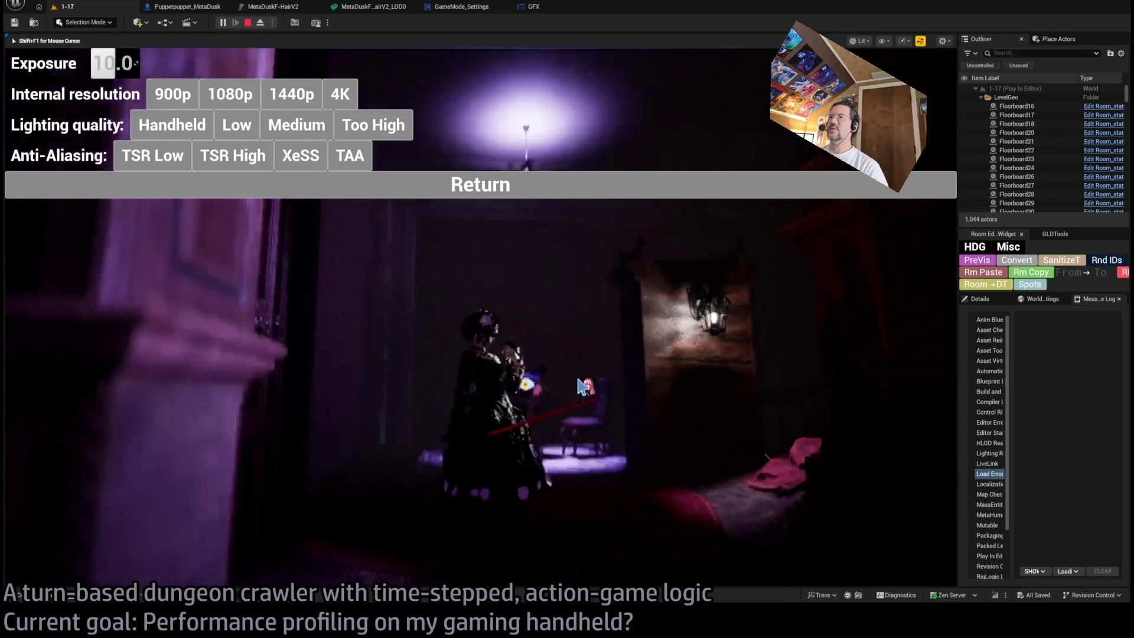
key(shift+F1)
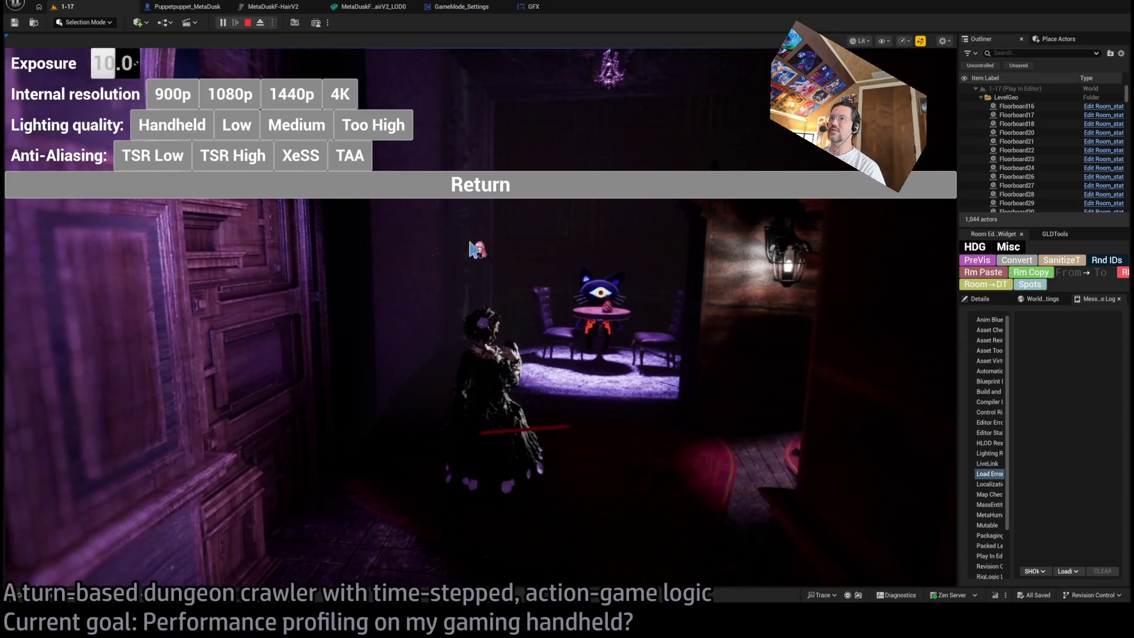
key(Escape)
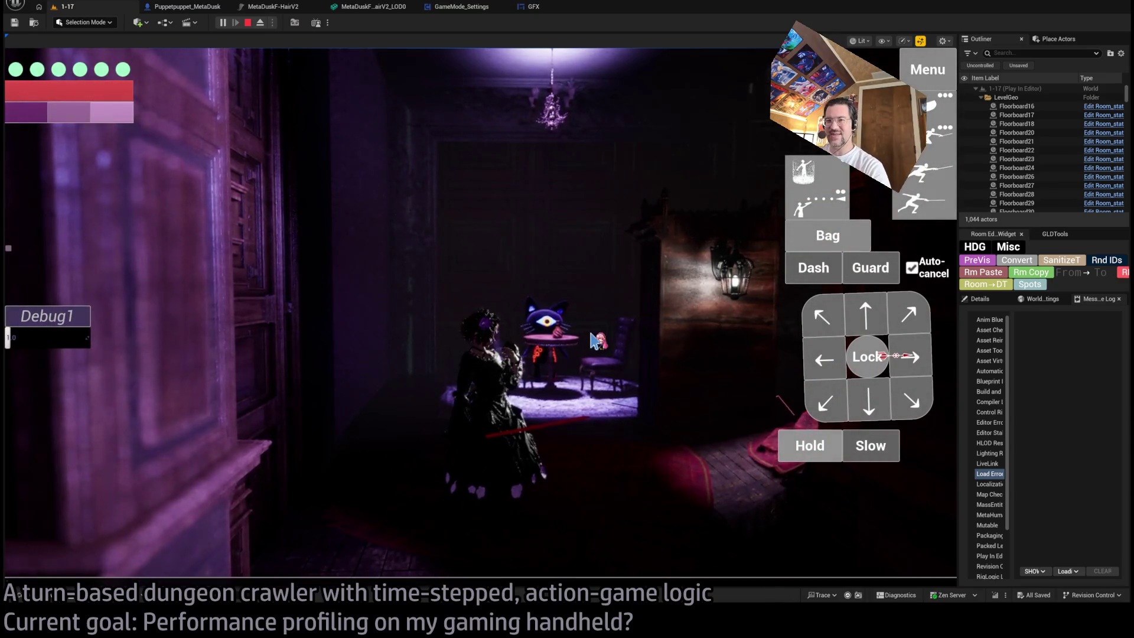
- Enter stat fps and stat gpu in the game console to overlay both readouts
key(grave)
text(stat fps)
key(Return)
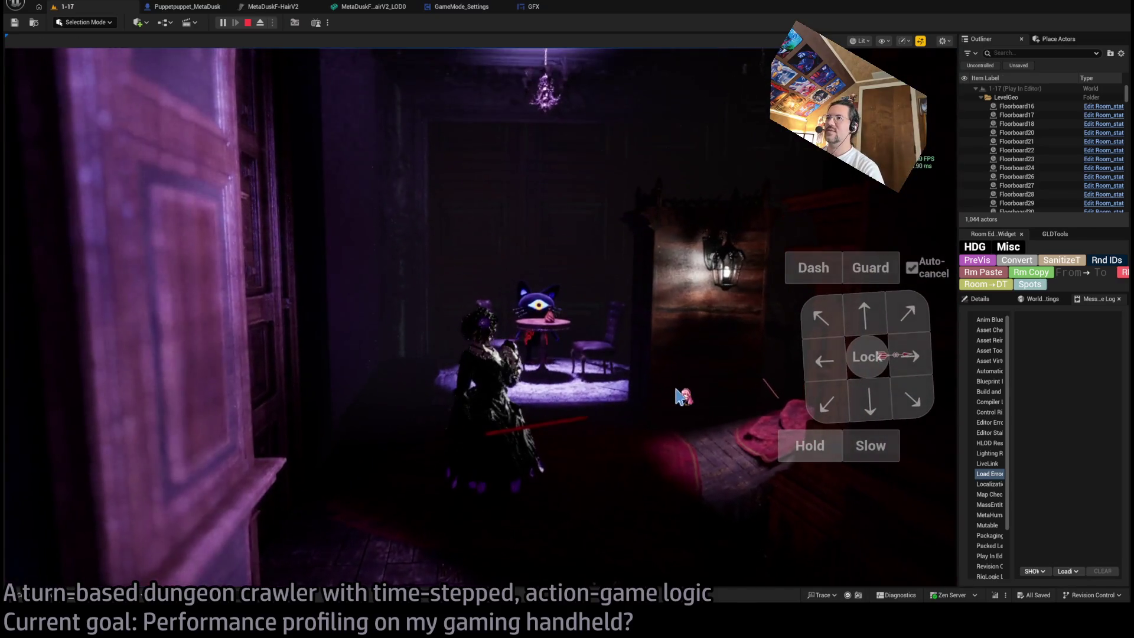
key(grave)
text(stat gpu)
key(Return)
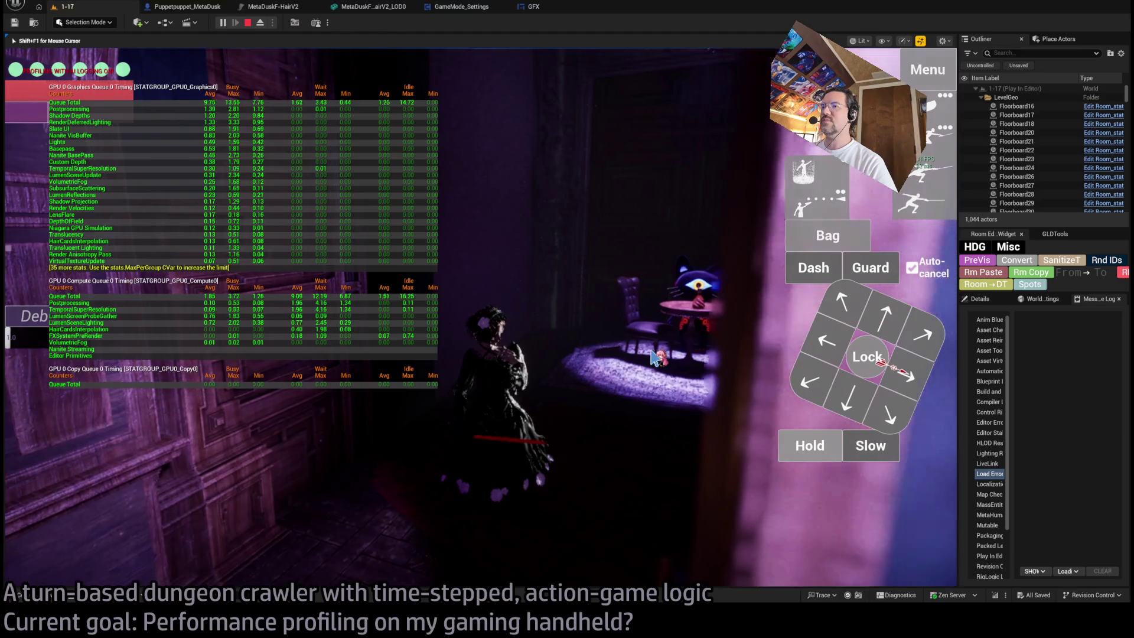
- Show the stat unit timing readout and cap the frame rate at 30 FPS
text(unit)
key(Return)
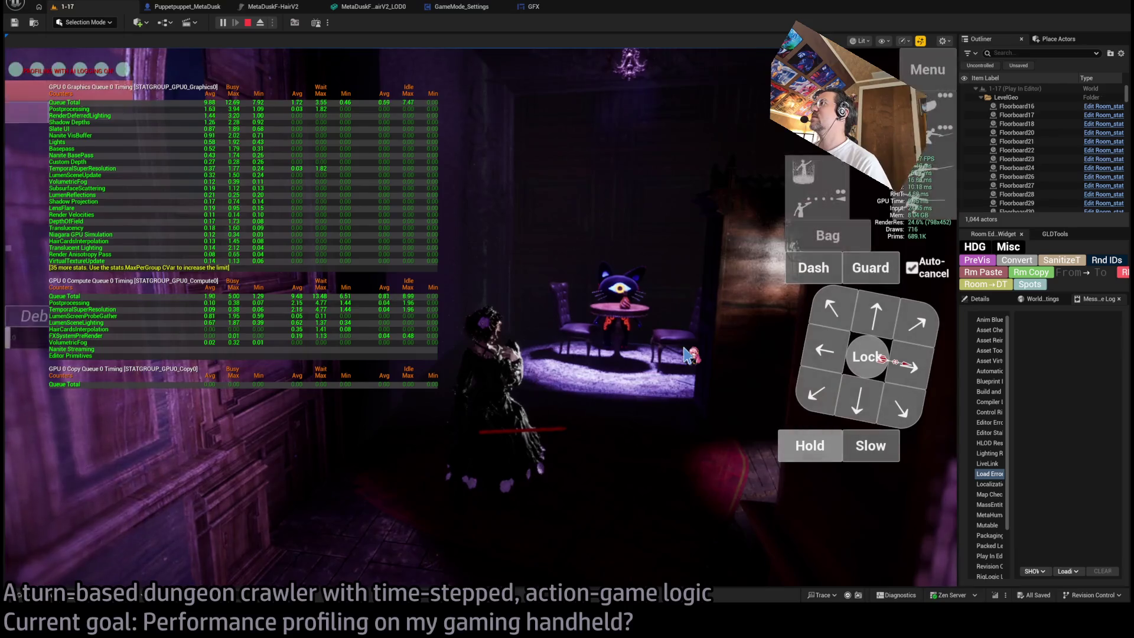
key(grave)
text(maxfps 30)
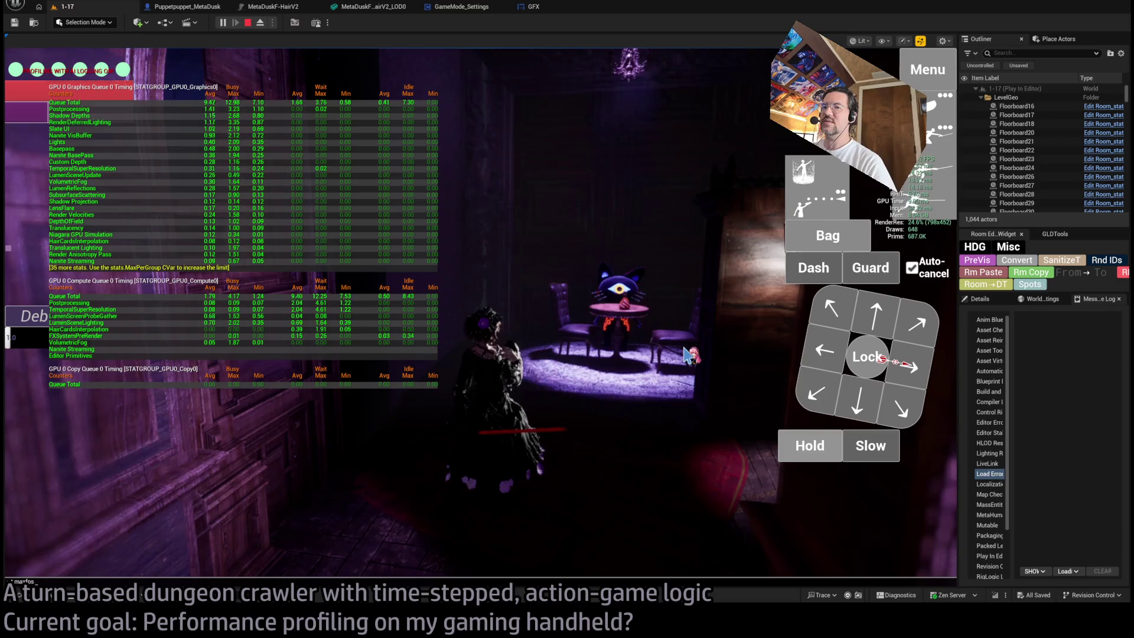
key(Return)
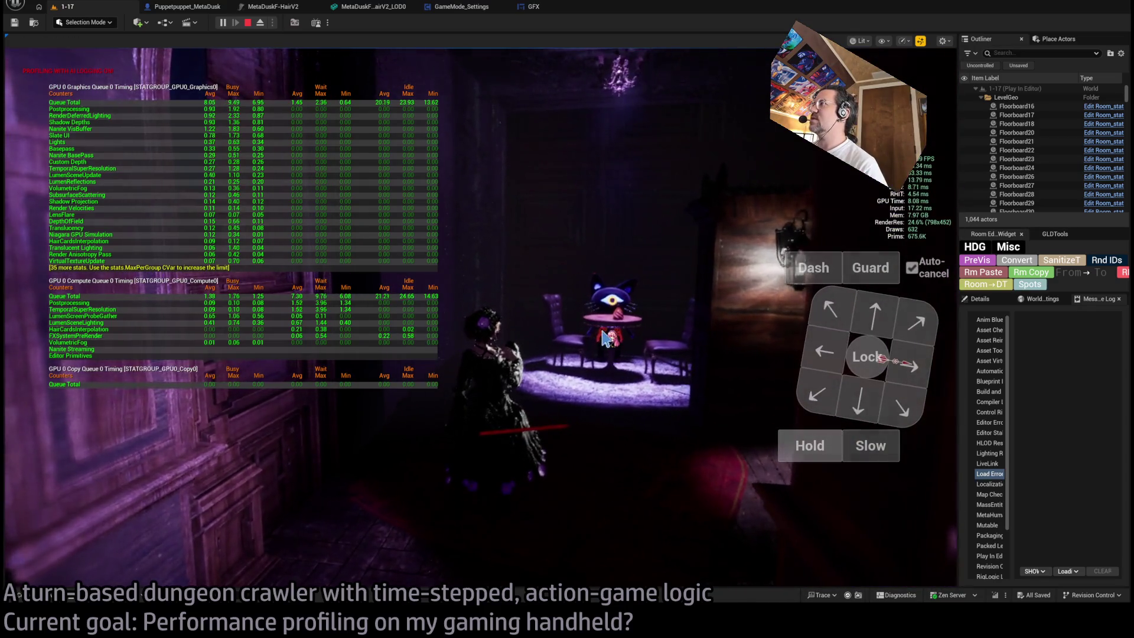
key(Up)
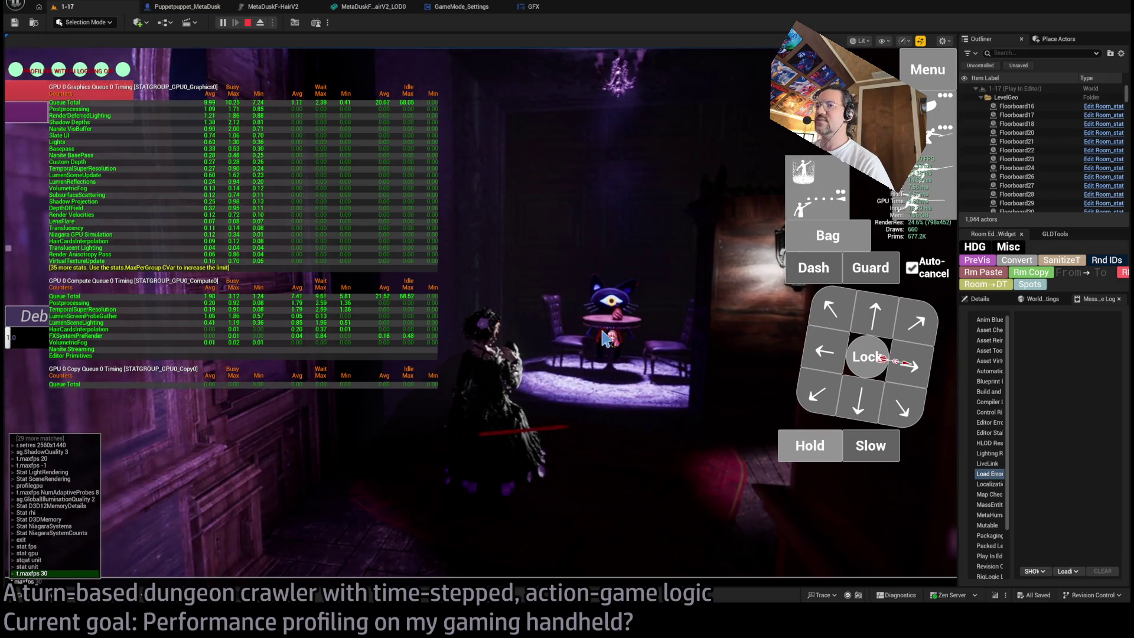
key(Return)
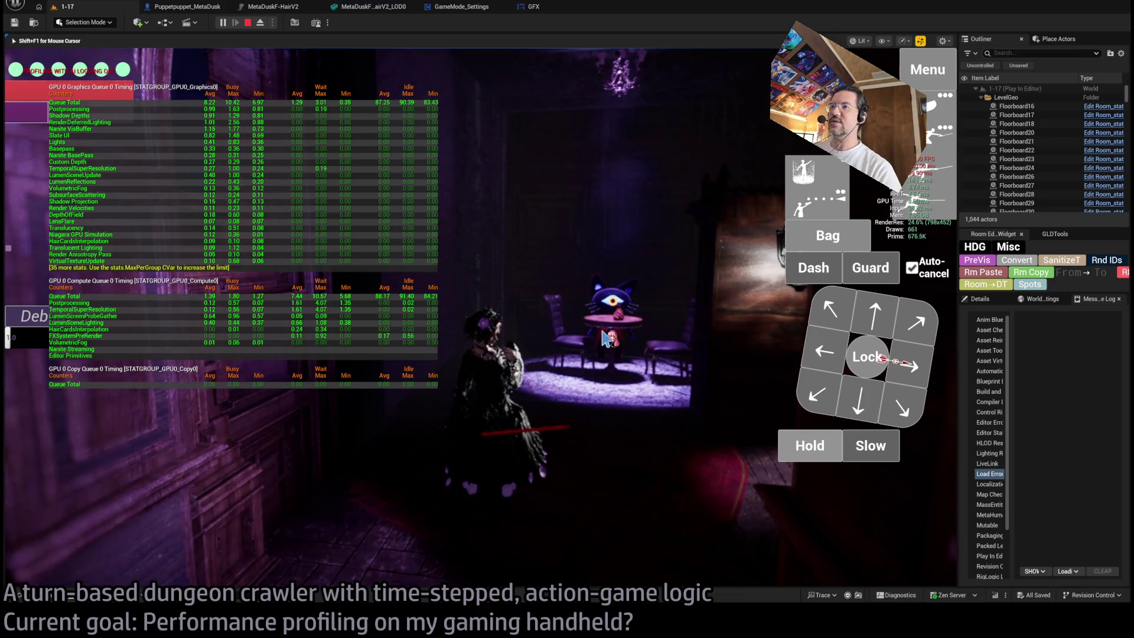
- Cap the frame rate at 10 FPS and hide the stat gpu timing table
key(grave)
key(Up)
key(Return)
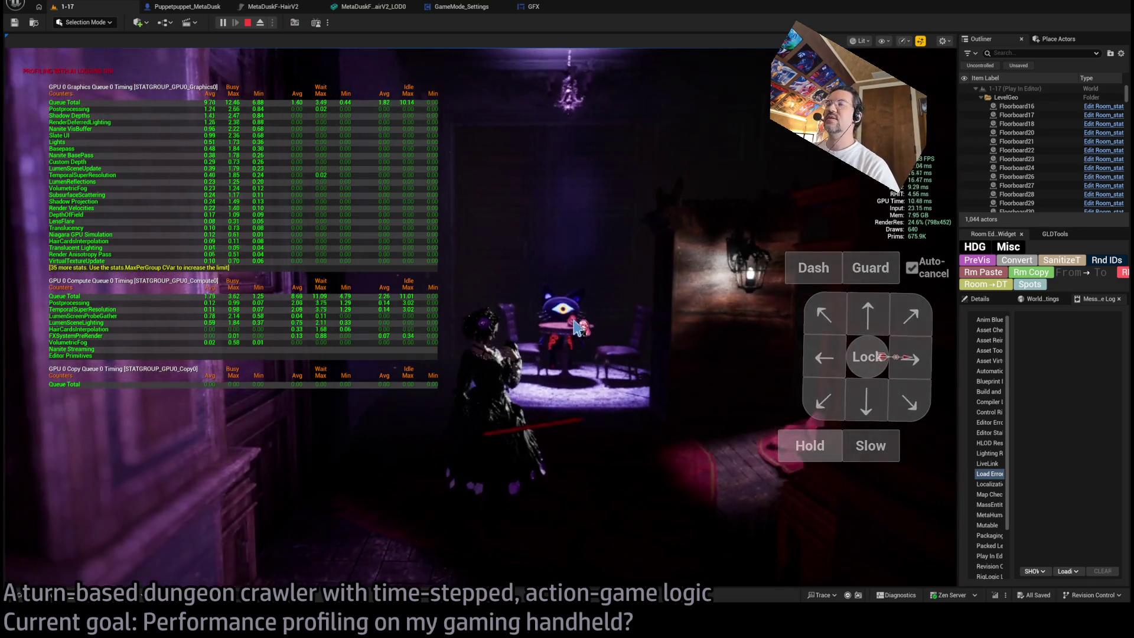
key(grave)
key(Up)
key(Up)
key(Return)
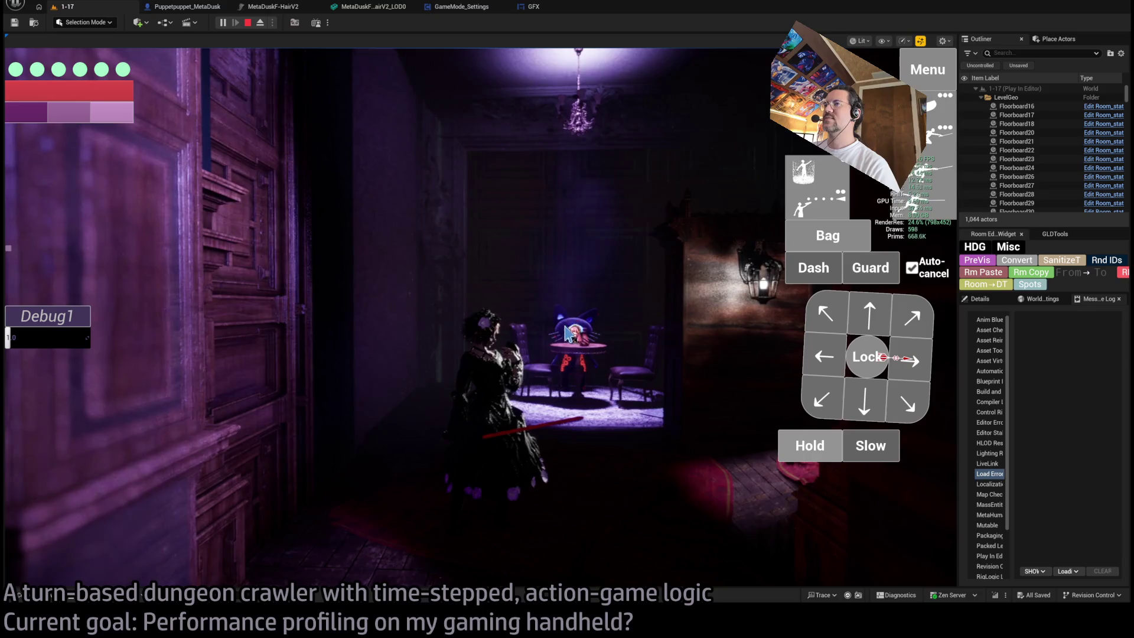
click(569, 334)
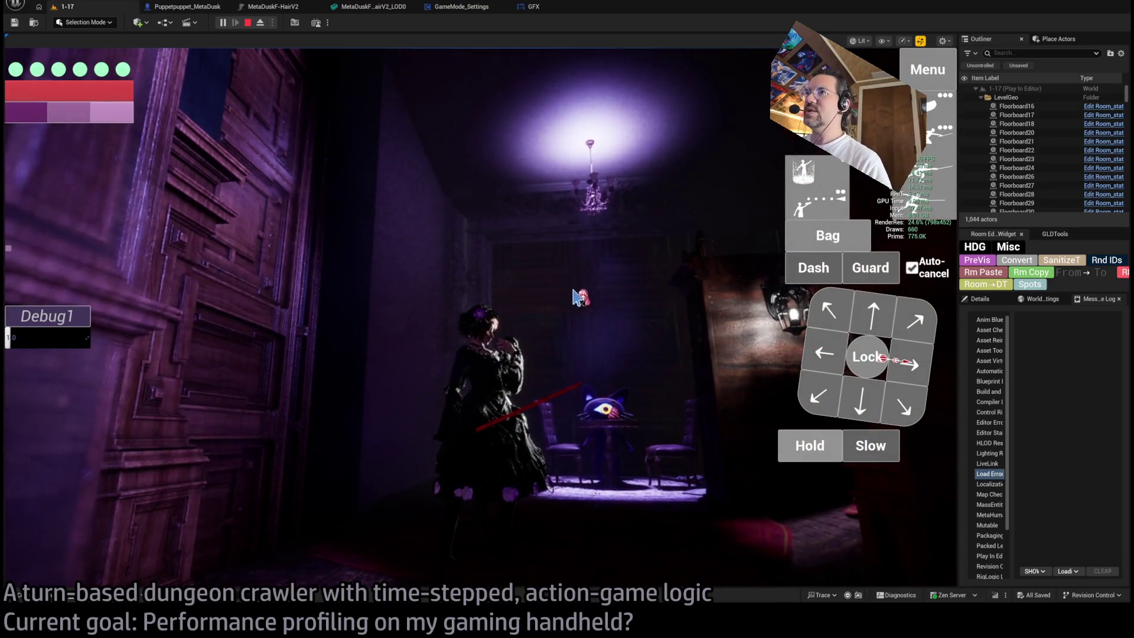
key(alt+Tab)
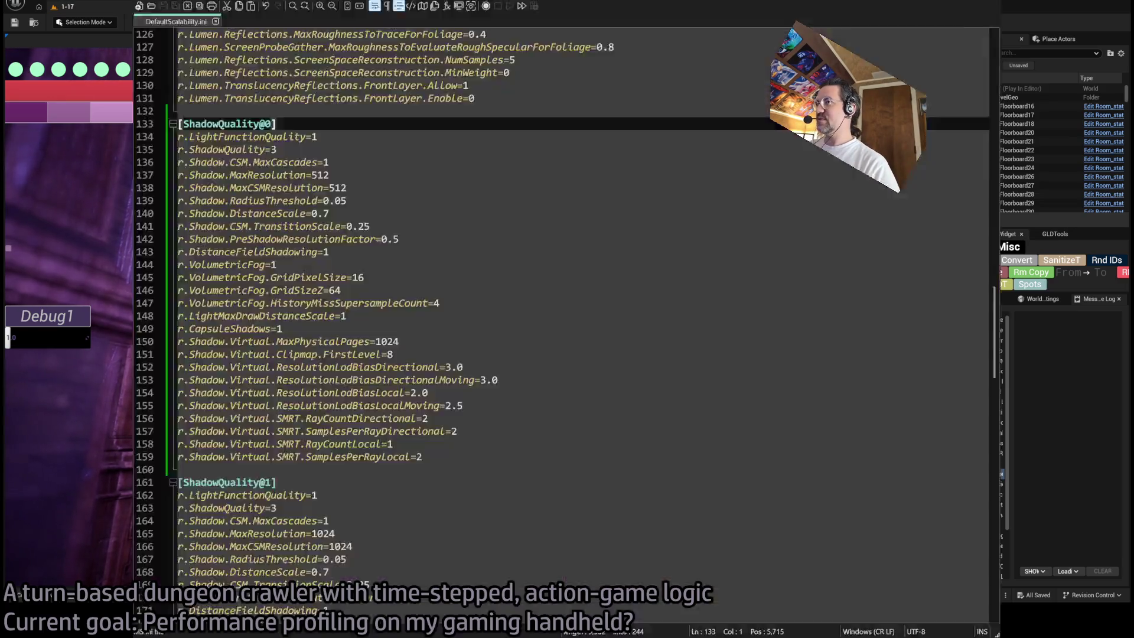
- Review the Lumen radiosity ProbeSpacing=24 entry at the top of DefaultScalability.ini
scroll(470, 313, up, 20)
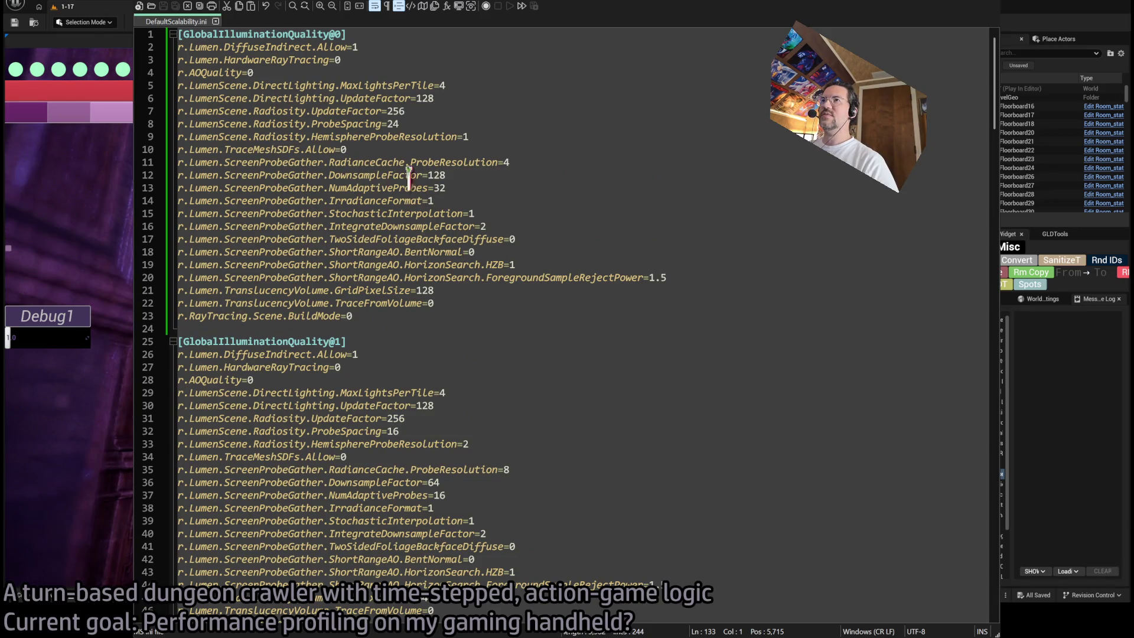
click(355, 112)
click(709, 85)
- Run r.LumenScene.Radiosity.ProbeSpacing 8 in the running game's console
key(alt+Tab)
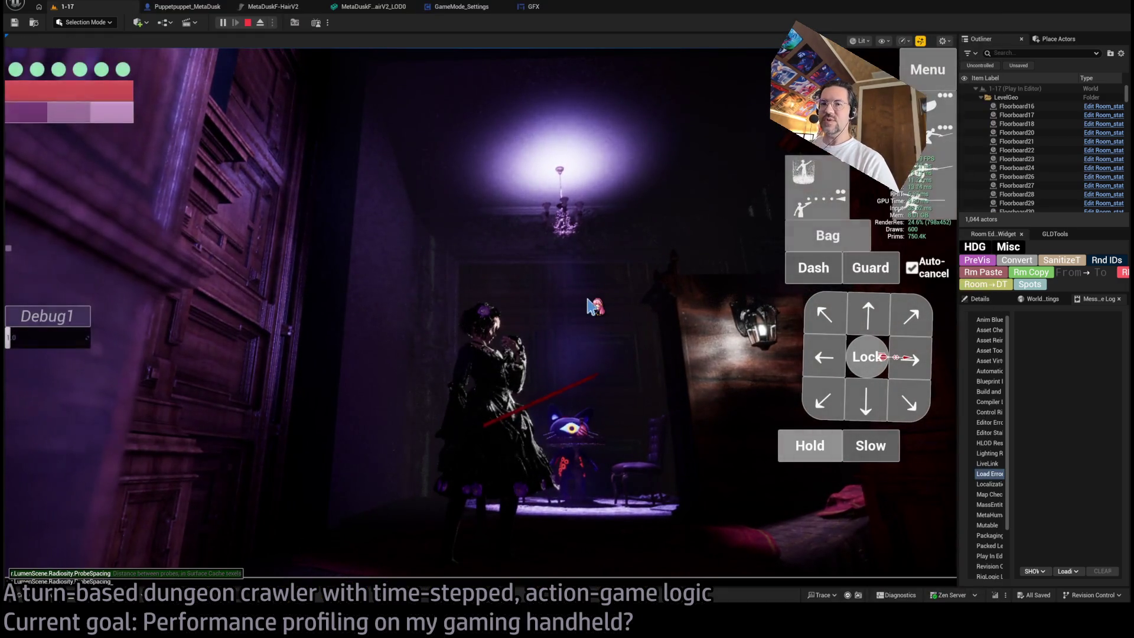
click(591, 306)
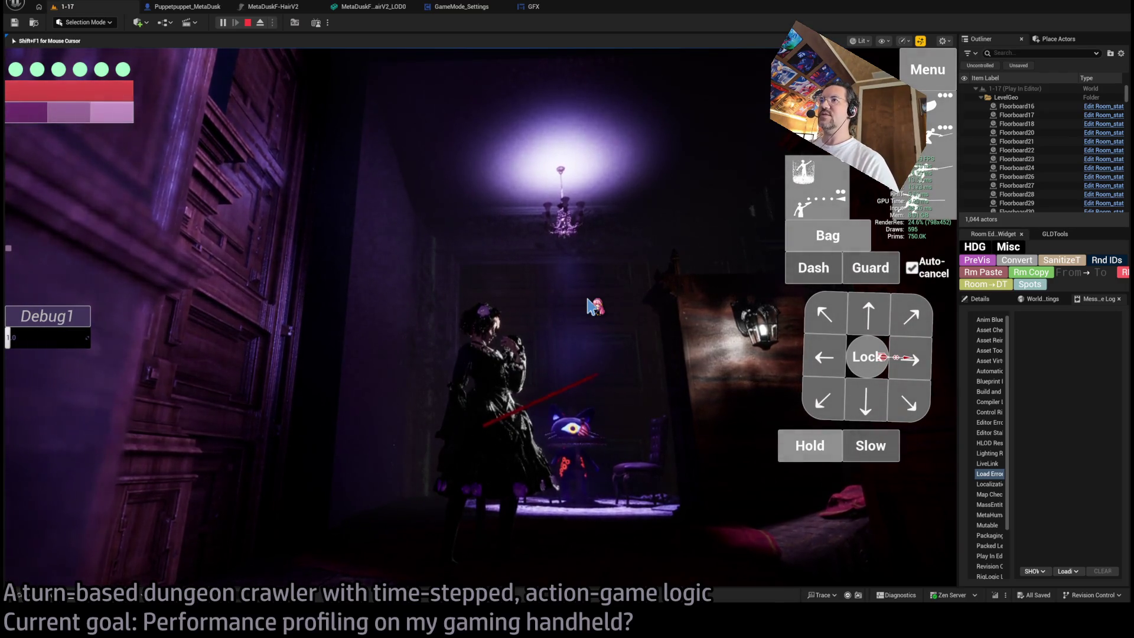
key(grave)
key(Up)
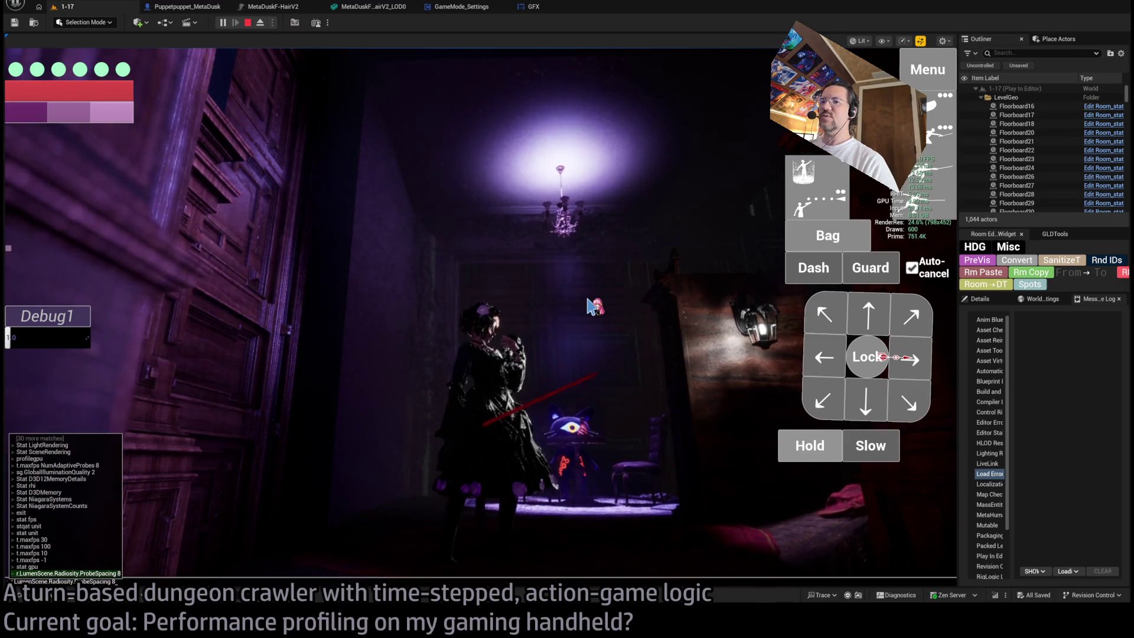
key(Return)
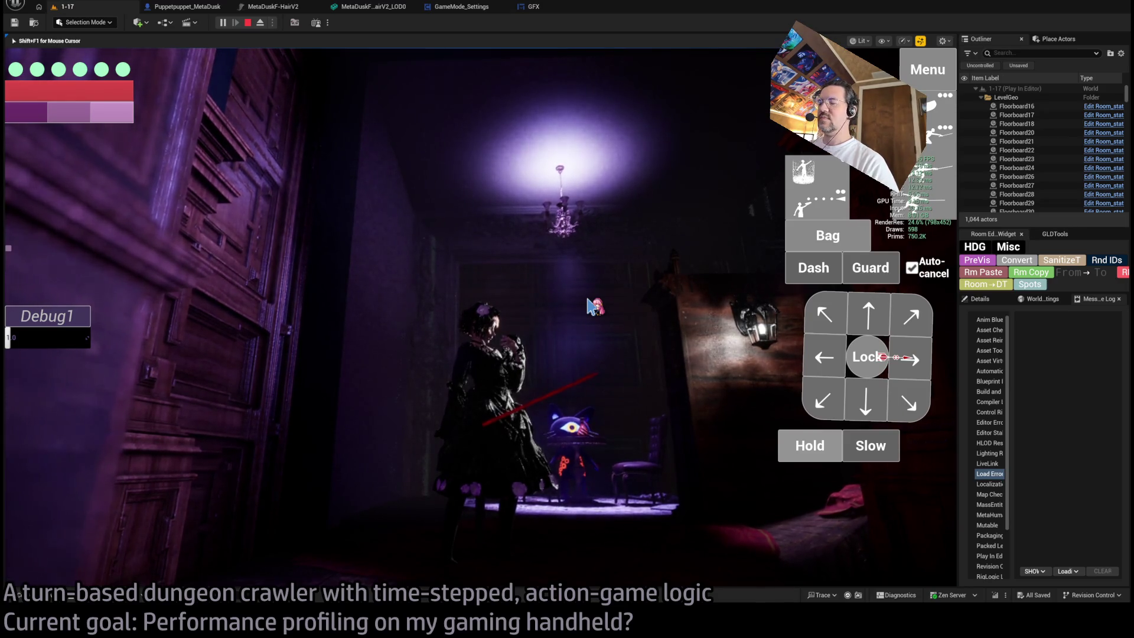
- Look up the HemisphereProbeResolution setting on line 9 of the ini file
key(alt+Tab)
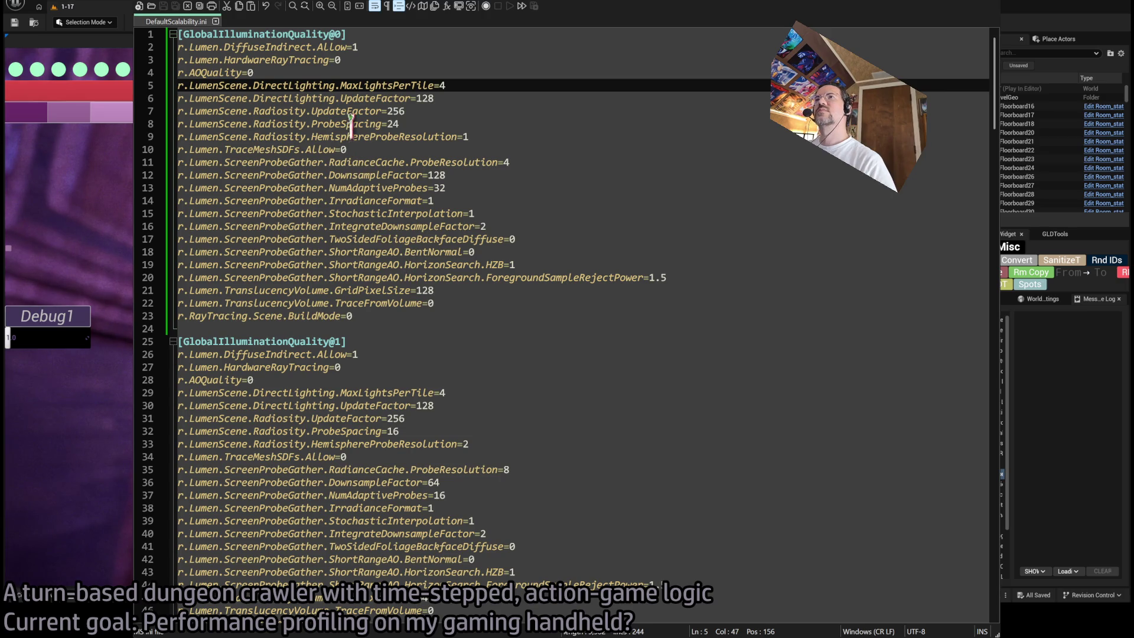
double_click(281, 135)
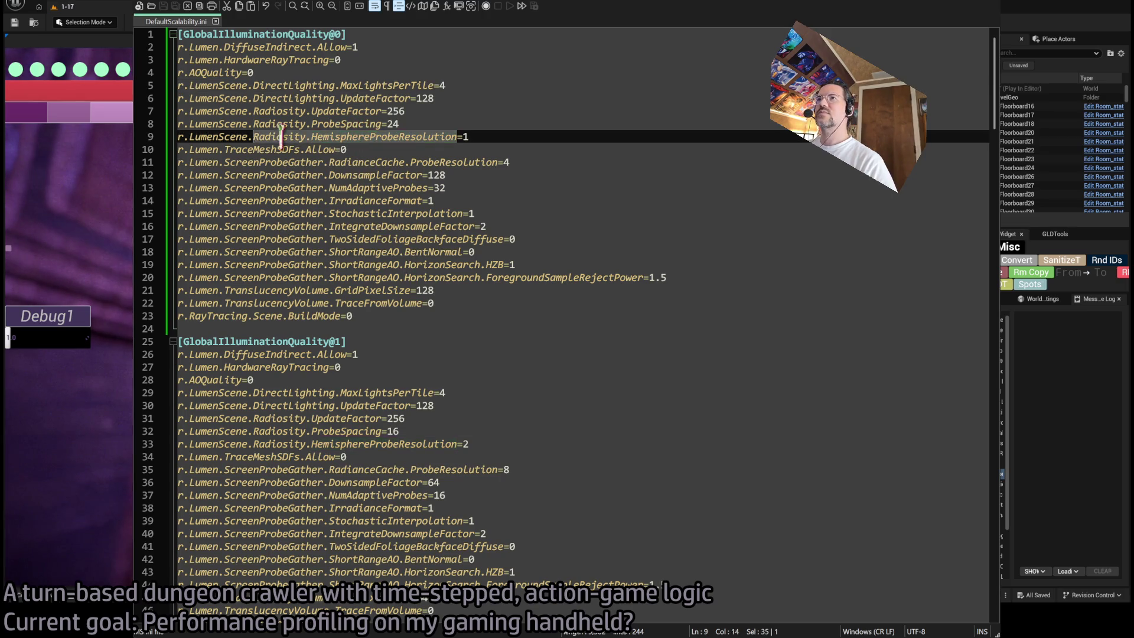
click(496, 136)
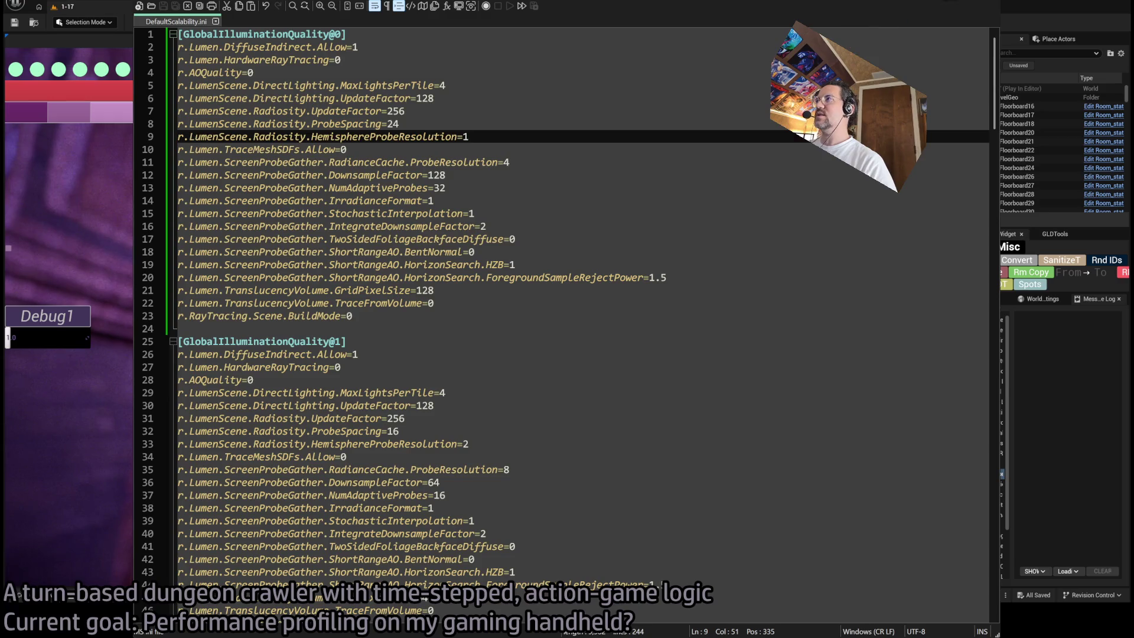
key(alt+Tab)
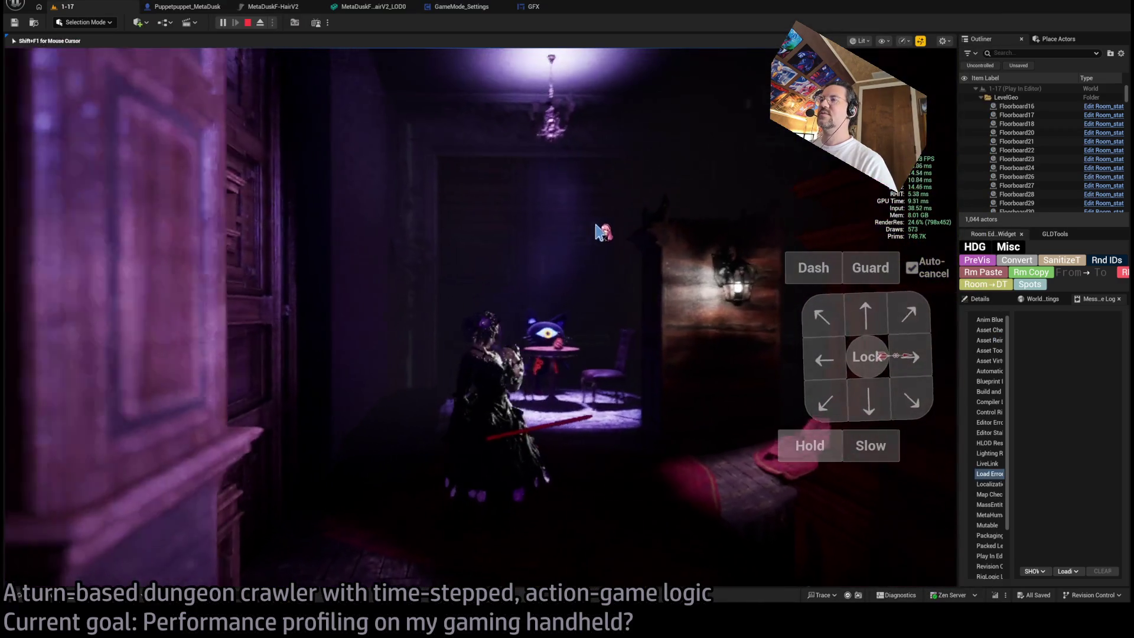
- Set the hemisphere probe resolution to 4 in the running game's console
key(grave)
key(ctrl+v)
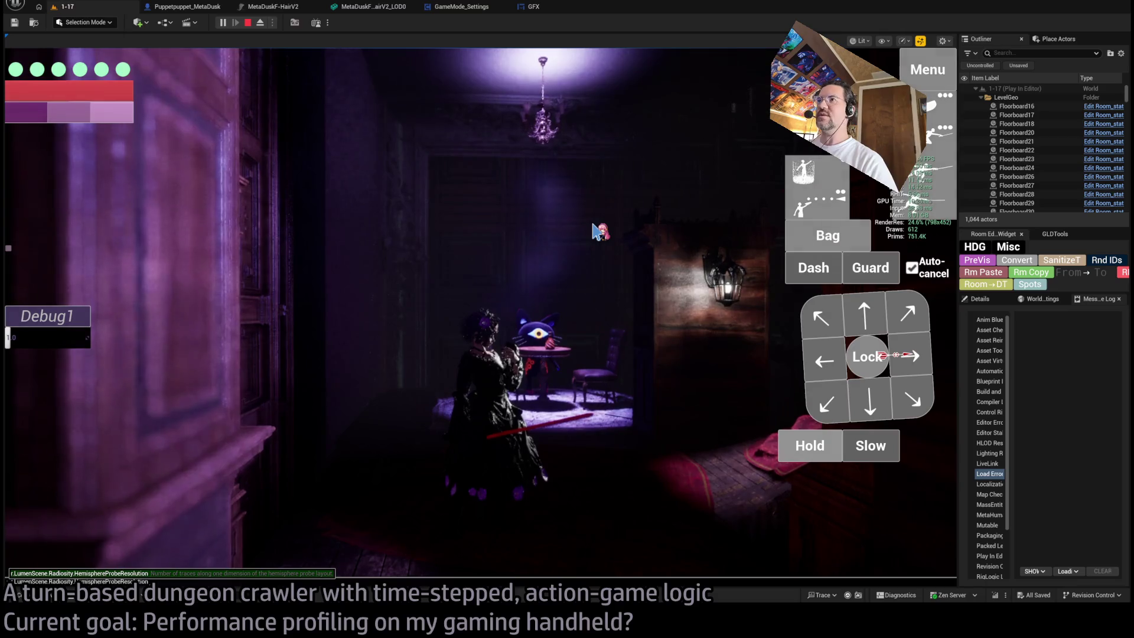
key(Up)
key(Return)
key(alt+Tab)
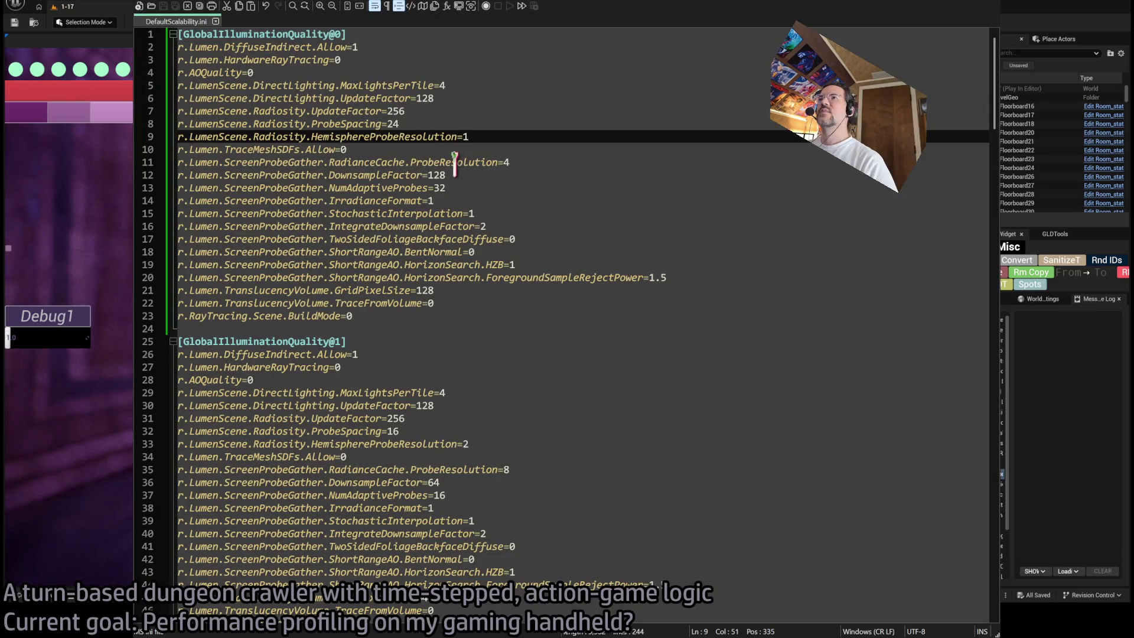
- Compare Lumen radiance cache probe resolutions 14 and 4 in the running game
drag(497, 161, 178, 162)
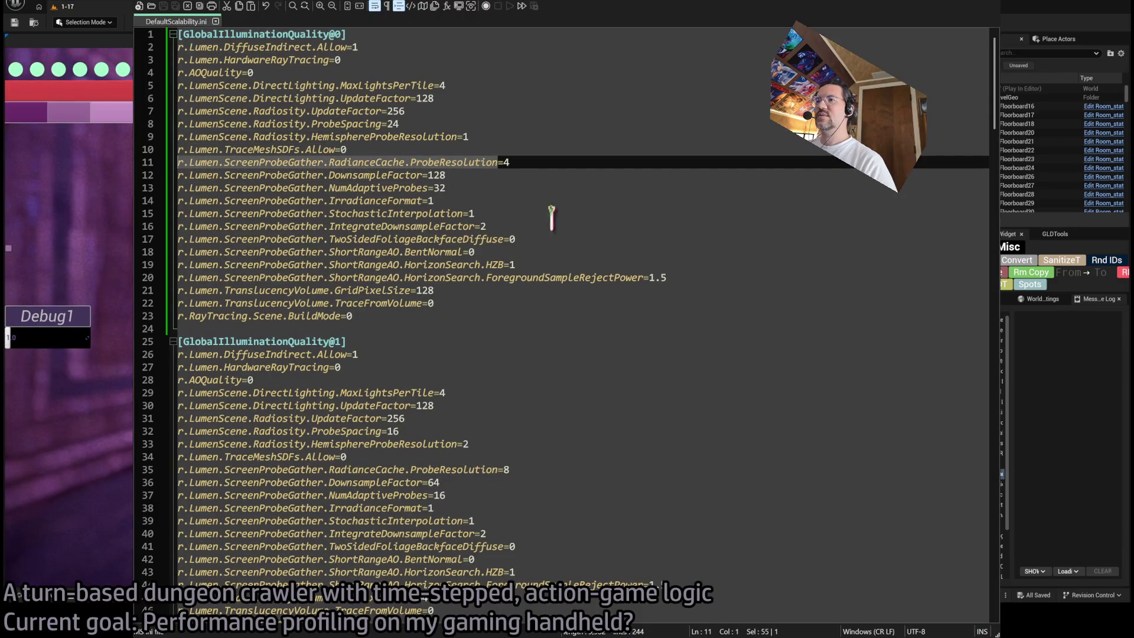
key(alt+Tab)
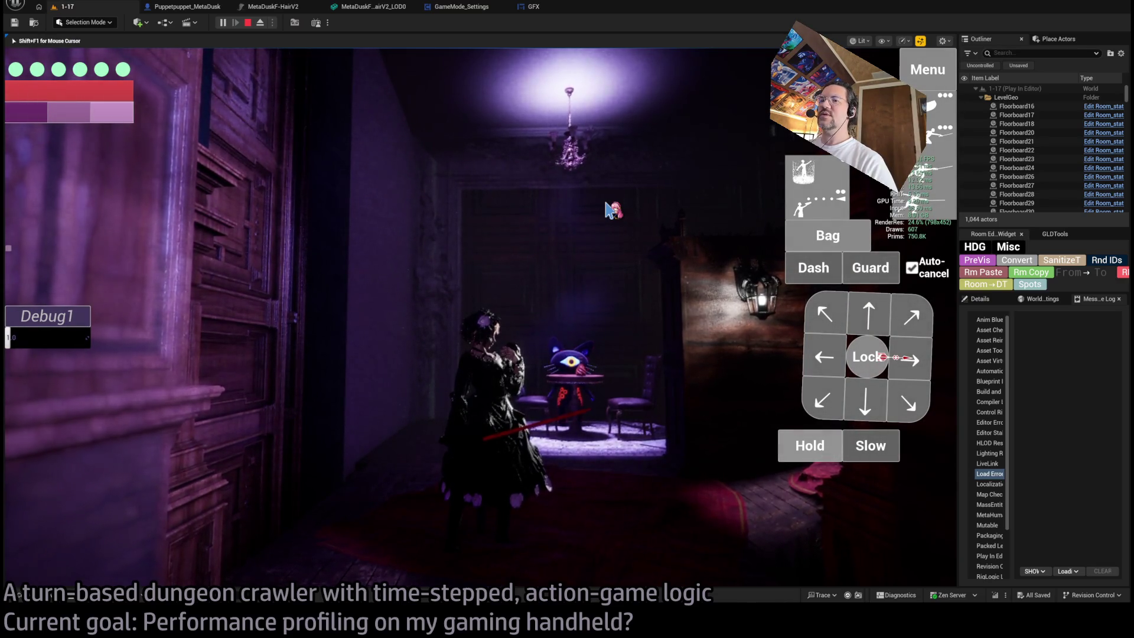
key(grave)
key(Up)
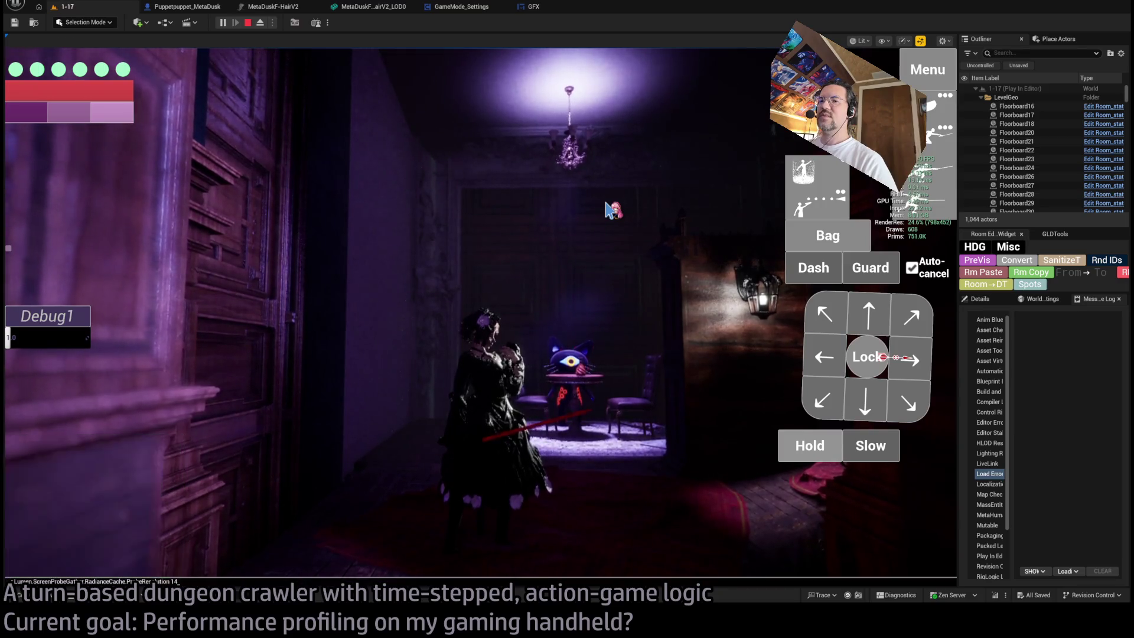
key(Return)
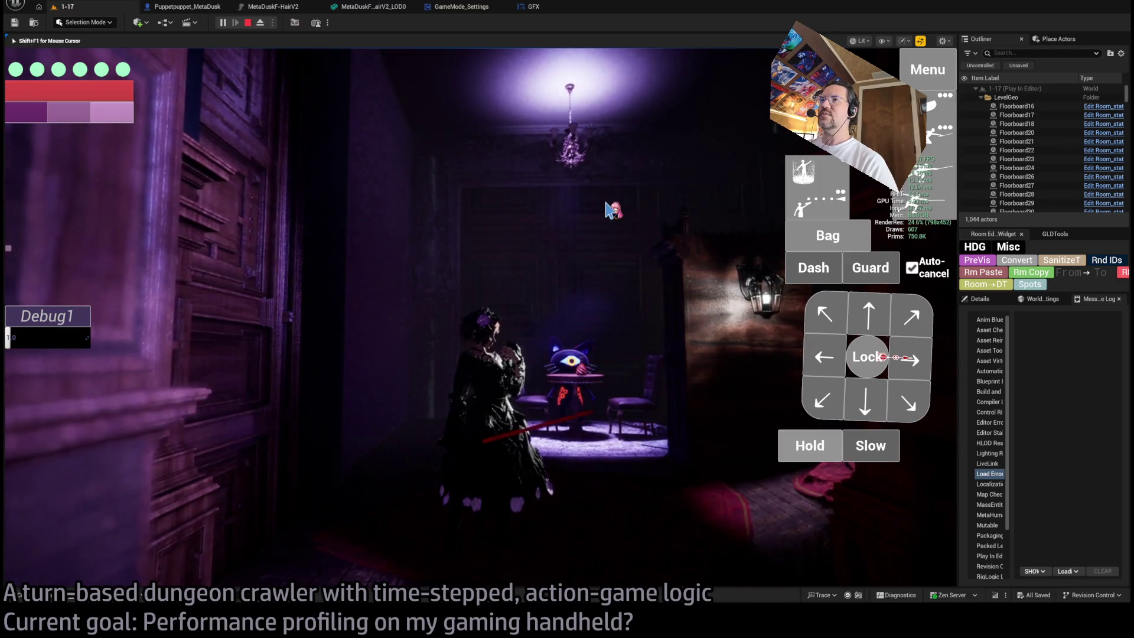
key(grave)
key(Up)
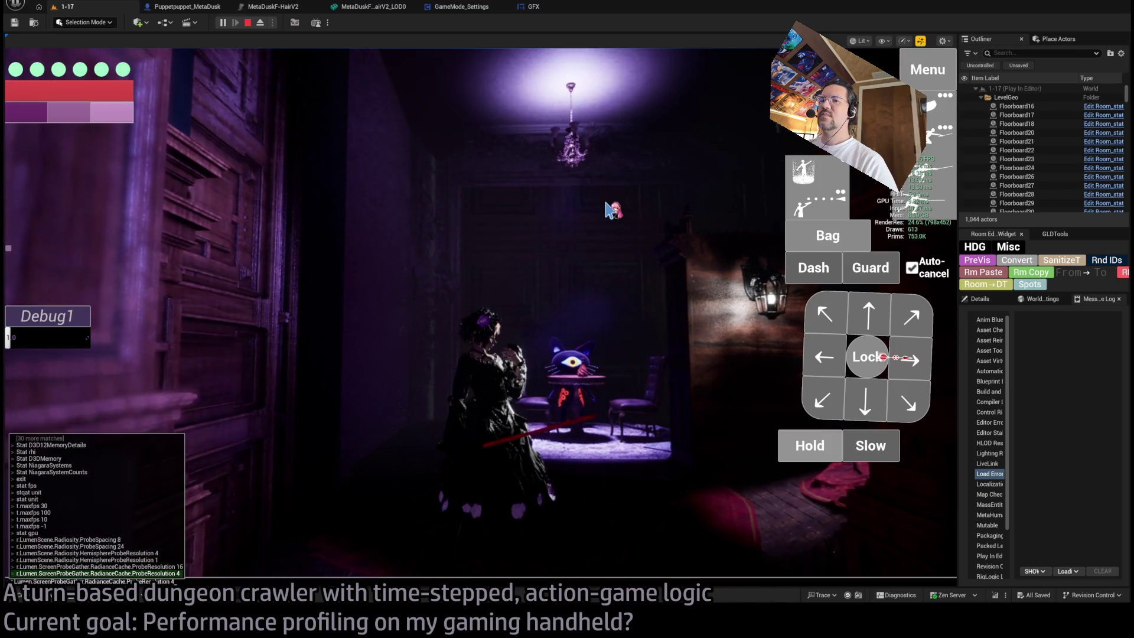
key(Return)
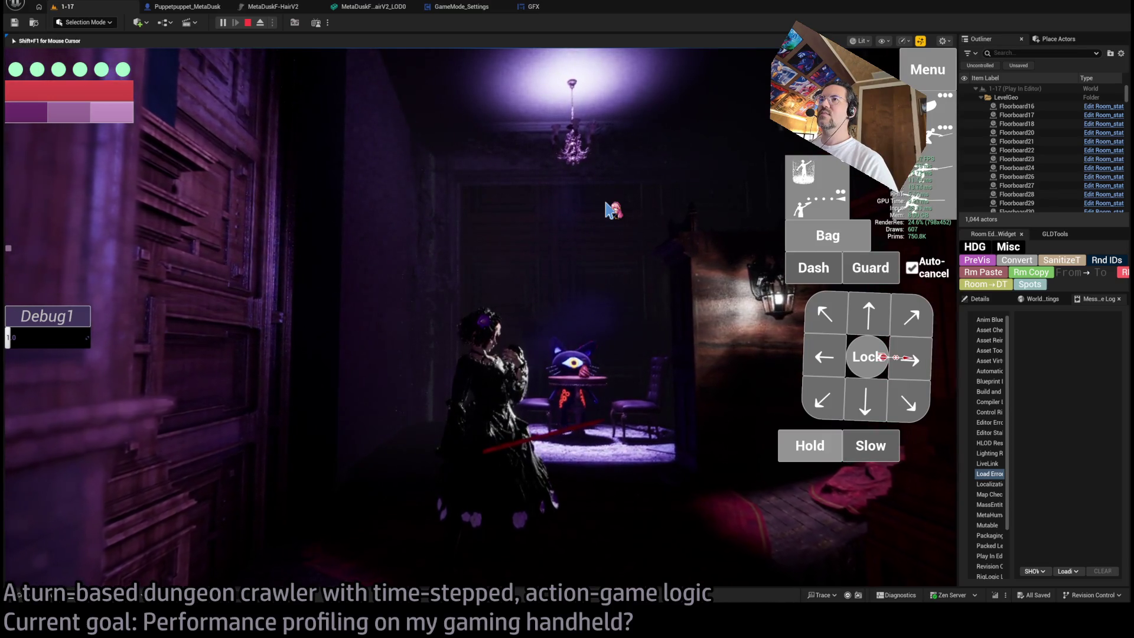
- Drop the radiance cache probe resolution to 2 in the game
key(alt+Tab)
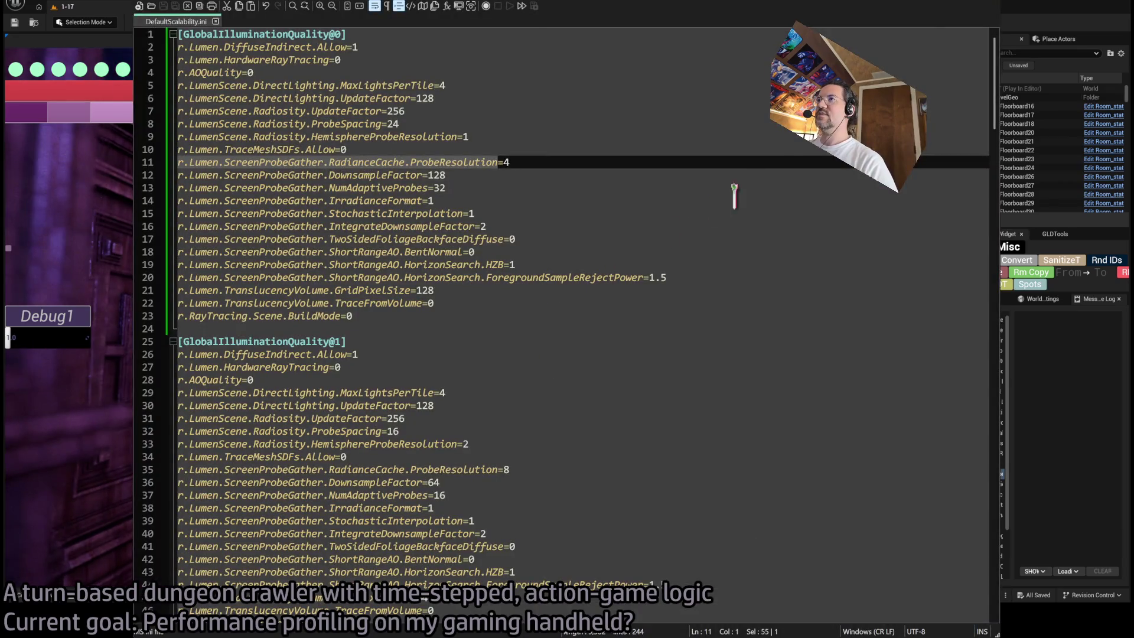
key(alt+Tab)
key(grave)
key(Up)
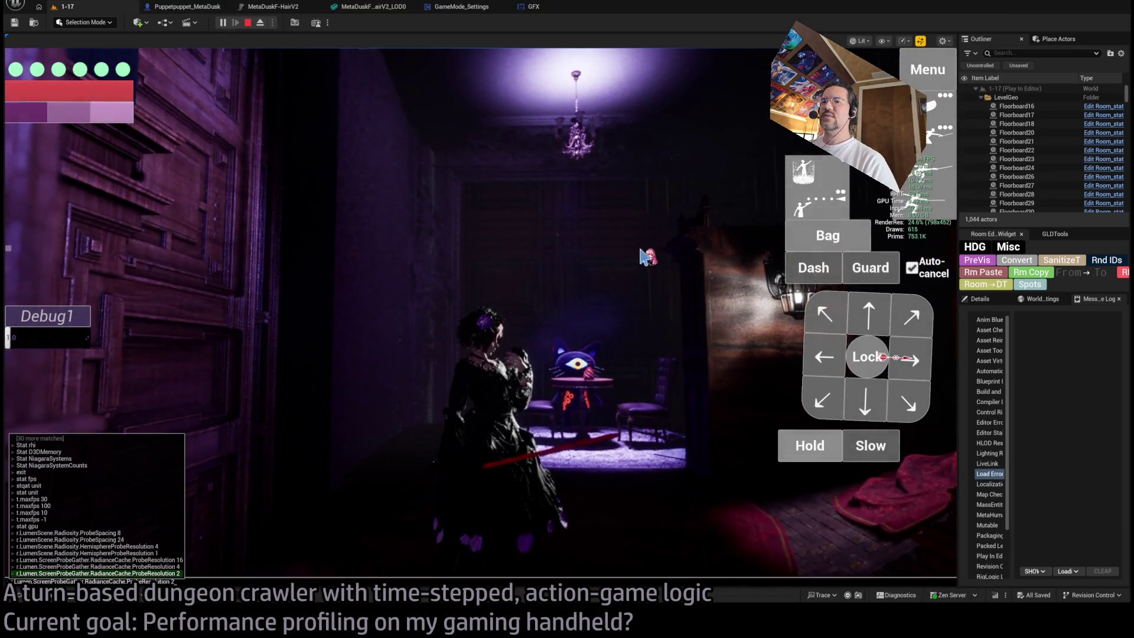
key(Return)
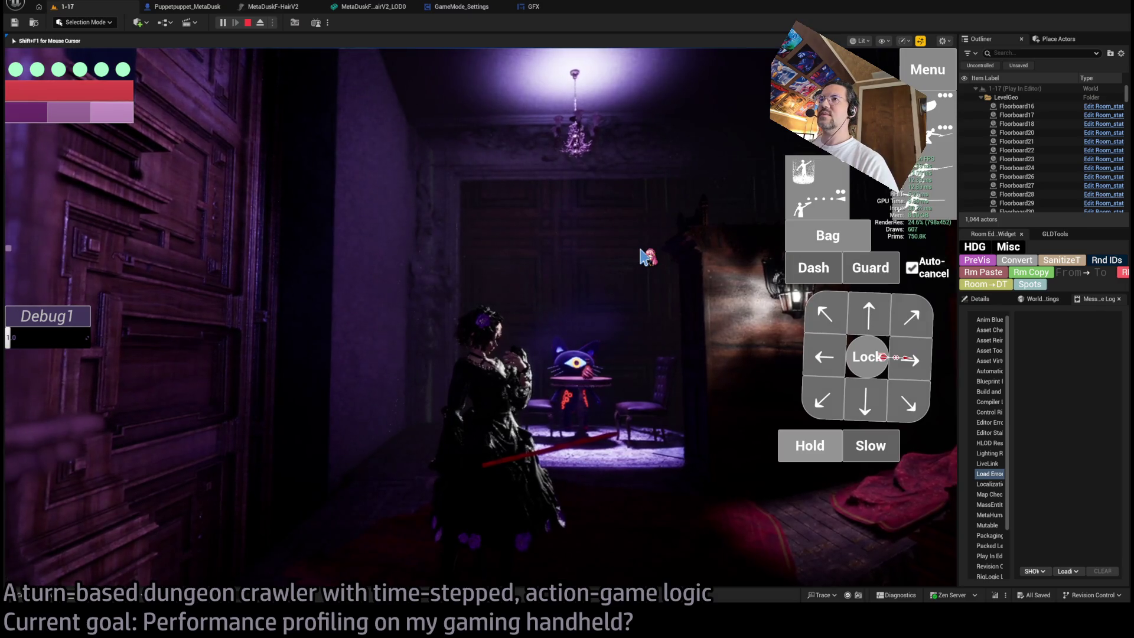
- Change line 11's RadianceCache ProbeResolution to 8 in DefaultScalability.ini and save
key(alt+Tab)
click(509, 162)
key(BackSpace)
text(8)
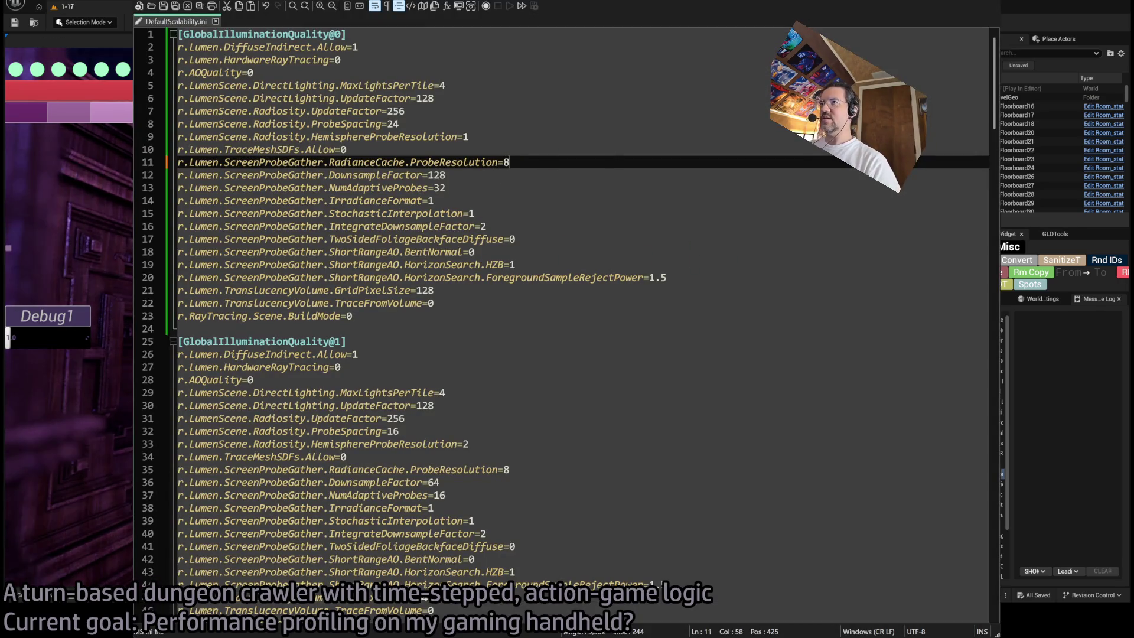
click(553, 173)
key(ctrl+s)
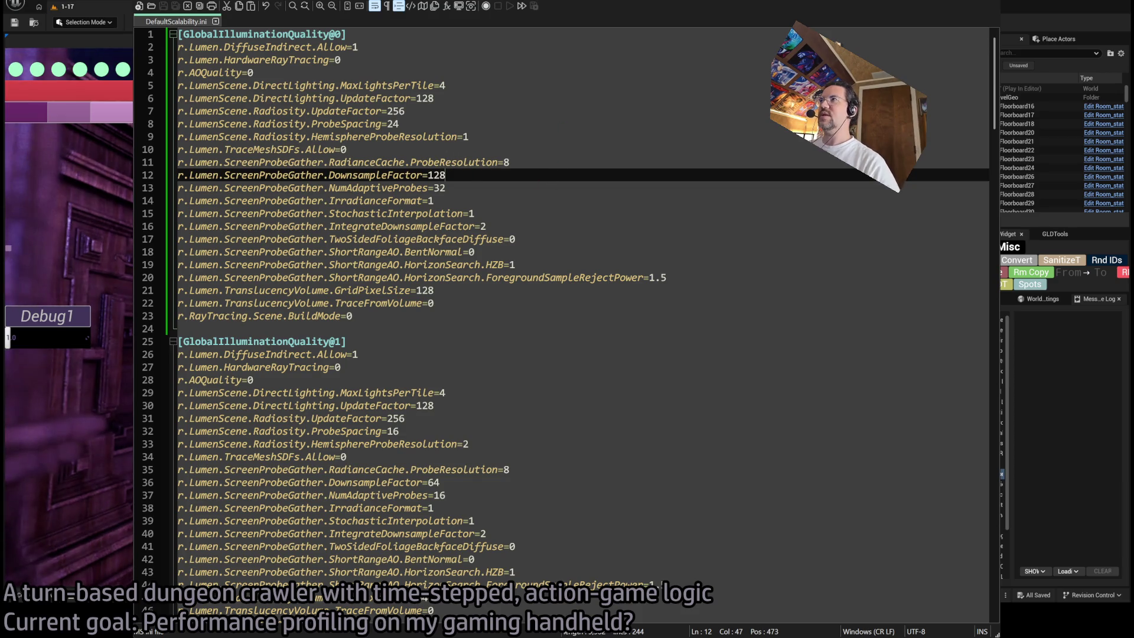
- Walk forward in-game to see the result, then review NumAdaptiveProbes and IrradianceFormat in the ini
key(alt+Tab)
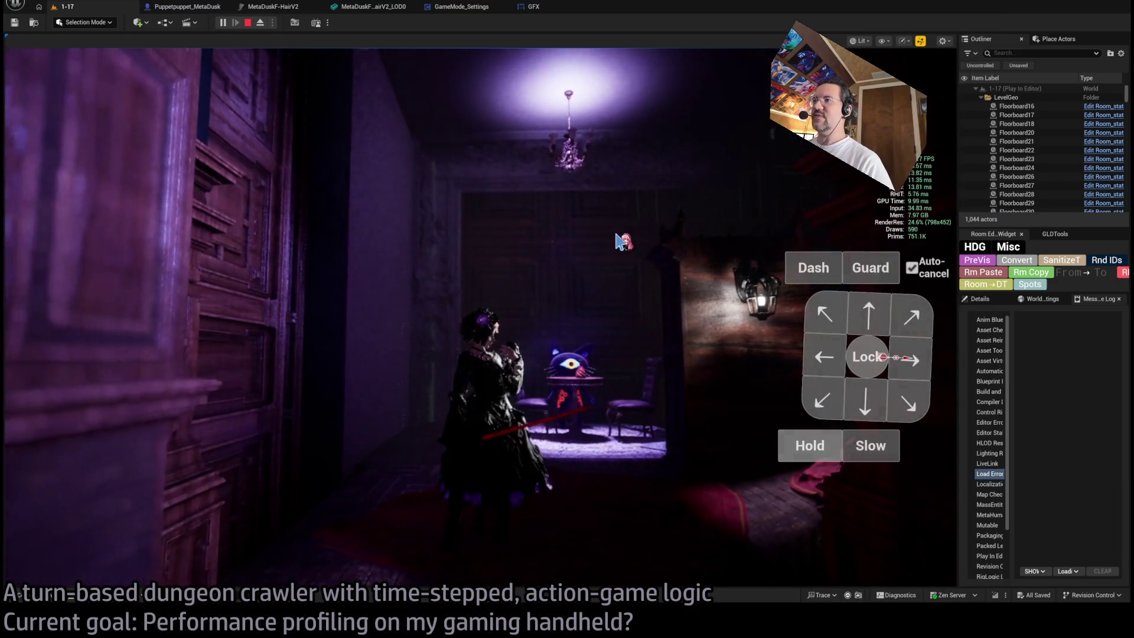
key(alt+Tab)
key(alt+Tab)
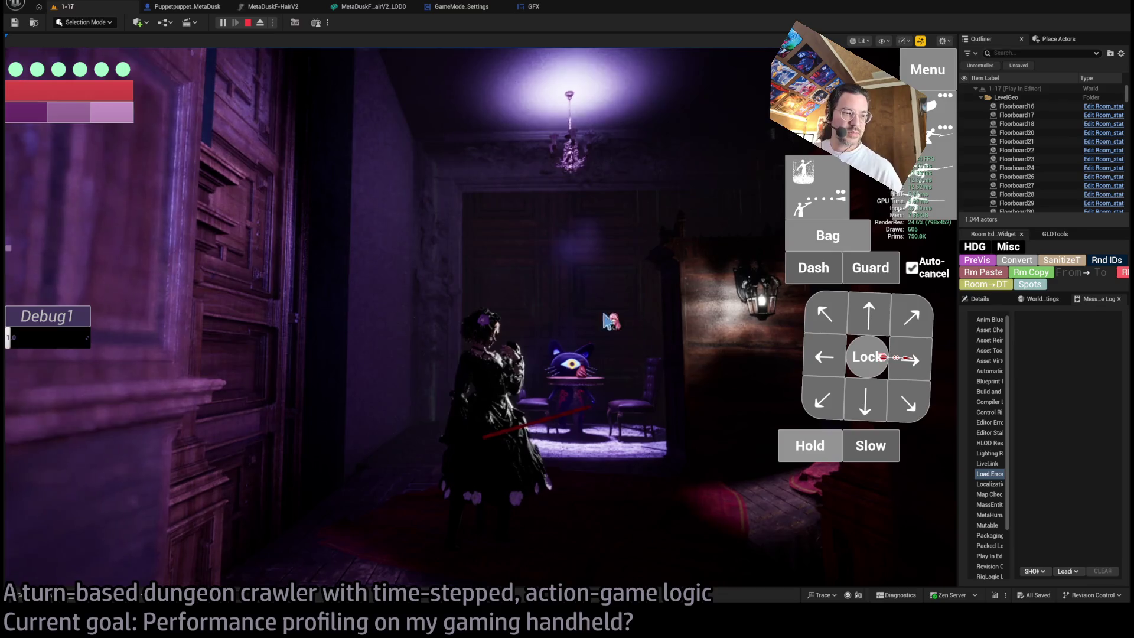
key(w)
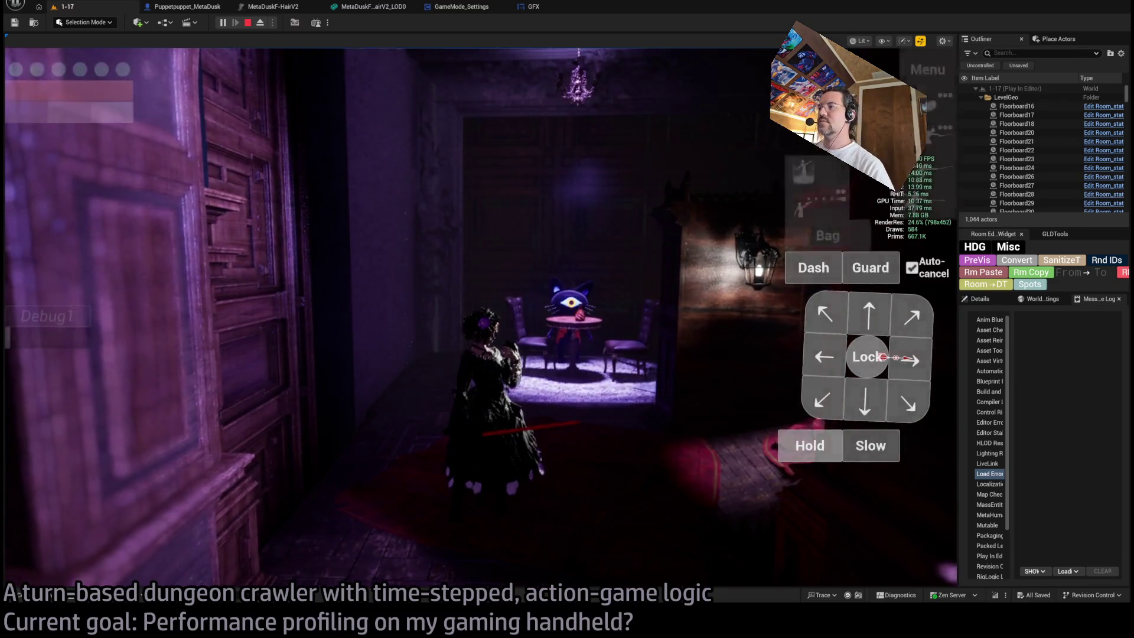
key(alt+Tab)
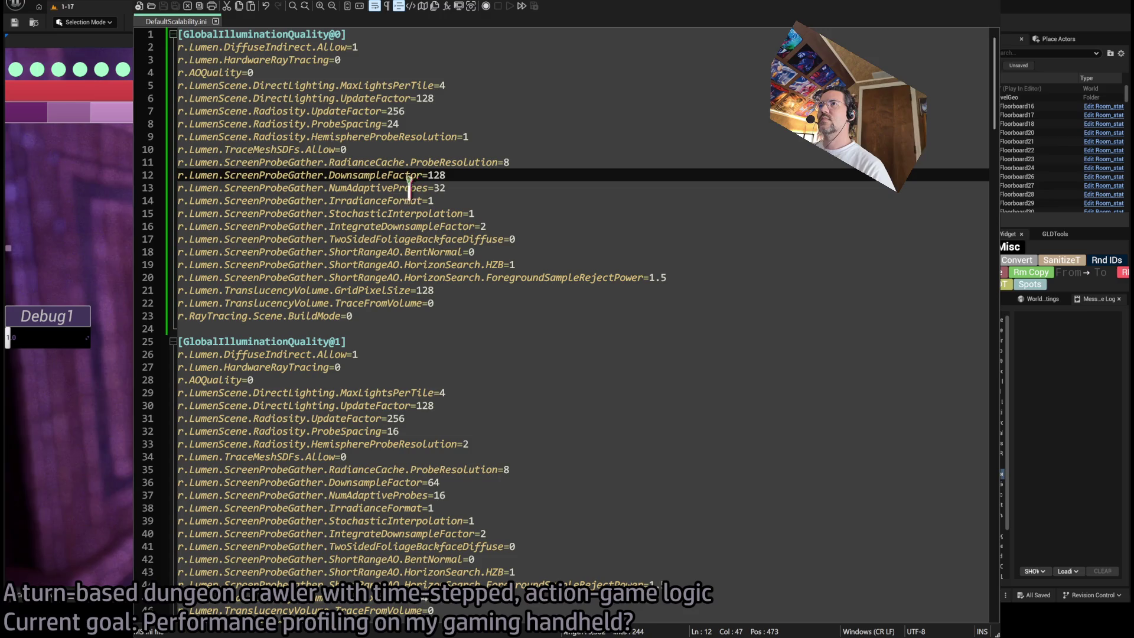
double_click(407, 187)
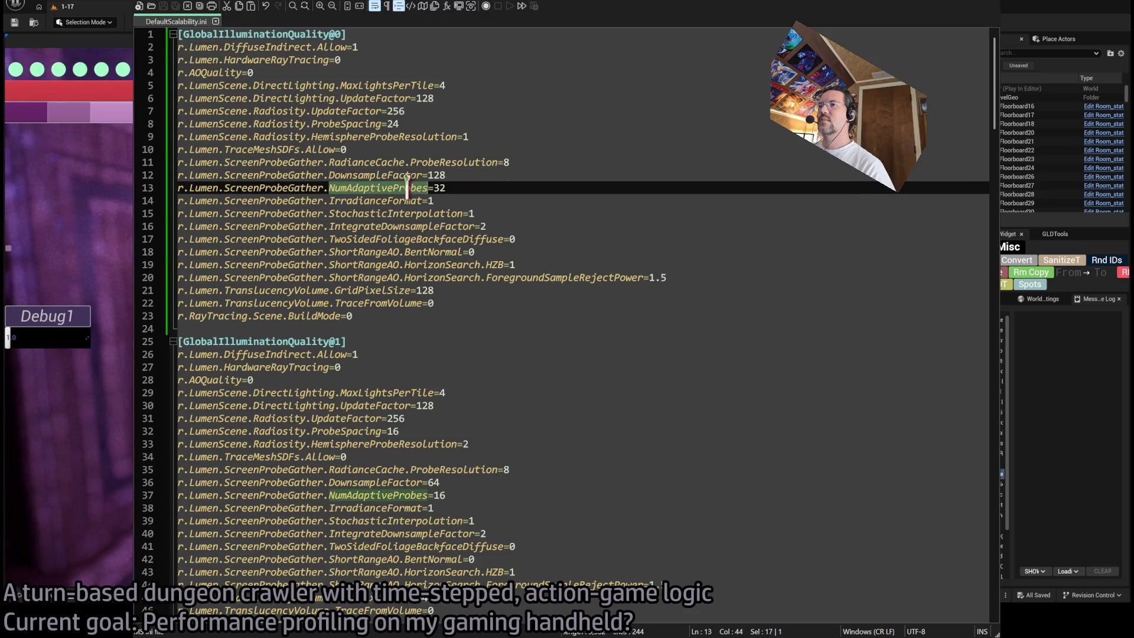
double_click(395, 201)
click(381, 201)
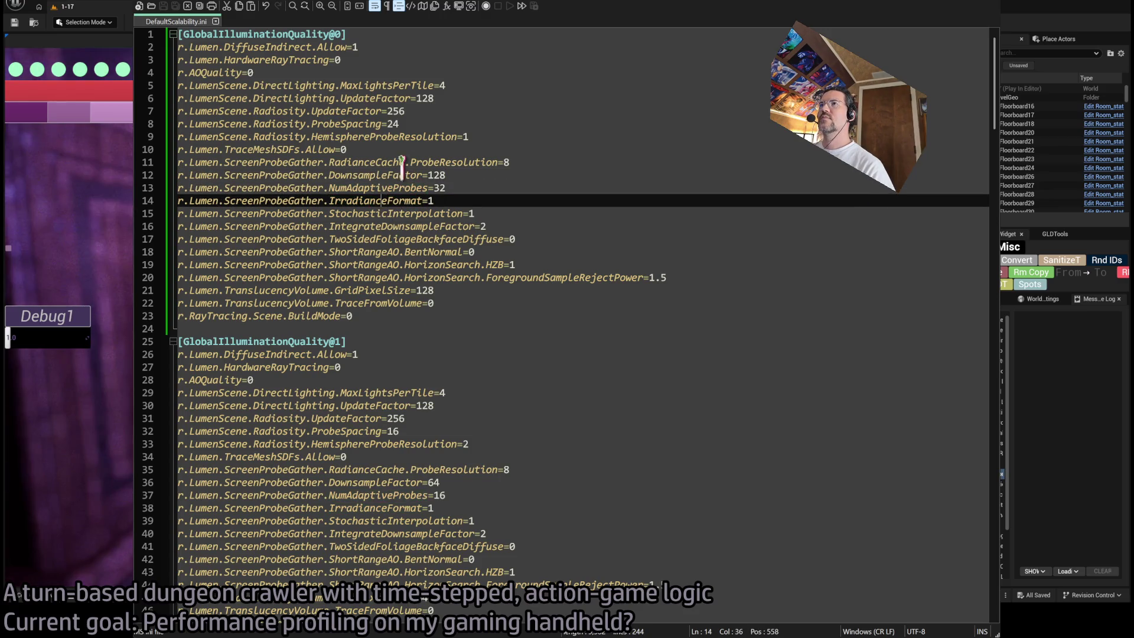
click(679, 265)
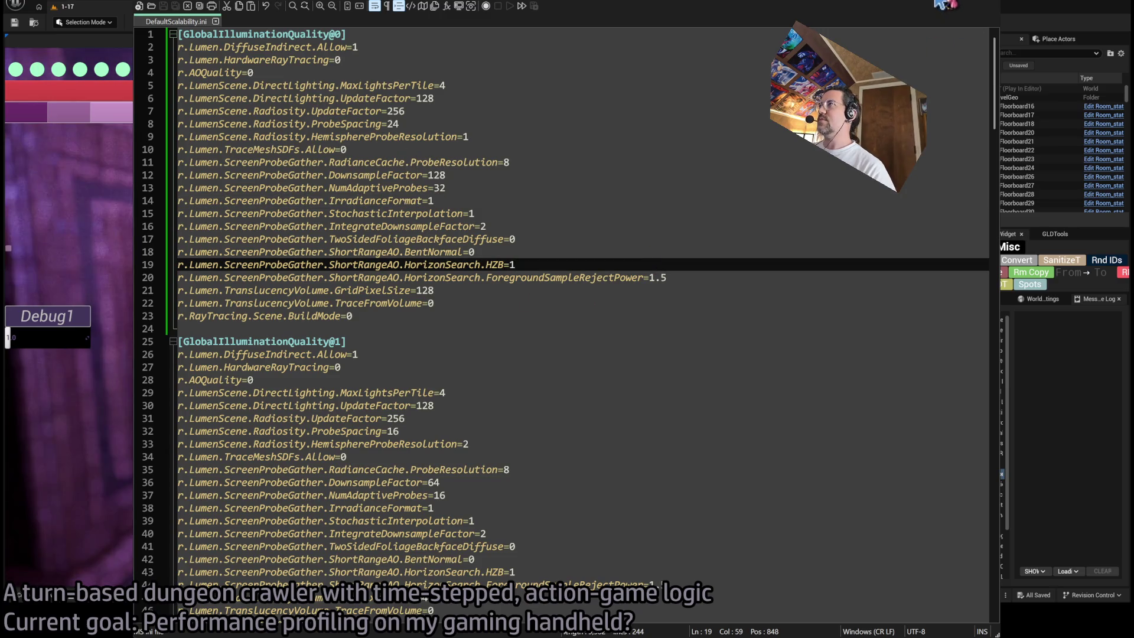
click(939, 5)
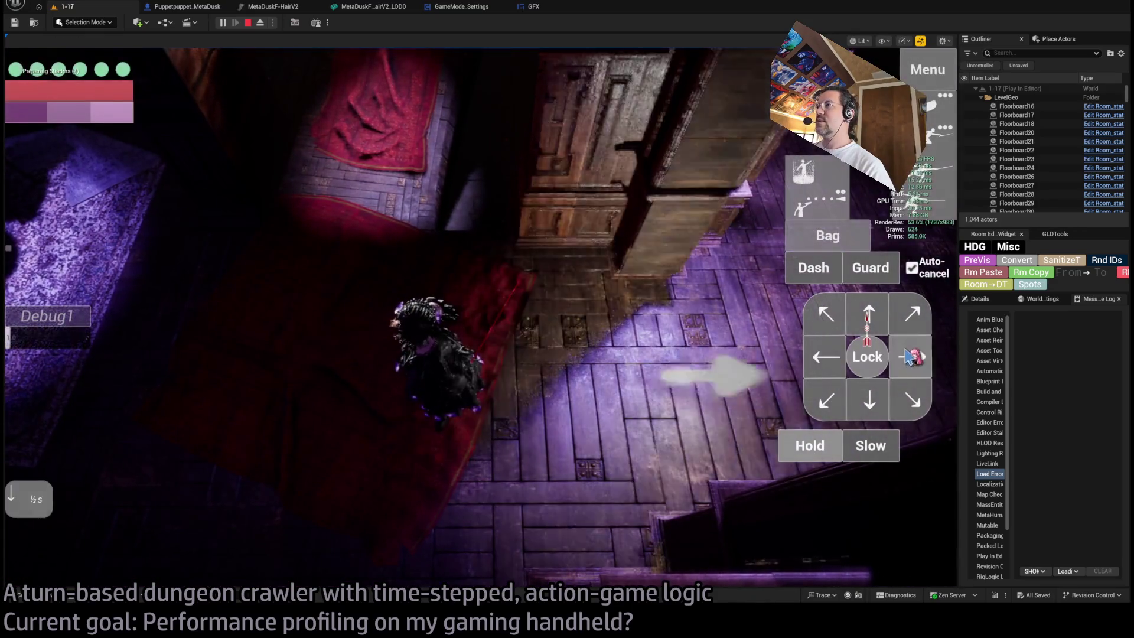
- Plan a move right, wait a turn, lock onto the cat enemy, then stop play
click(909, 356)
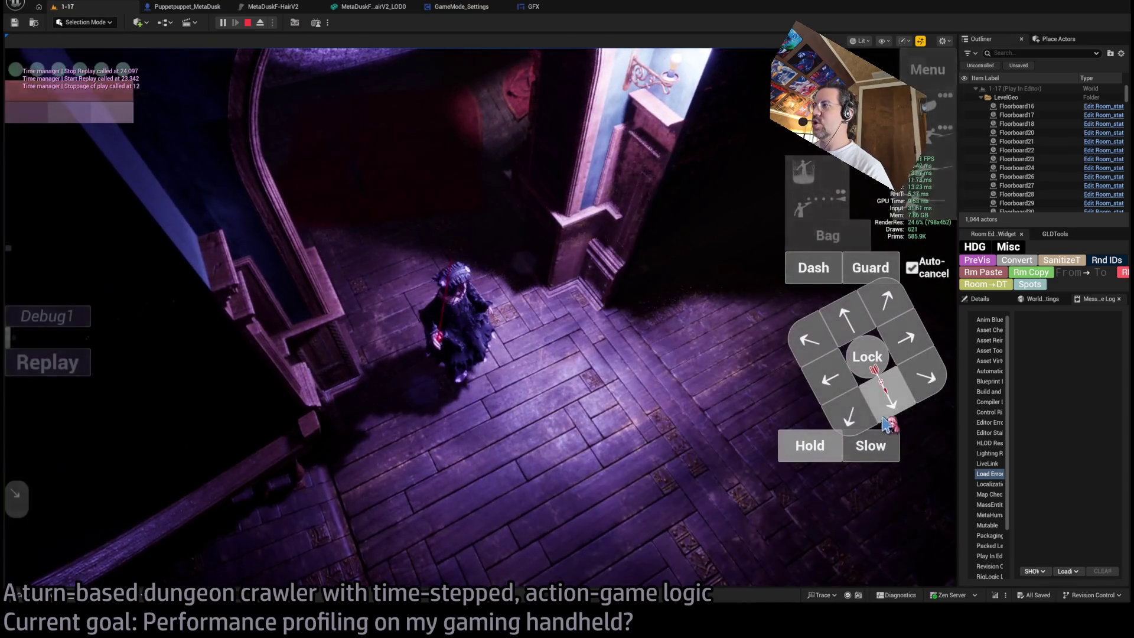
click(815, 450)
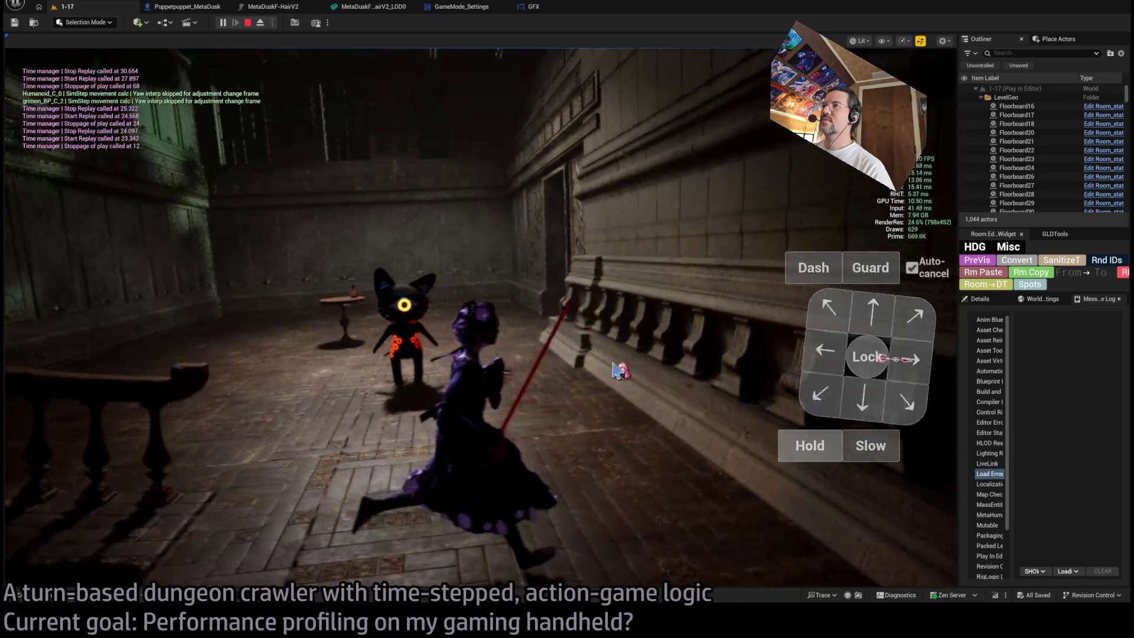
click(849, 336)
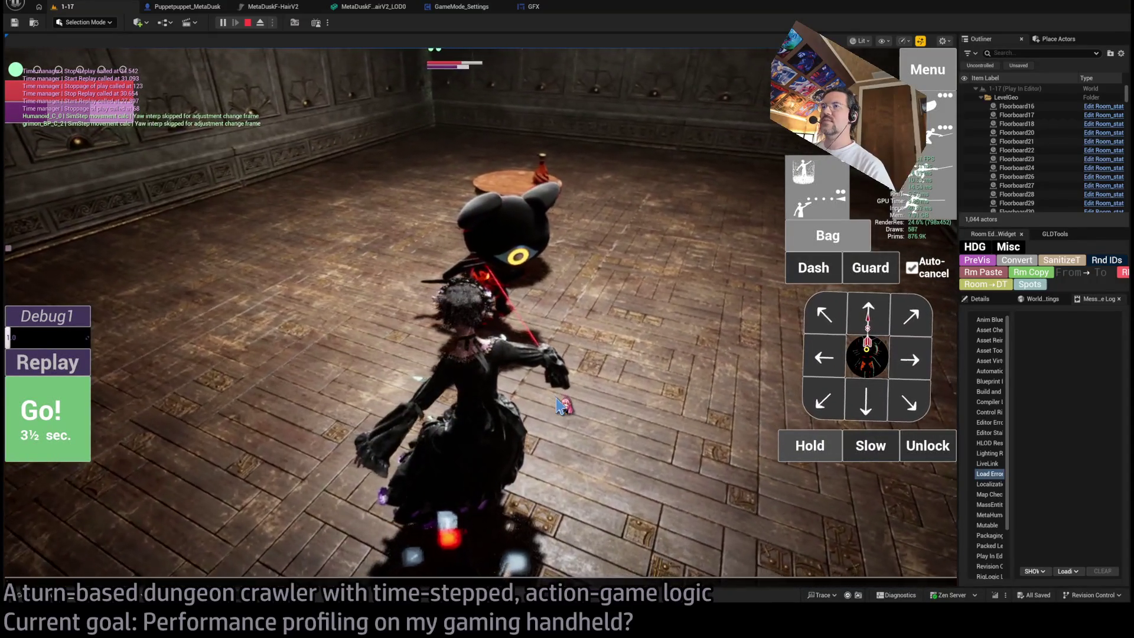
key(Escape)
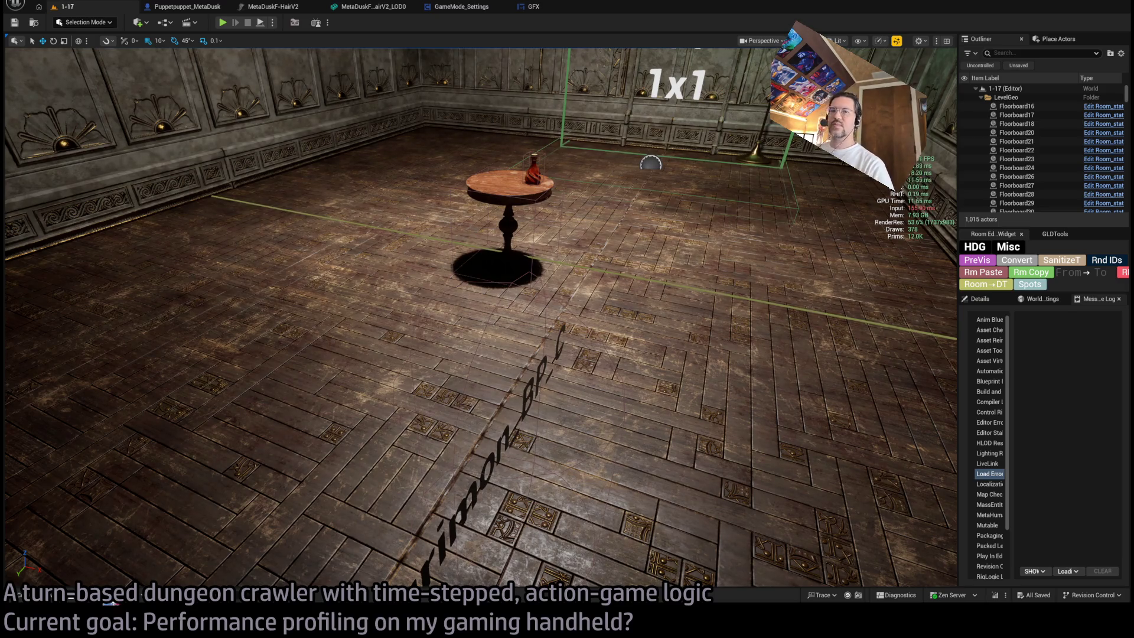
- Open the Output Log over the Puppetpuppet_MetaDusk Blueprint to watch Windows packaging cook shaders
click(110, 602)
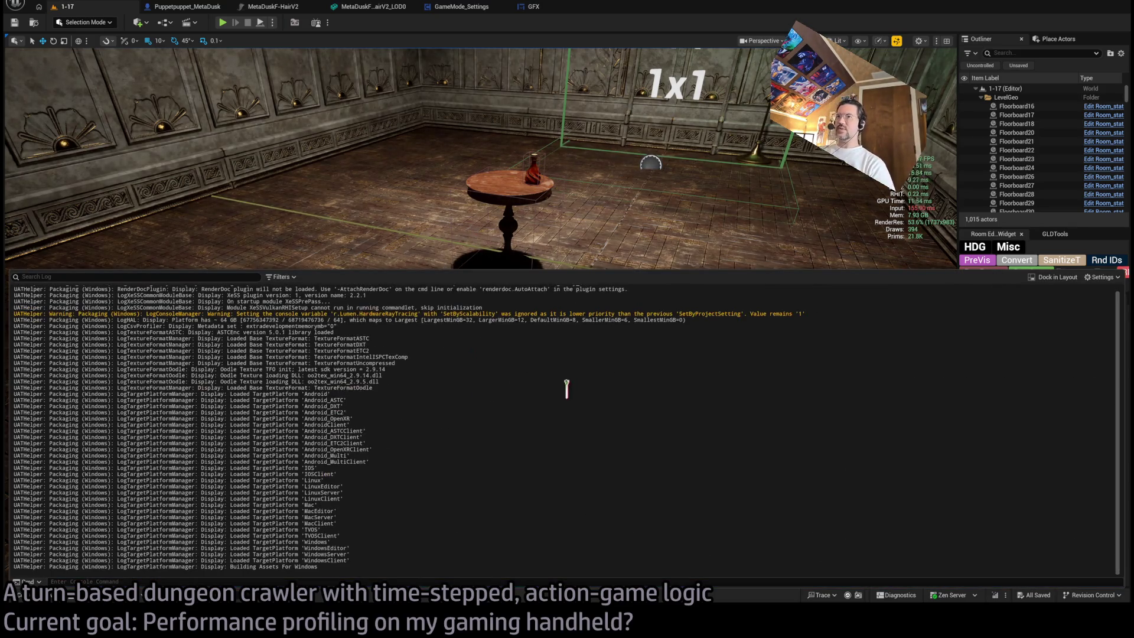
click(195, 7)
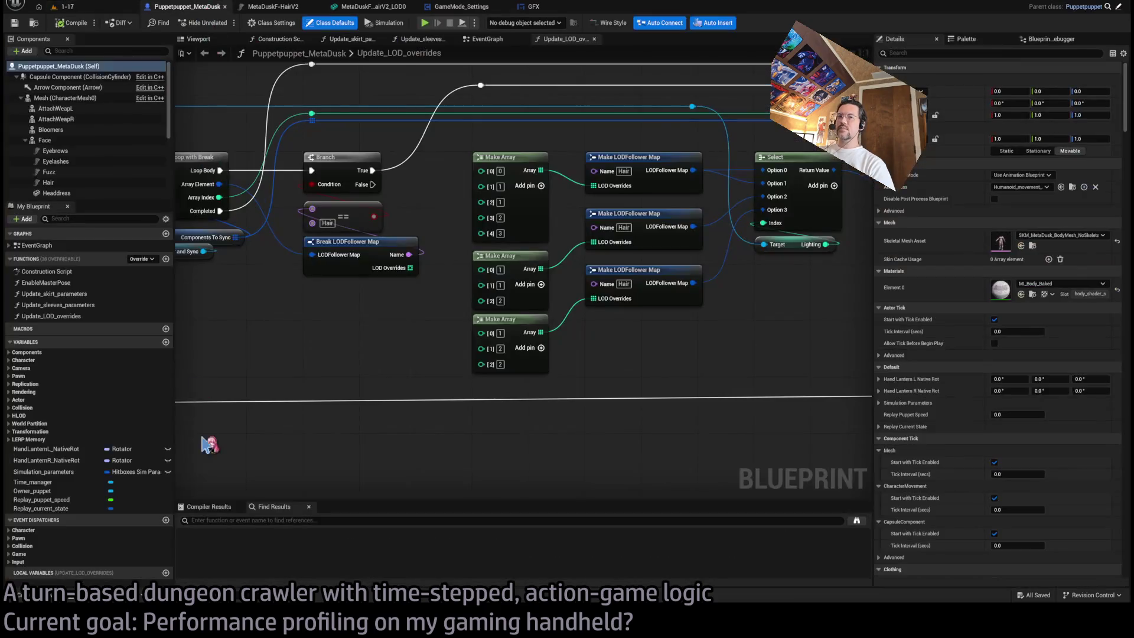
click(98, 603)
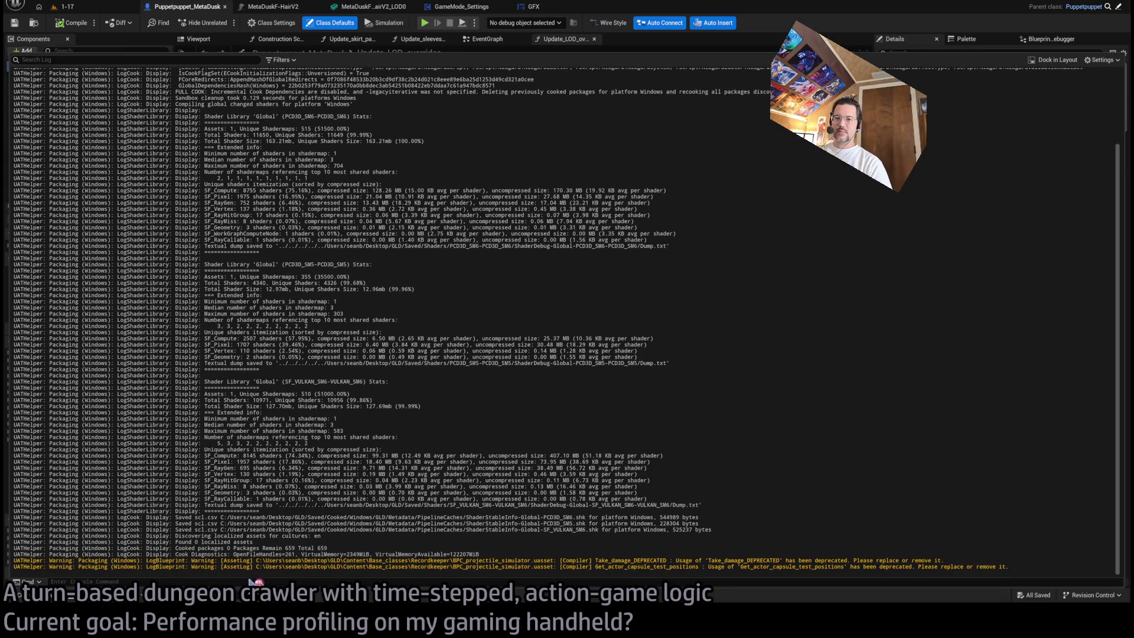
key(alt+Tab)
key(alt+Tab)
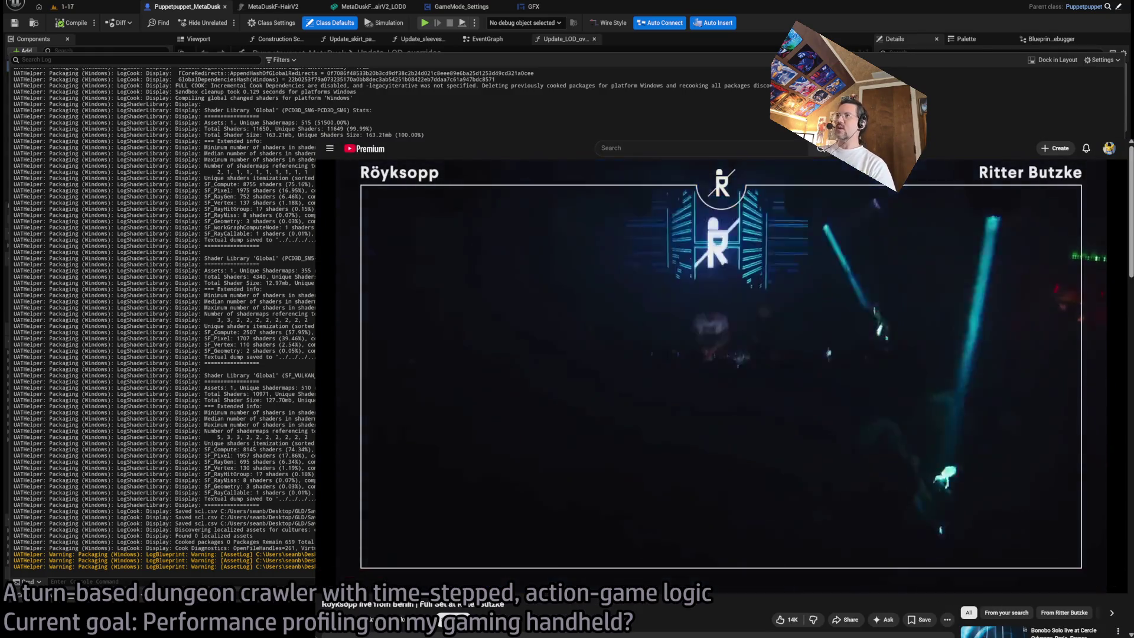
- Search Google for 'amd fsr unreal engine' and open the AMD GPUOpen FSR plugin page
key(alt+Tab)
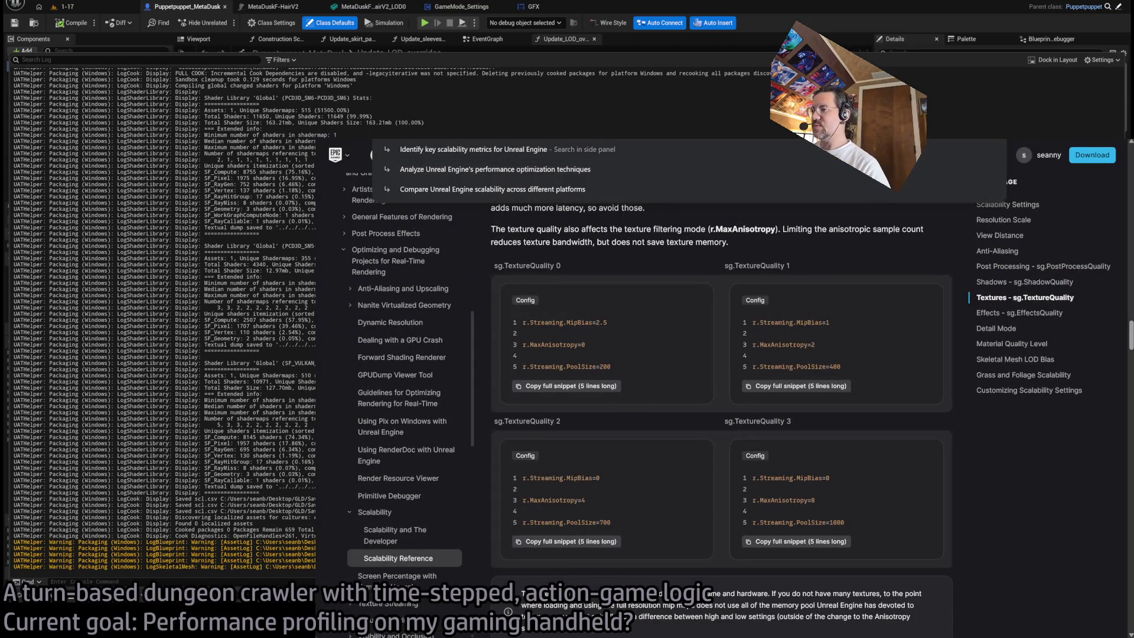
key(alt+Tab)
key(alt+Tab)
key(alt+Tab)
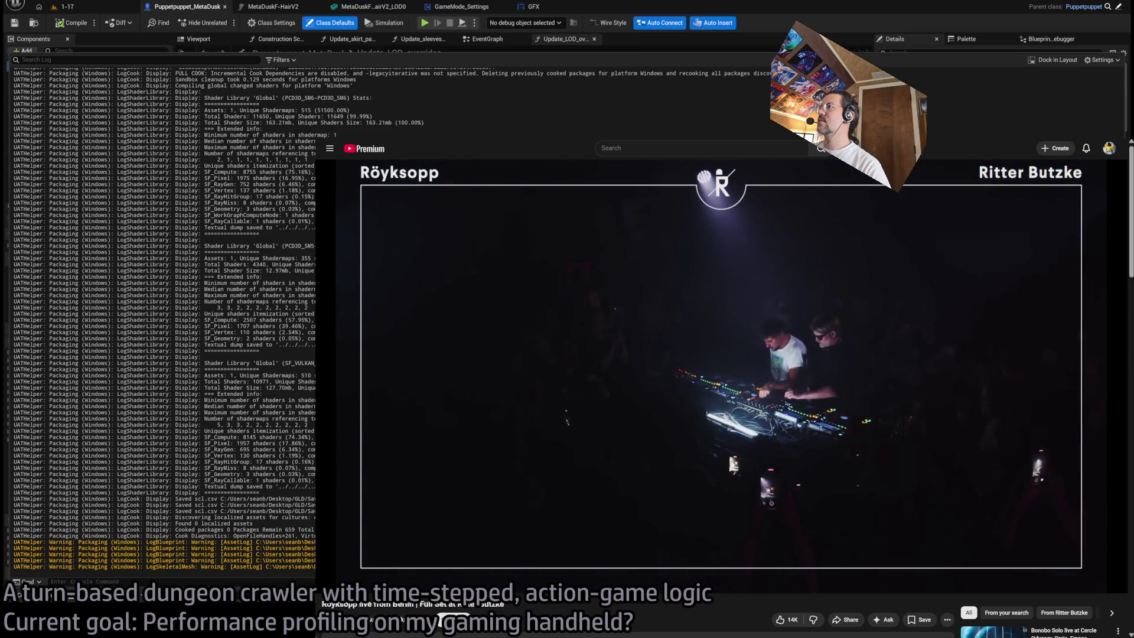
key(alt+Tab)
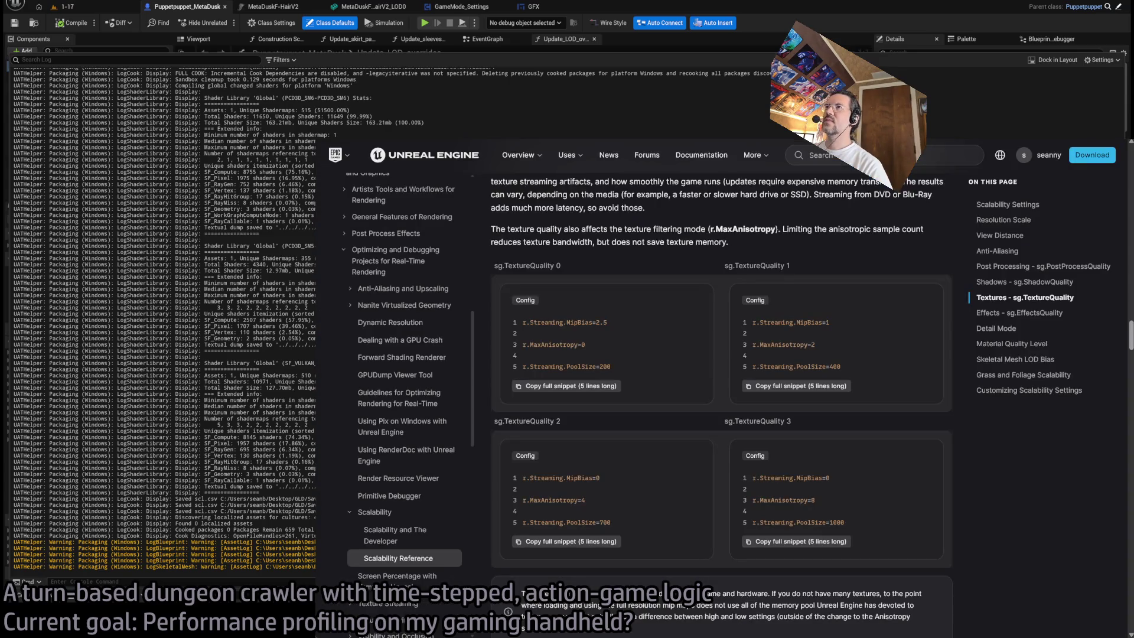
key(ctrl+l)
text(y)
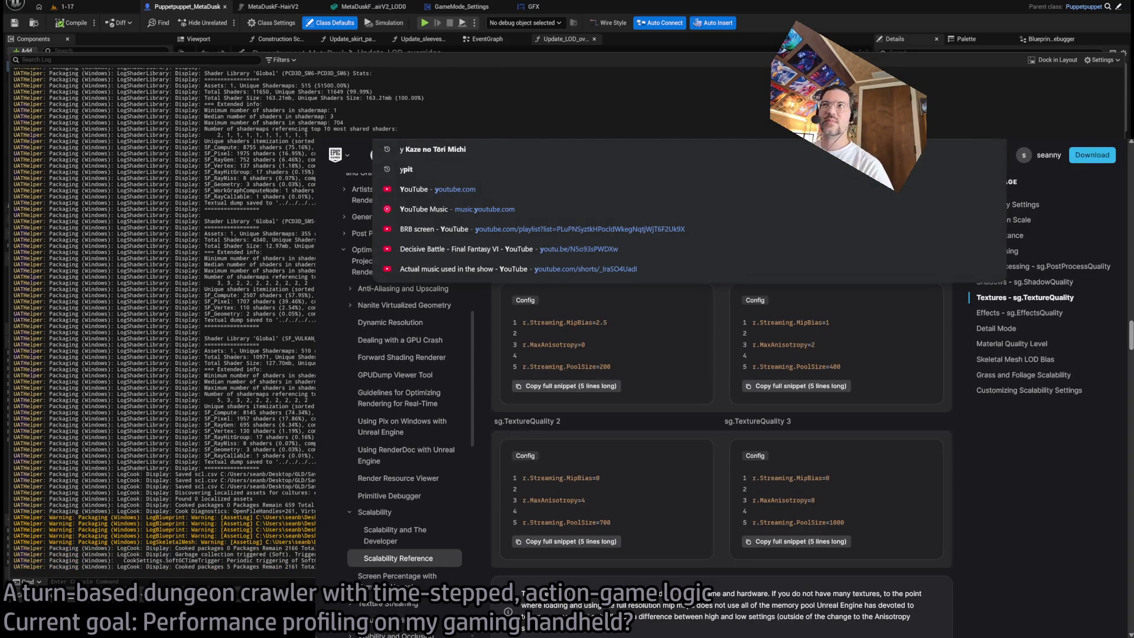
key(BackSpace)
text(fsr)
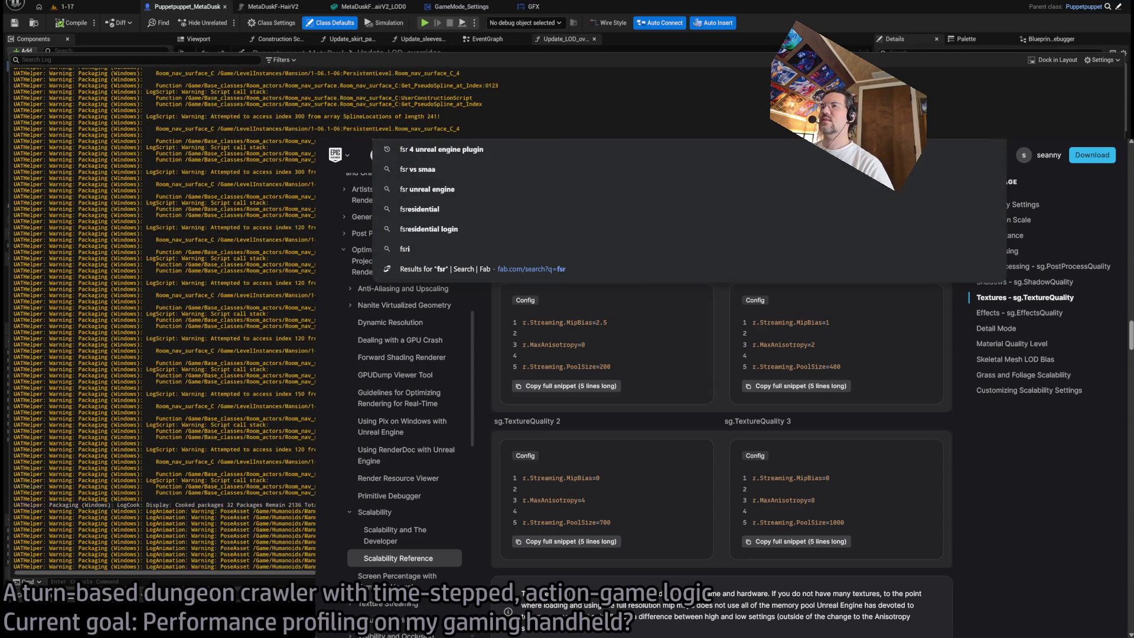
key(BackSpace)
key(BackSpace)
key(BackSpace)
text(amd fsr)
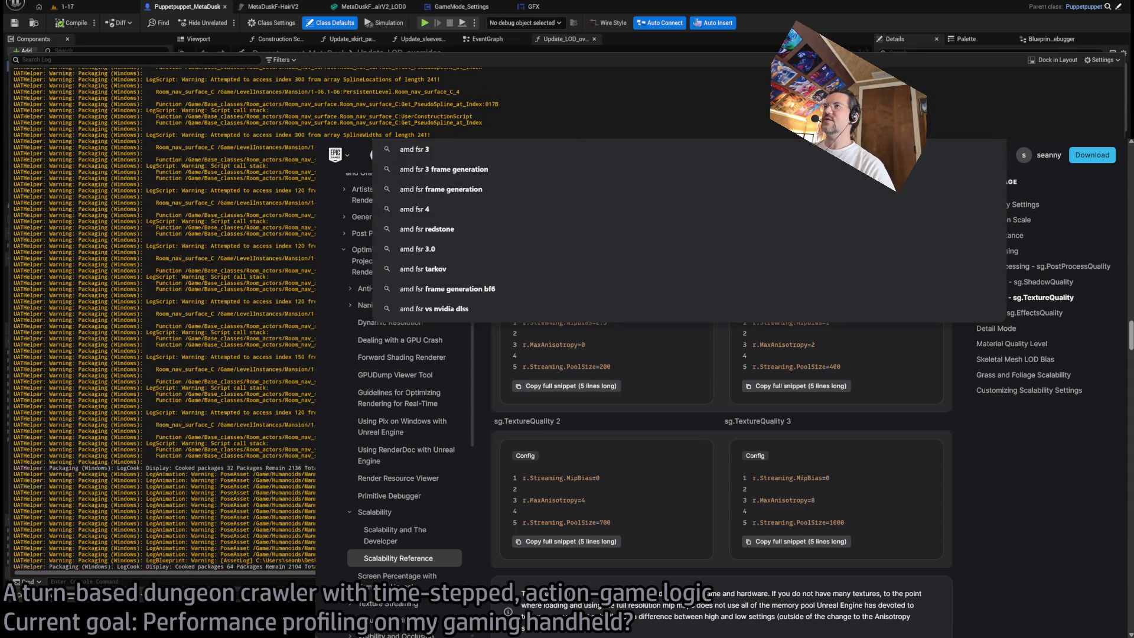
text( unreal engine)
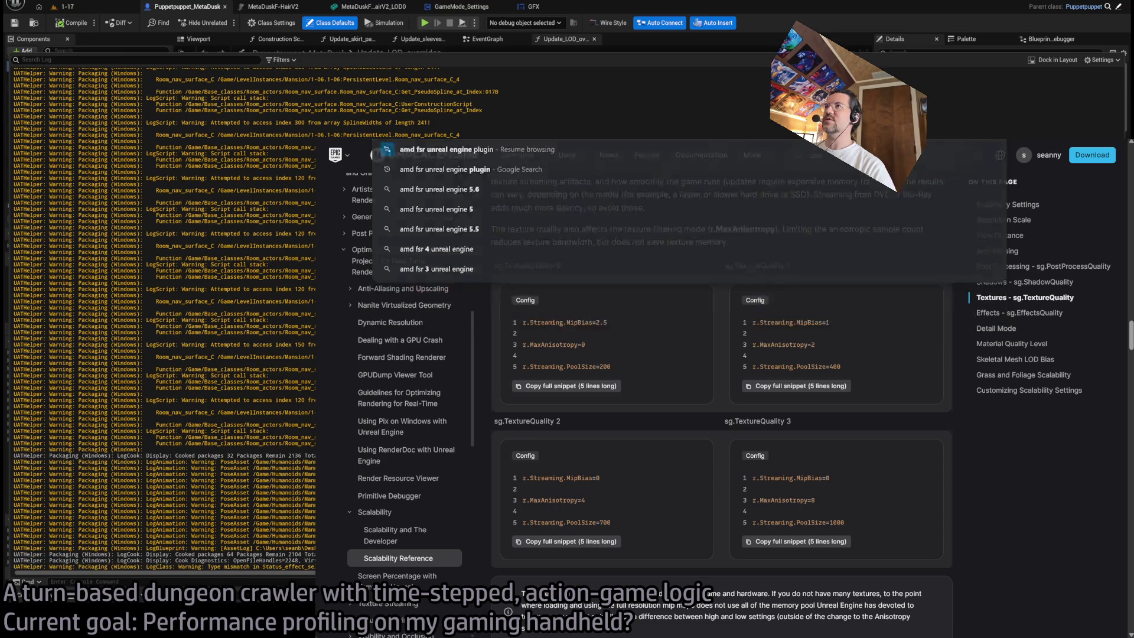
key(Return)
click(541, 303)
- Scroll the GPUOpen FSR plugin page and read the Latest release features list
scroll(850, 345, down, 3)
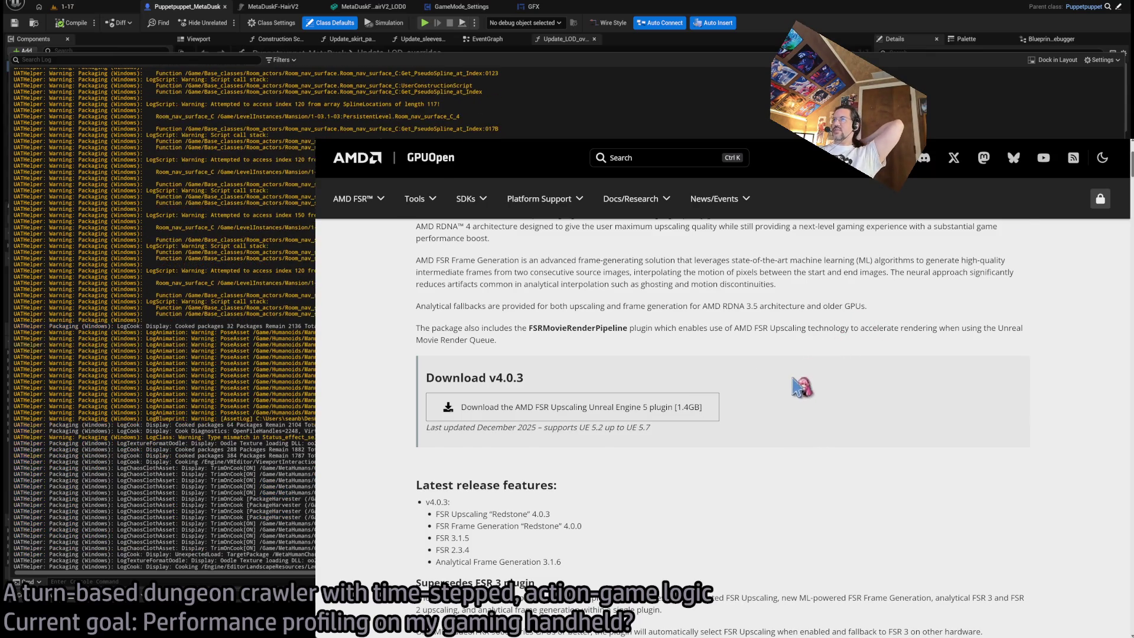
scroll(820, 366, down, 5)
scroll(800, 387, up, 4)
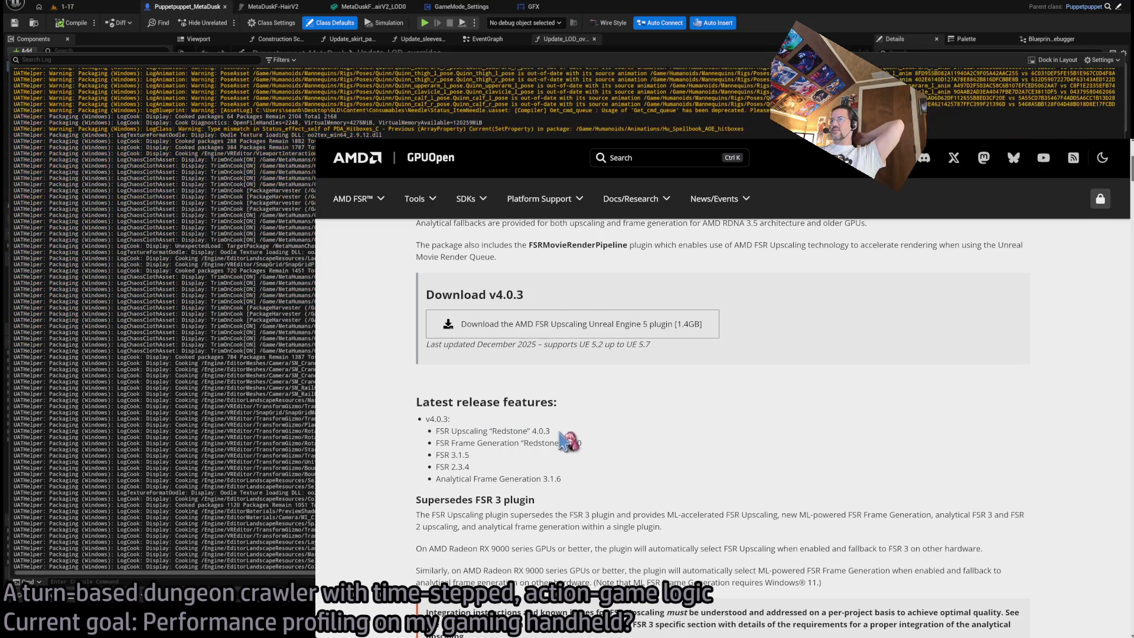
drag(593, 478, 596, 422)
click(594, 438)
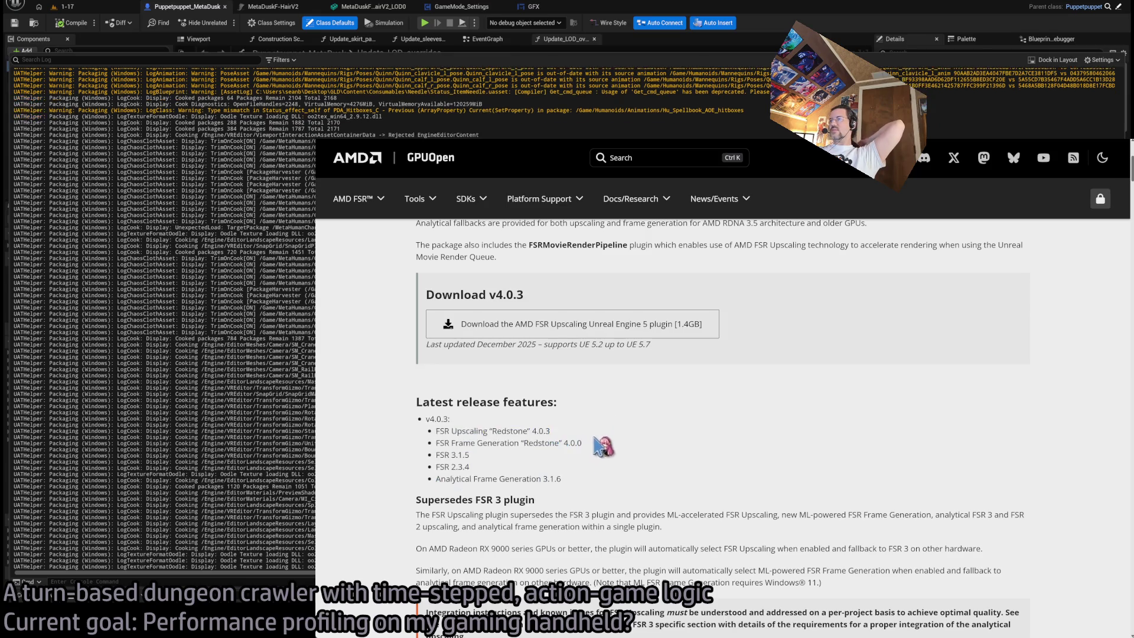
- Read further down the page, highlighting the Single implementation paragraph and known issues
scroll(609, 447, down, 1)
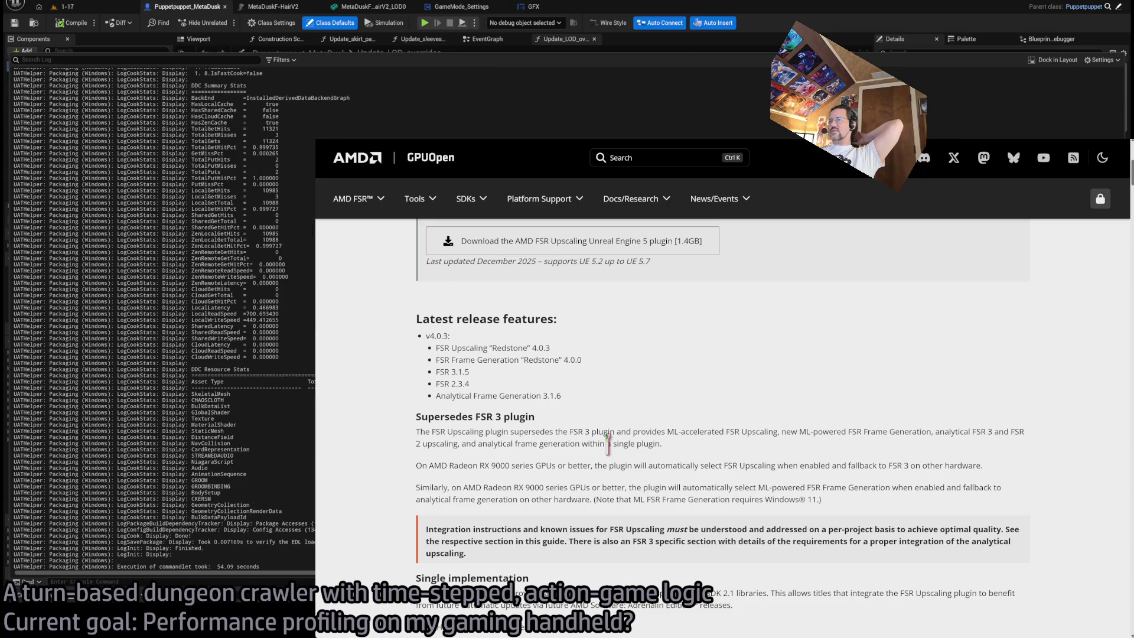
scroll(608, 443, down, 2)
triple_click(549, 430)
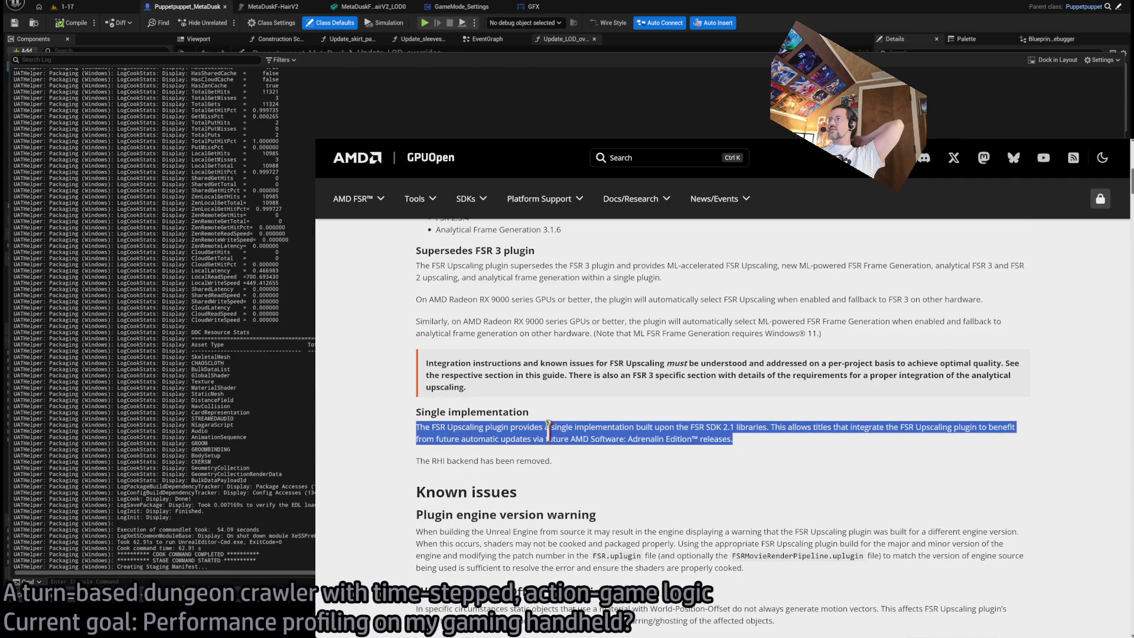
click(605, 472)
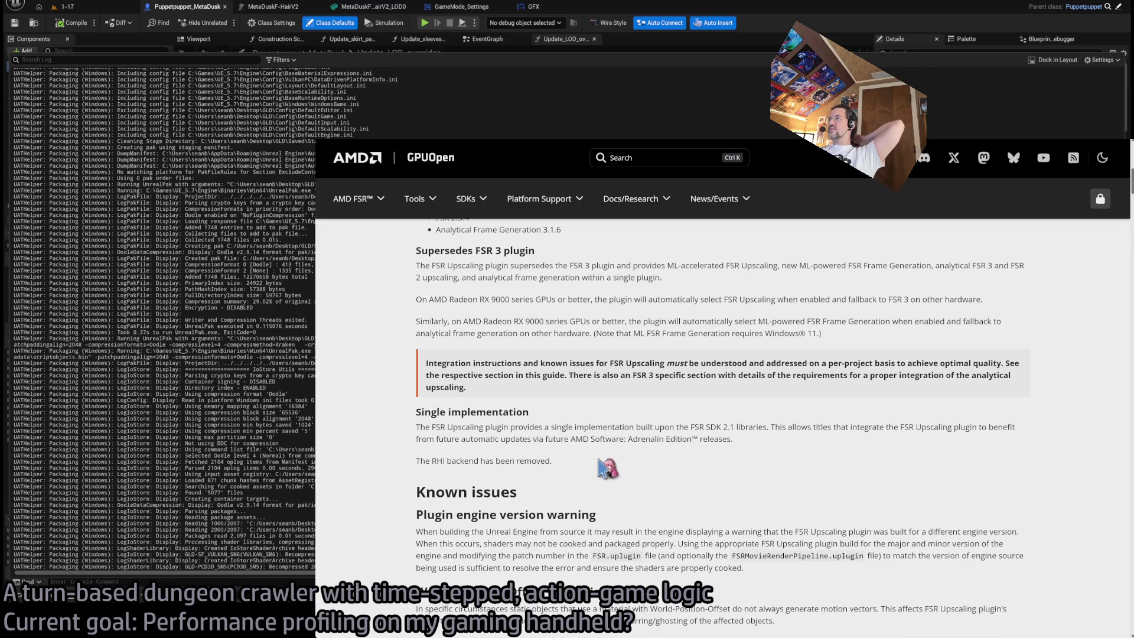
triple_click(584, 434)
click(617, 455)
scroll(618, 455, up, 2)
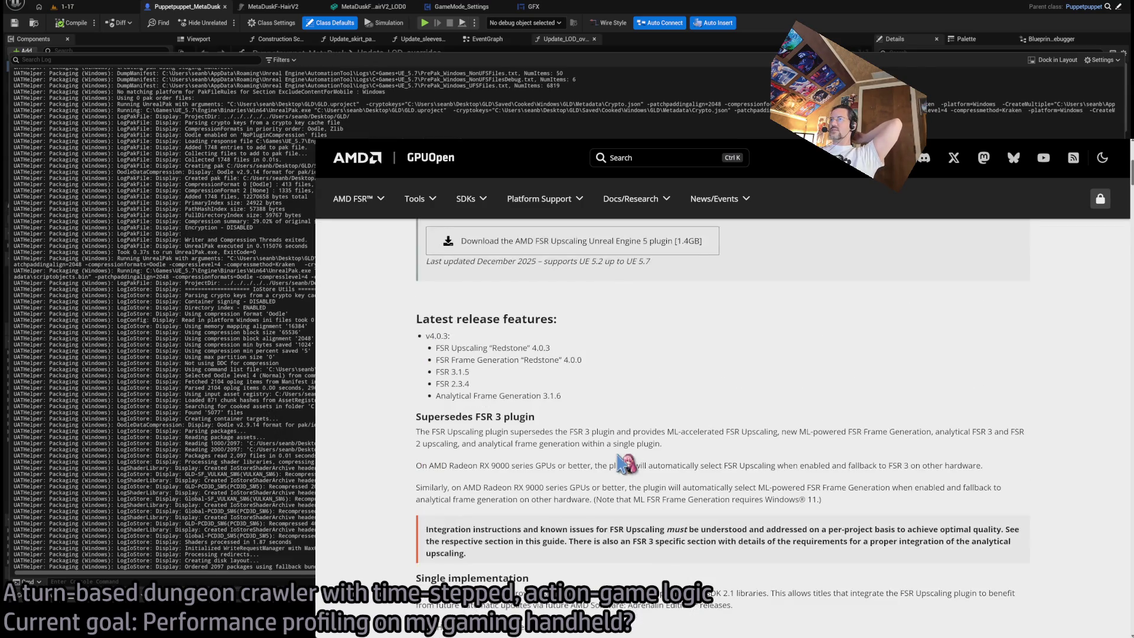
drag(653, 485, 636, 430)
click(636, 431)
scroll(653, 463, up, 3)
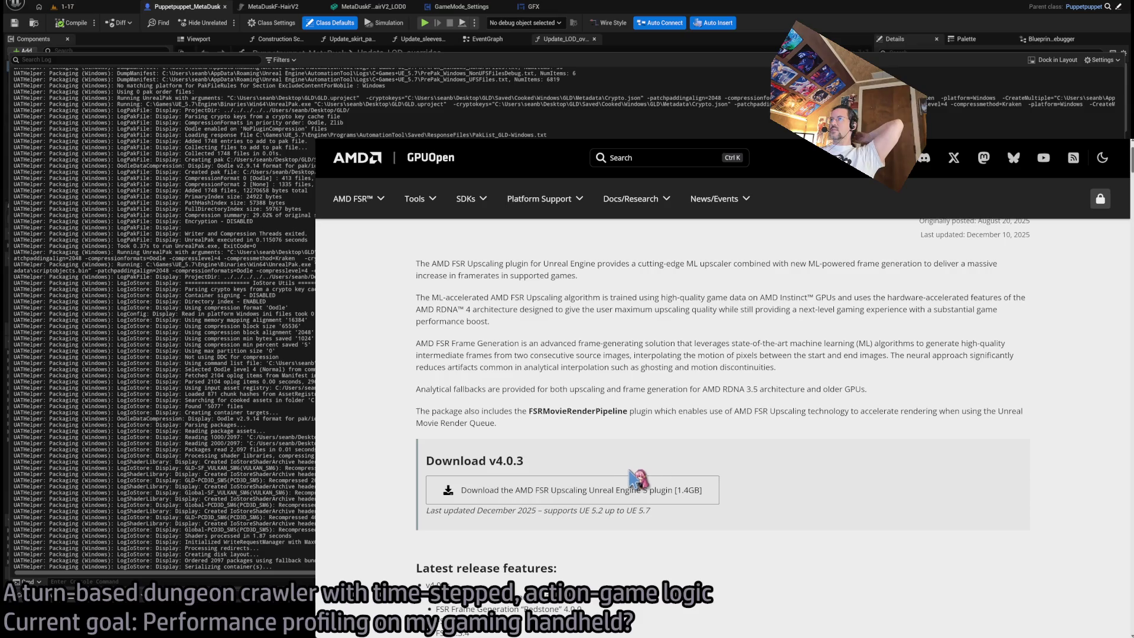
- Download the FSR Unreal Engine 5 plugin and return to the Unreal packaging log
click(508, 490)
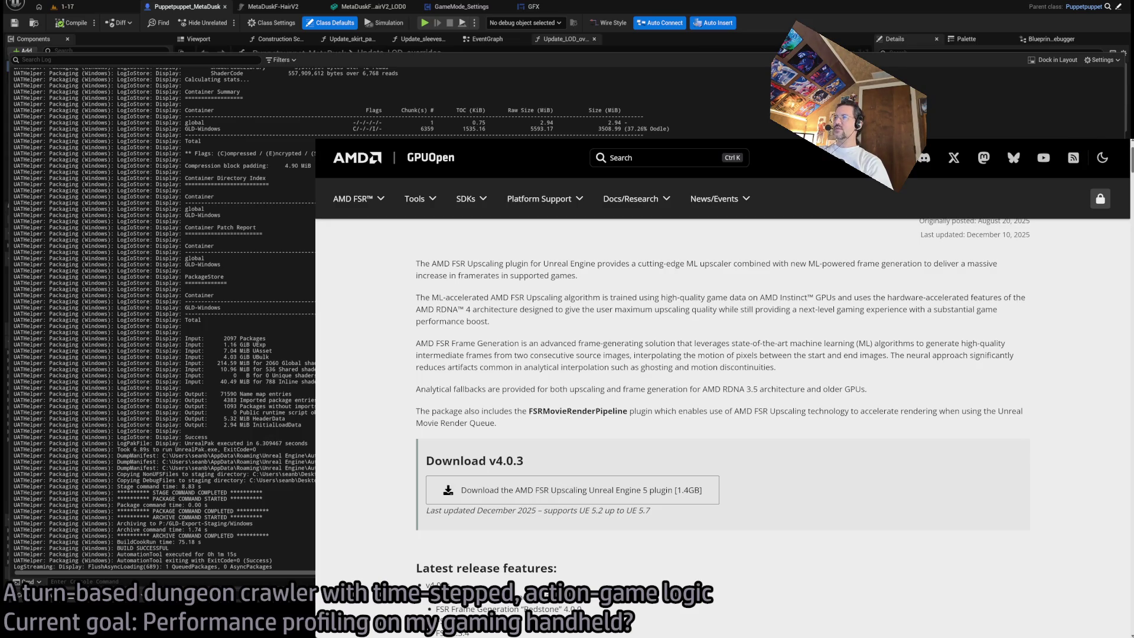
key(ctrl+Tab)
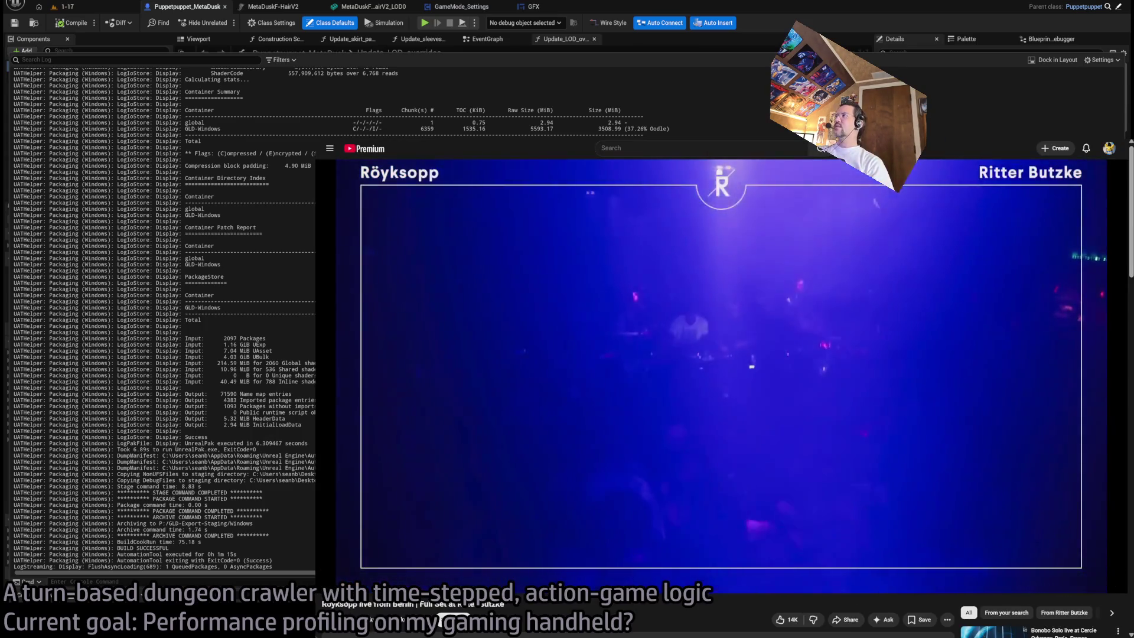
key(alt+Tab)
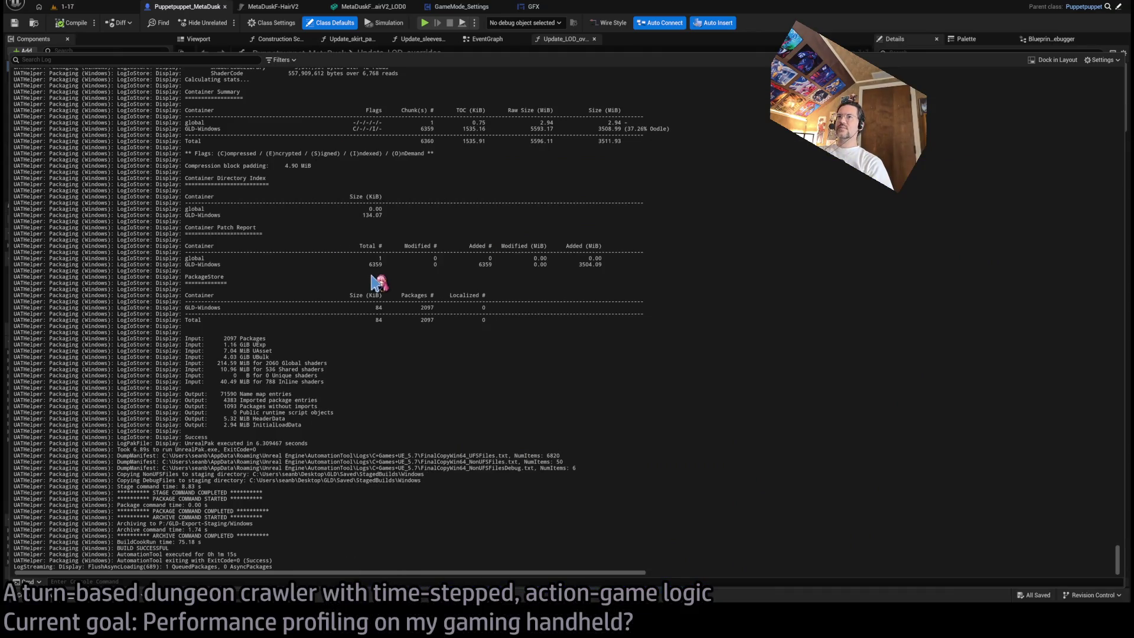
- Clear the packaging Output Log, close the log panel, and switch to the 1-17 level
right_click(377, 278)
click(395, 289)
click(767, 48)
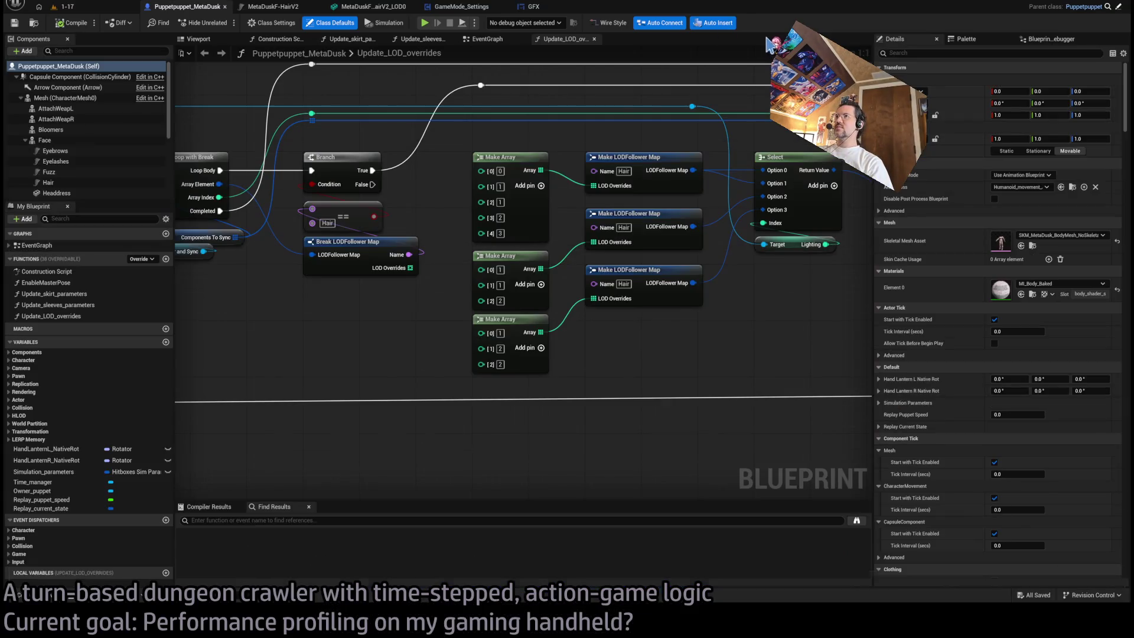
click(65, 6)
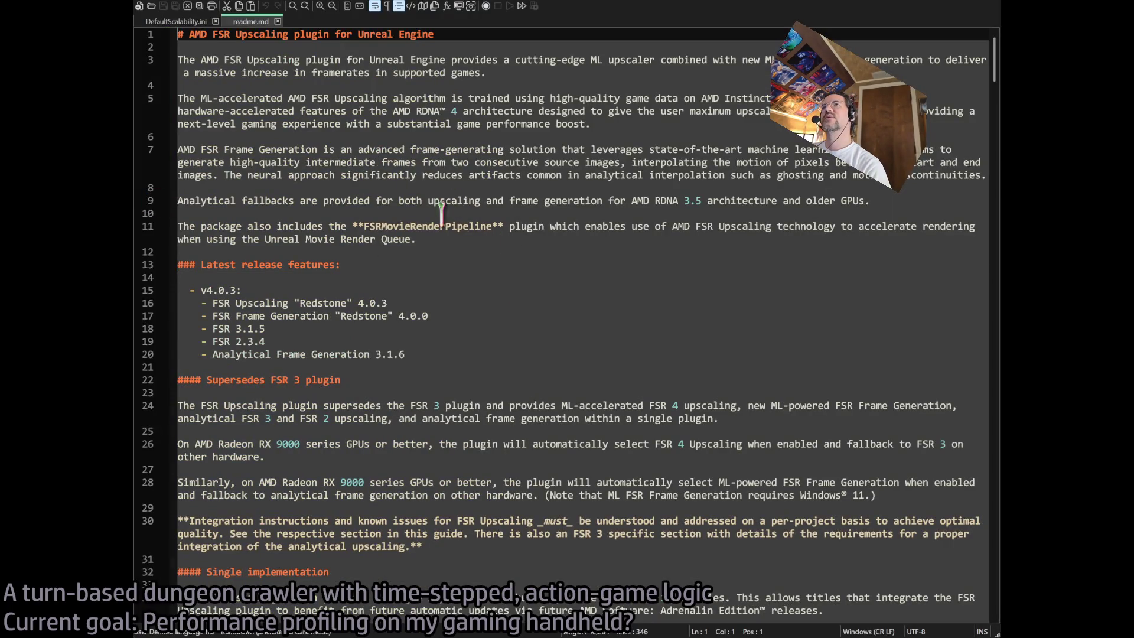
- Read readme.md's version warning and World-Position-Offset notes, then select r.VelocityOutputPass on line 48
scroll(493, 420, down, 7)
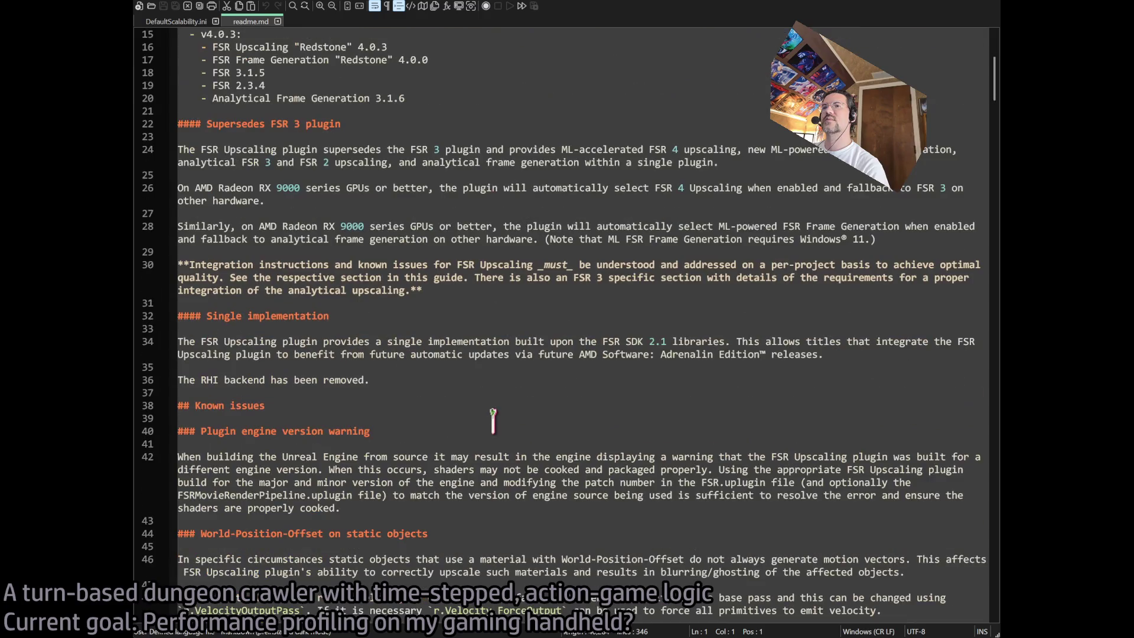
scroll(493, 421, down, 2)
drag(426, 354, 456, 443)
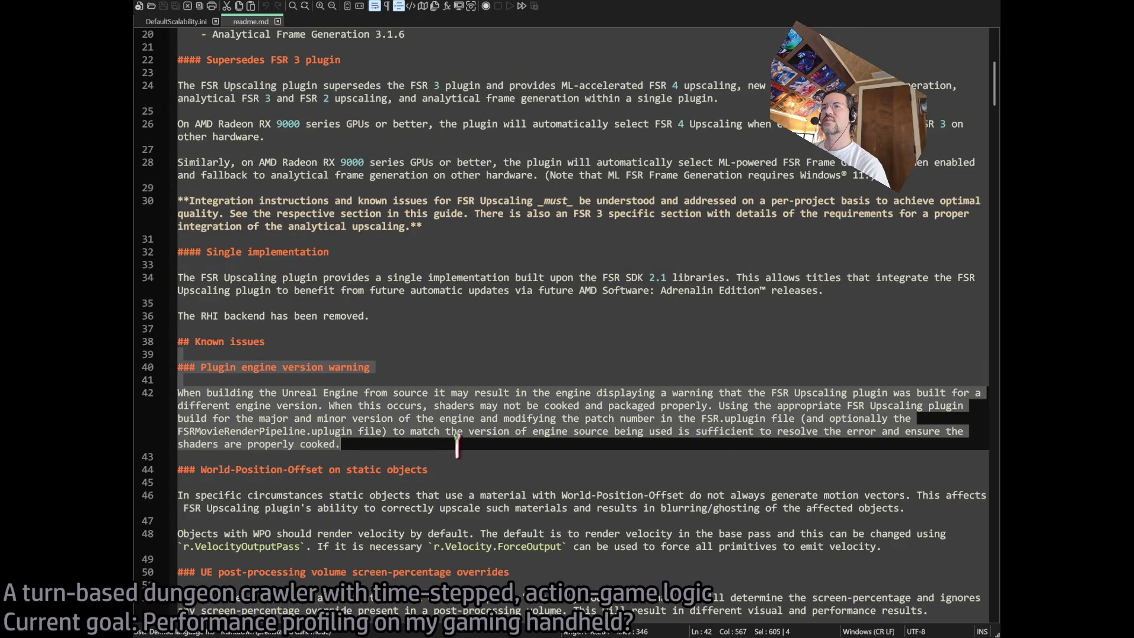
scroll(534, 441, down, 2)
click(477, 383)
scroll(477, 383, down, 2)
mouse_move(528, 353)
mouse_down()
mouse_move(640, 413)
mouse_move(585, 434)
mouse_up()
drag(449, 354, 531, 425)
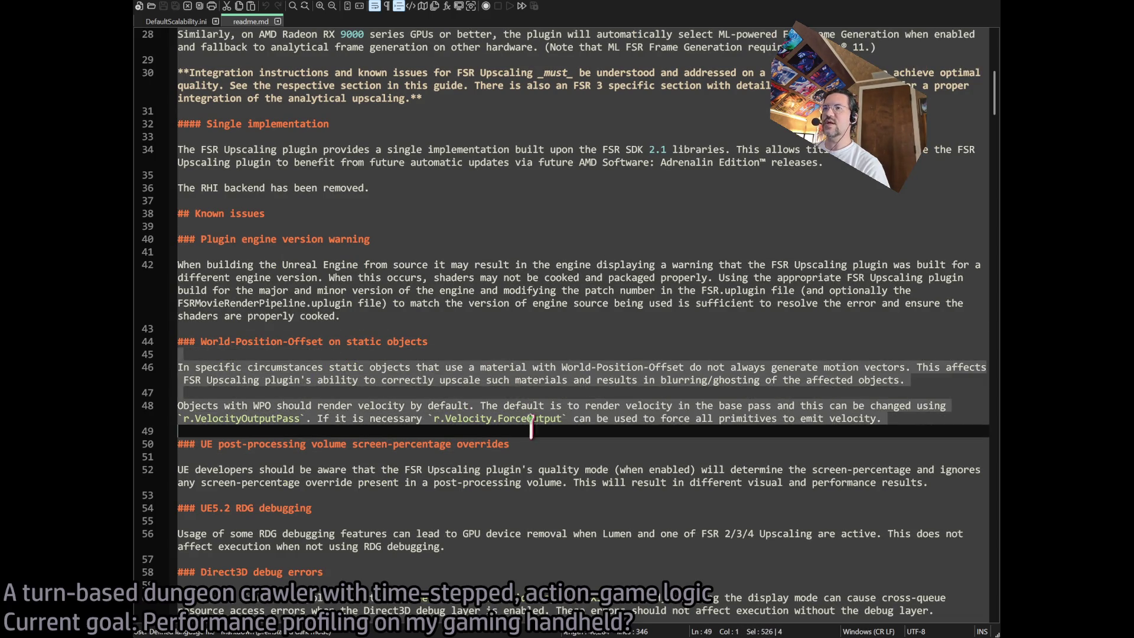
click(619, 456)
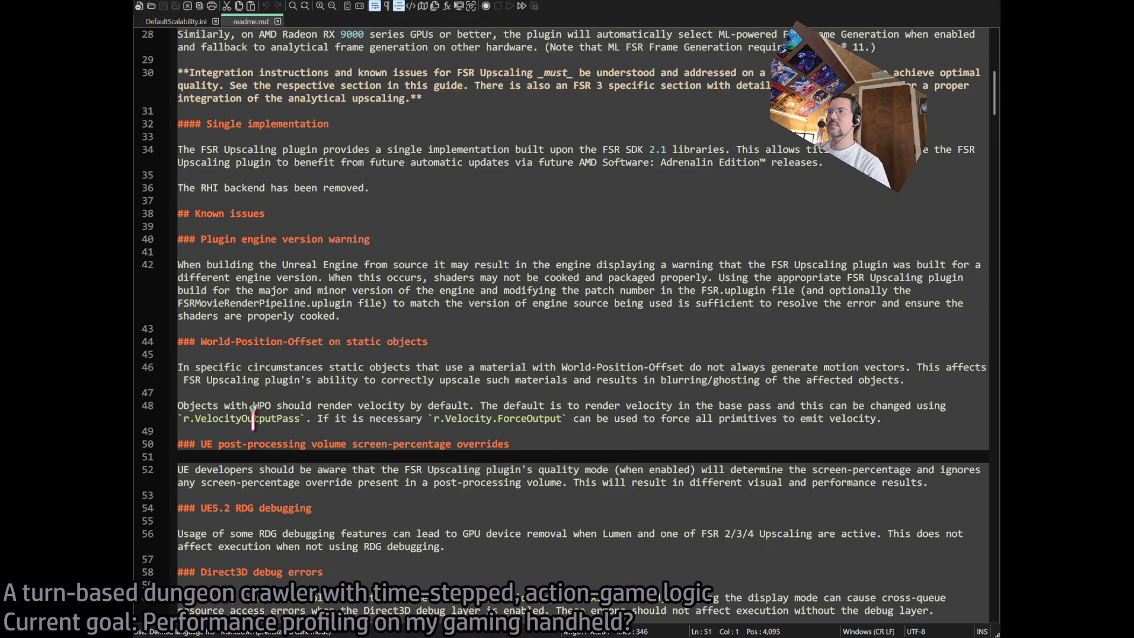
drag(183, 418, 300, 418)
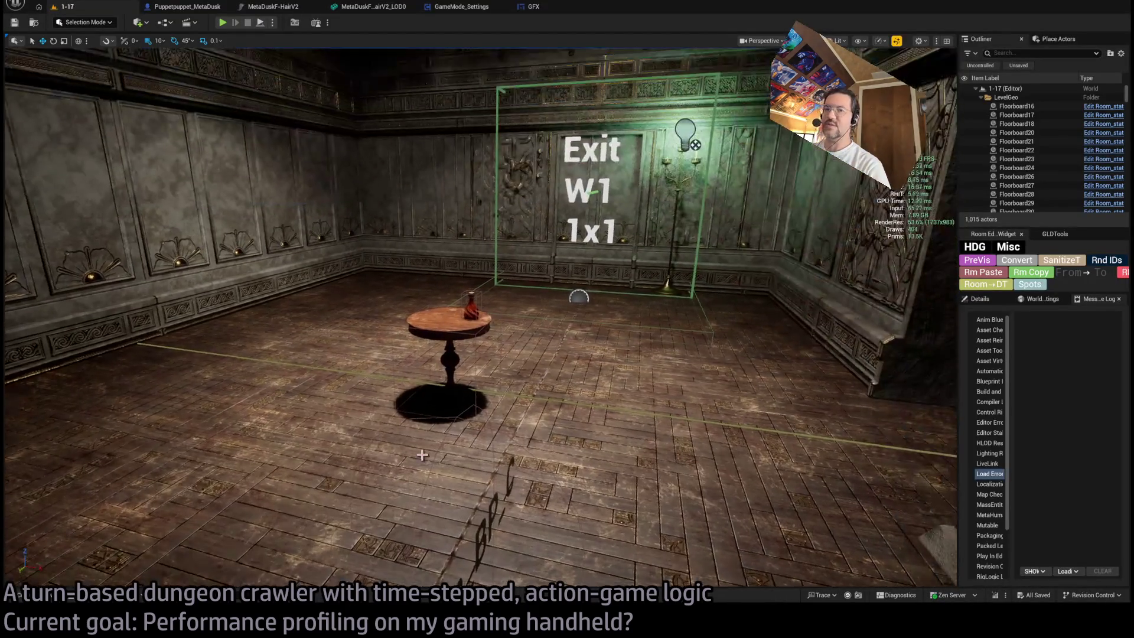
- Run 'r.Velocity.ForceOutput ?' in the Unreal console, name taken from the readme, then return to Notepad++
key(grave)
key(grave)
key(grave)
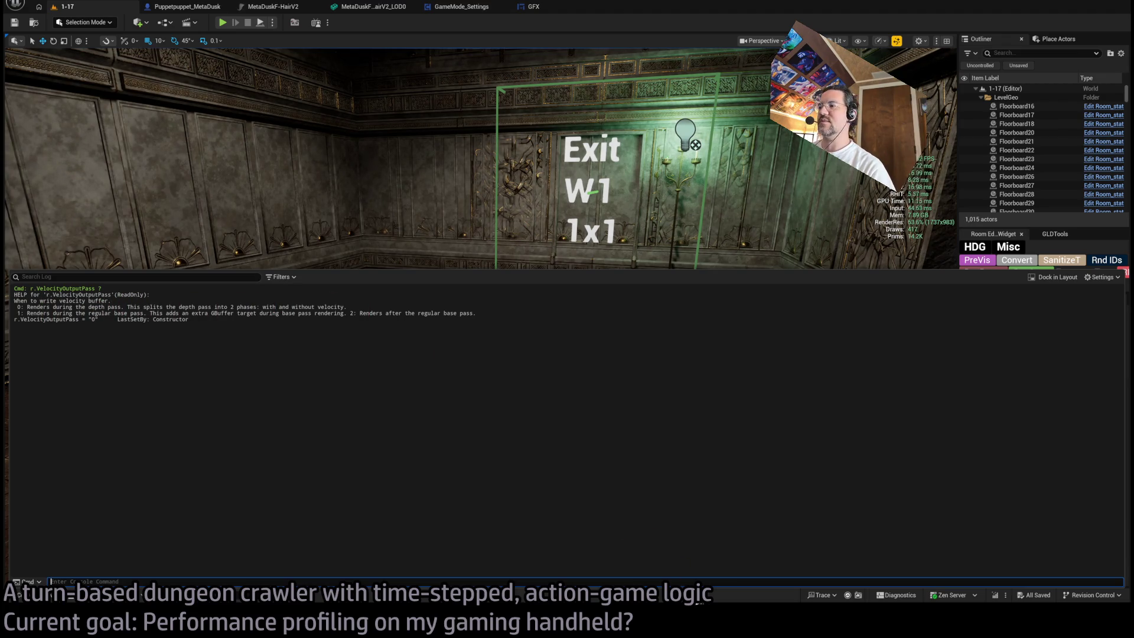
key(alt+Tab)
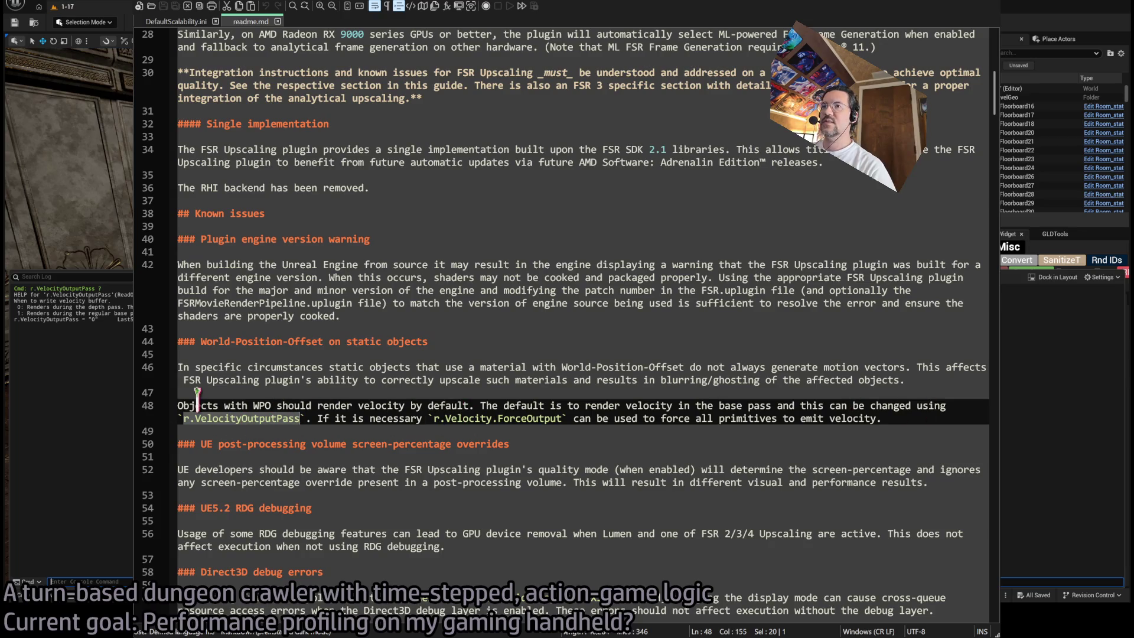
drag(434, 419, 562, 419)
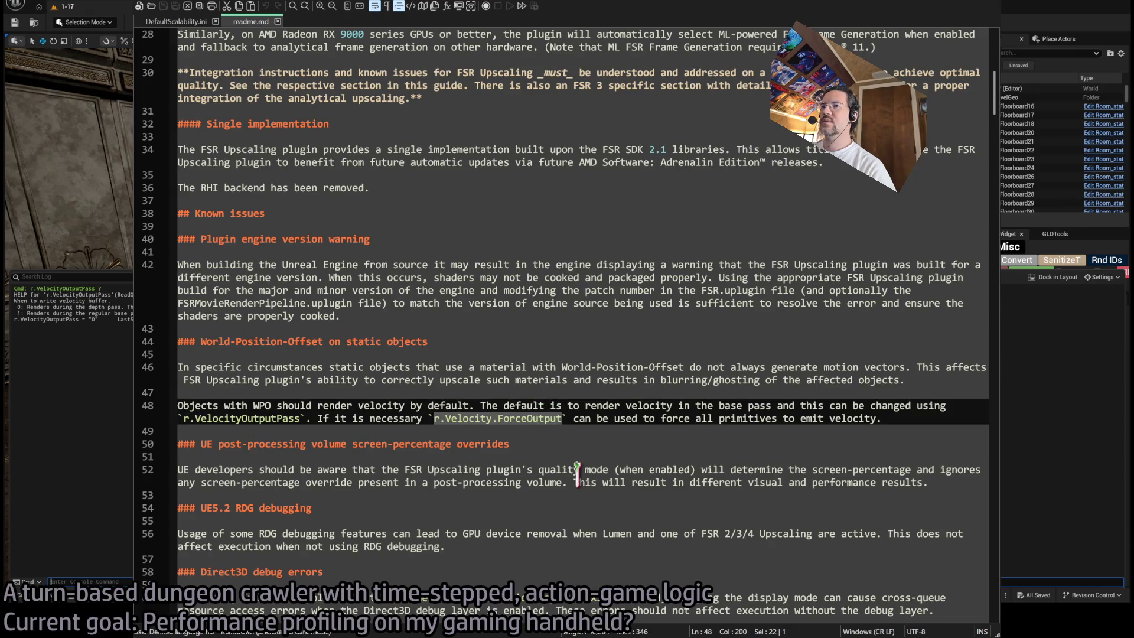
click(942, 3)
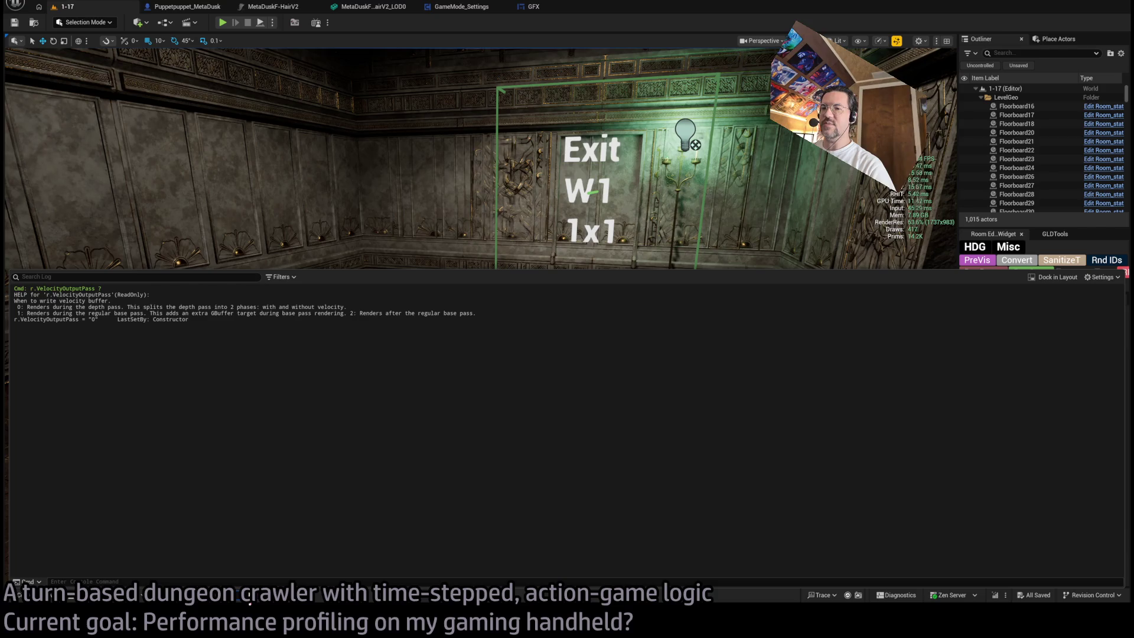
text(r.Velocity.ForceOutput ?)
key(Return)
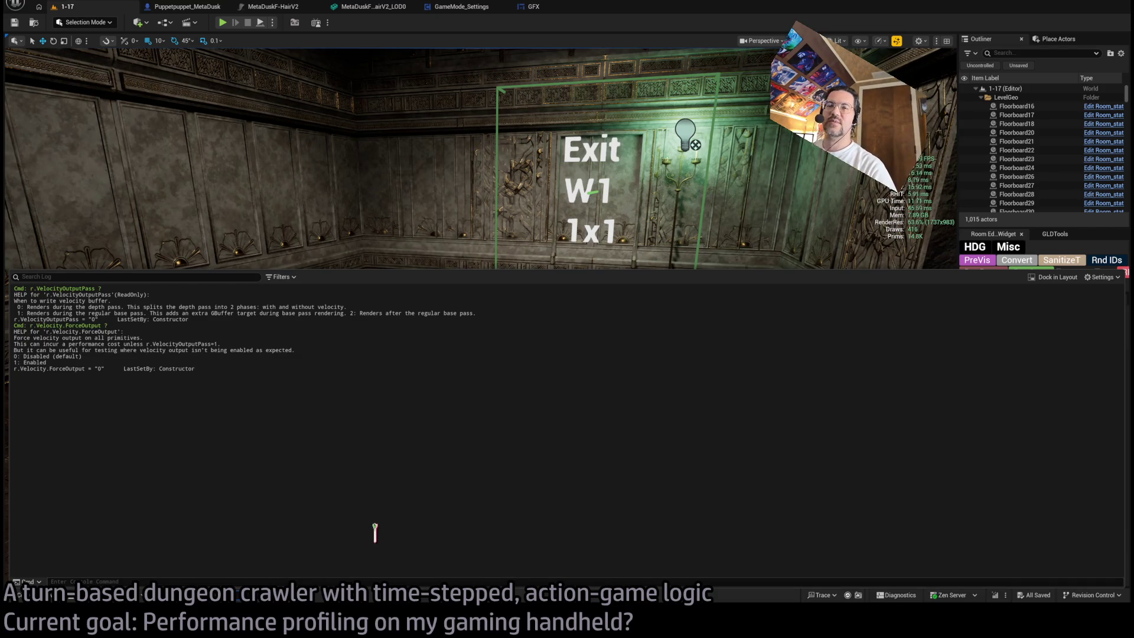
key(alt+Tab)
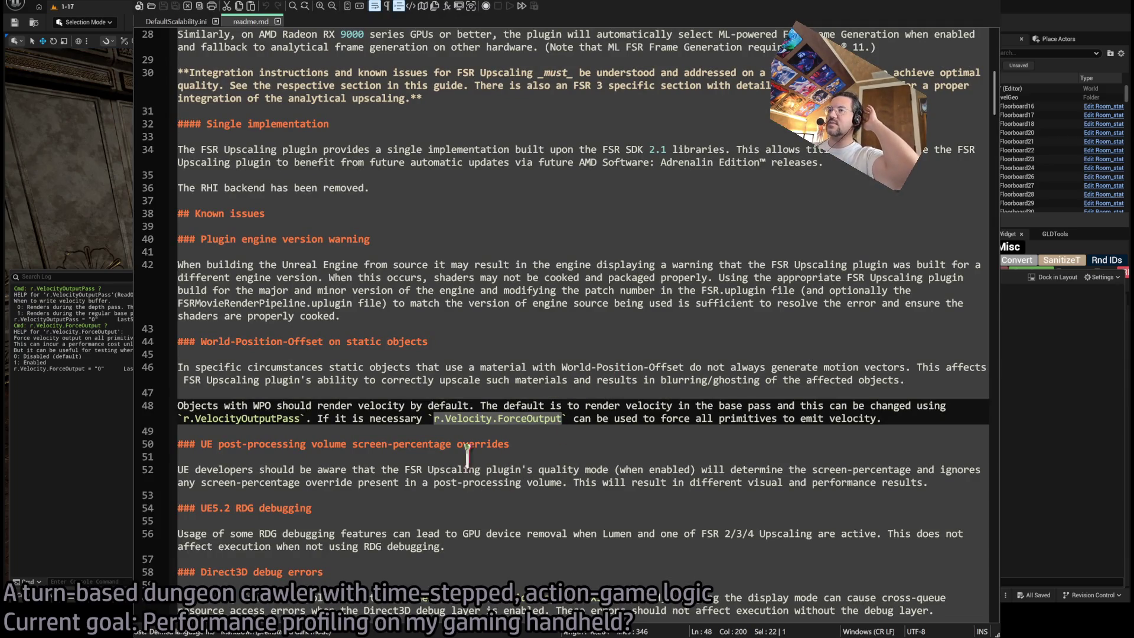
- Read the screen-percentage overrides issue and undo the accidental paragraph move with Ctrl+Z
scroll(315, 444, down, 2)
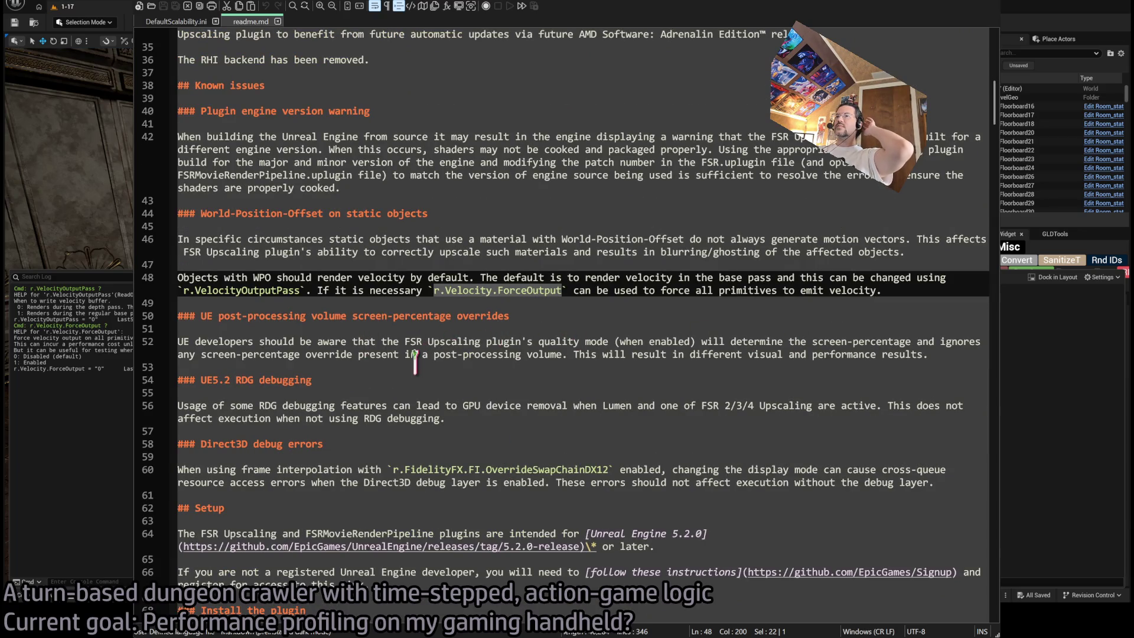
mouse_move(947, 353)
mouse_down()
mouse_move(943, 328)
mouse_move(941, 381)
mouse_move(176, 379)
mouse_up()
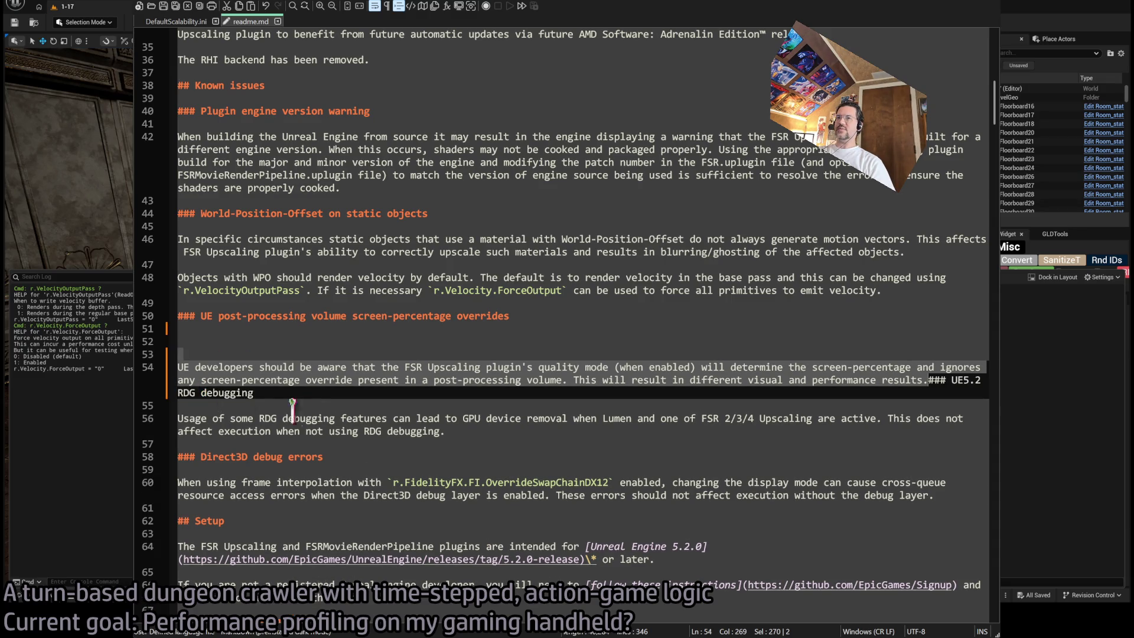
click(340, 424)
key(ctrl+z)
click(333, 455)
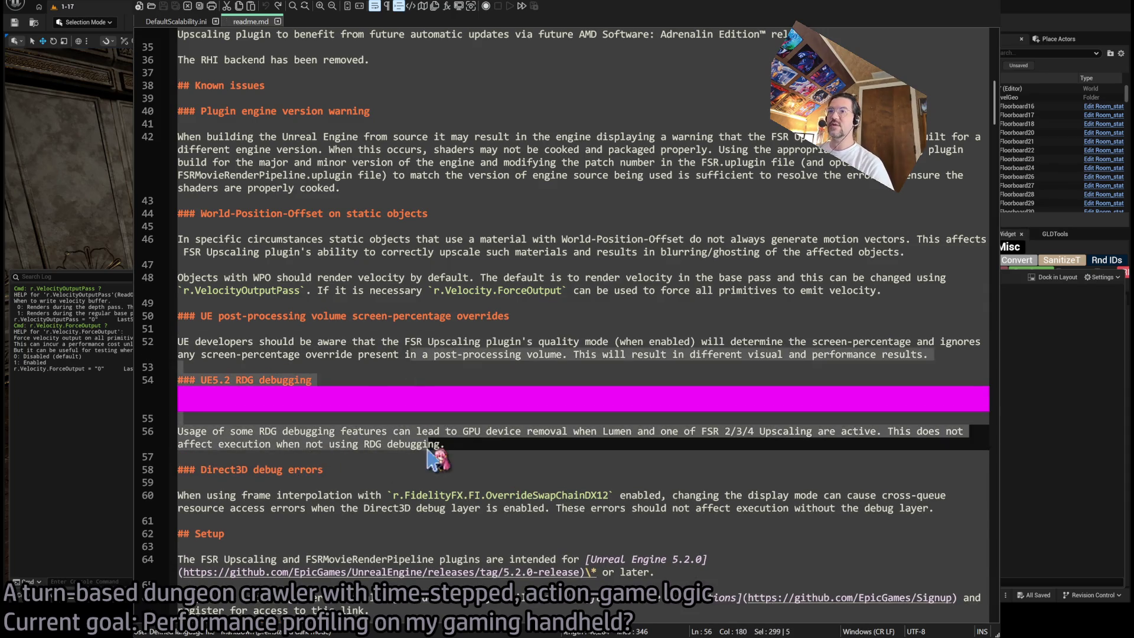
- Review lines 51–56 and the RDG debugging and Direct3D debug errors notes
scroll(510, 440, up, 5)
scroll(510, 440, down, 7)
scroll(356, 341, down, 2)
scroll(356, 341, up, 3)
drag(180, 329, 367, 461)
click(383, 394)
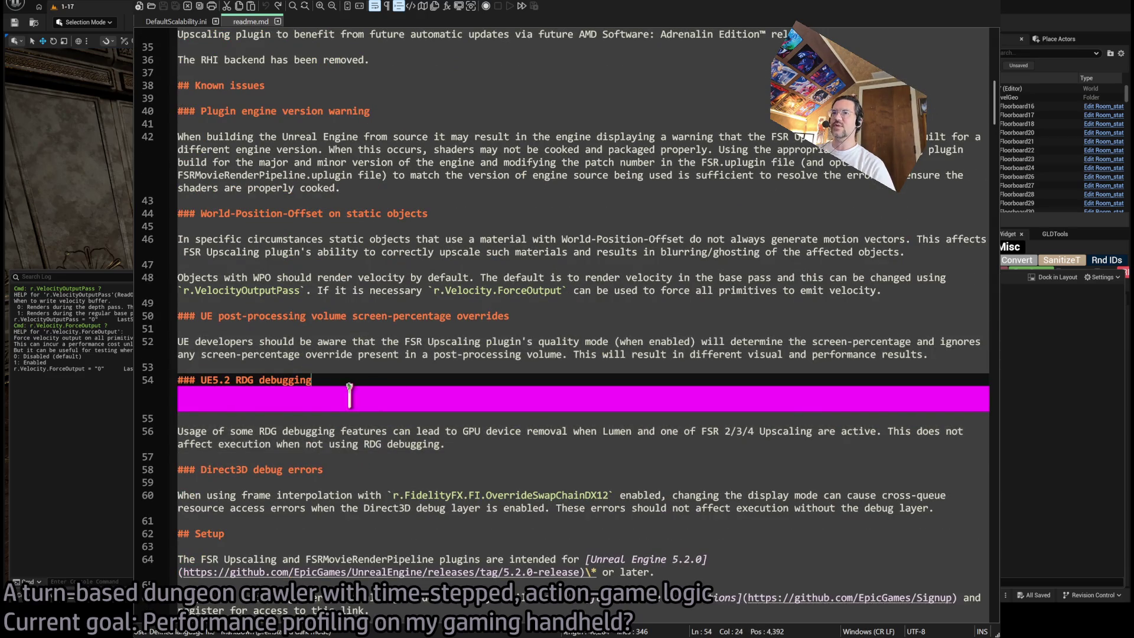
click(484, 442)
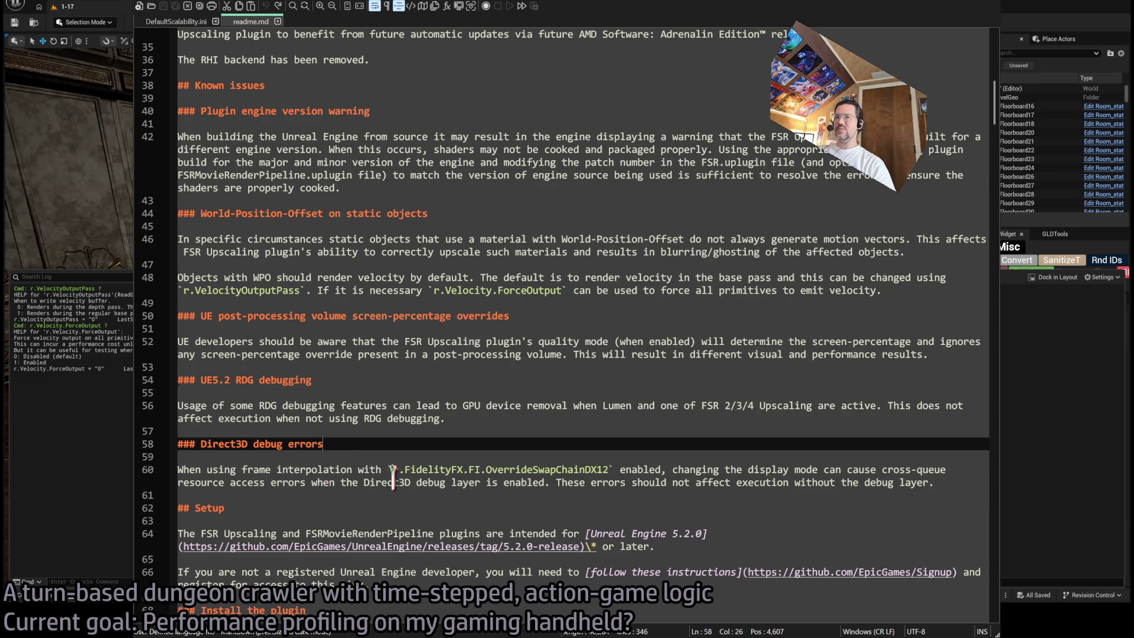
- Scroll to Install the plugin and go through install steps 3, 4 and the optional FSRMovieRenderPipeline
scroll(394, 477, down, 2)
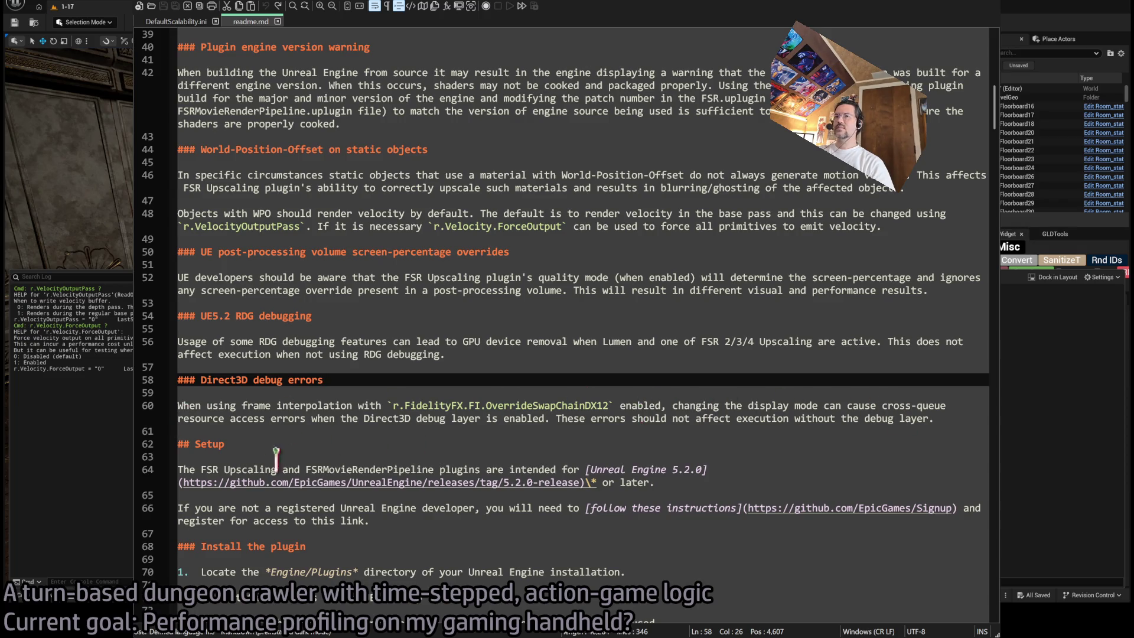
scroll(573, 525, down, 7)
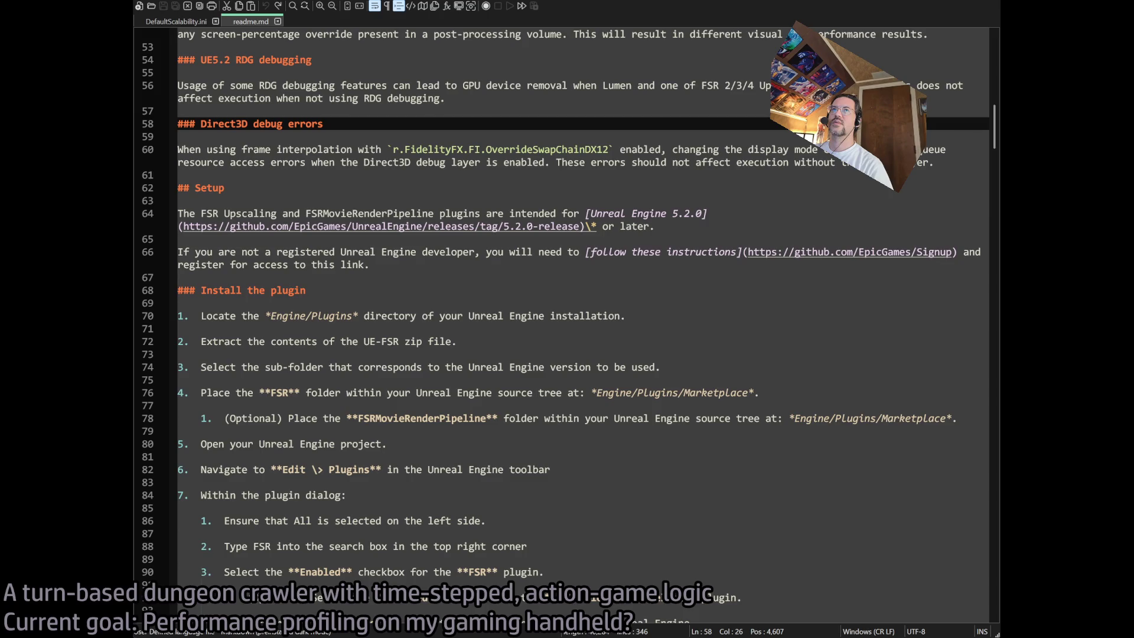
click(792, 418)
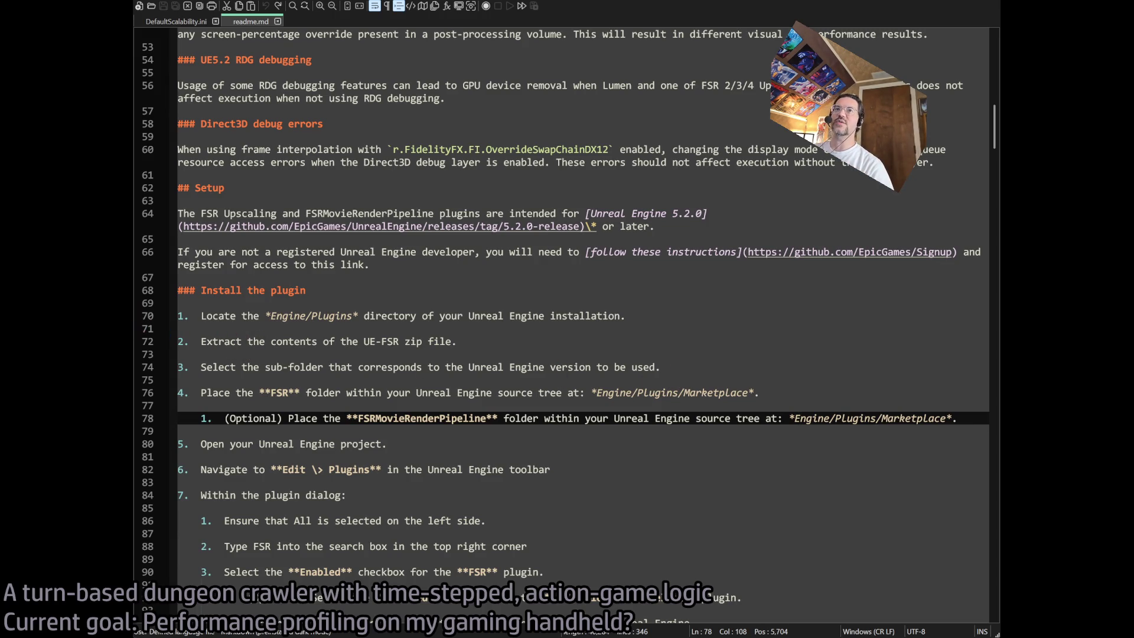
click(822, 354)
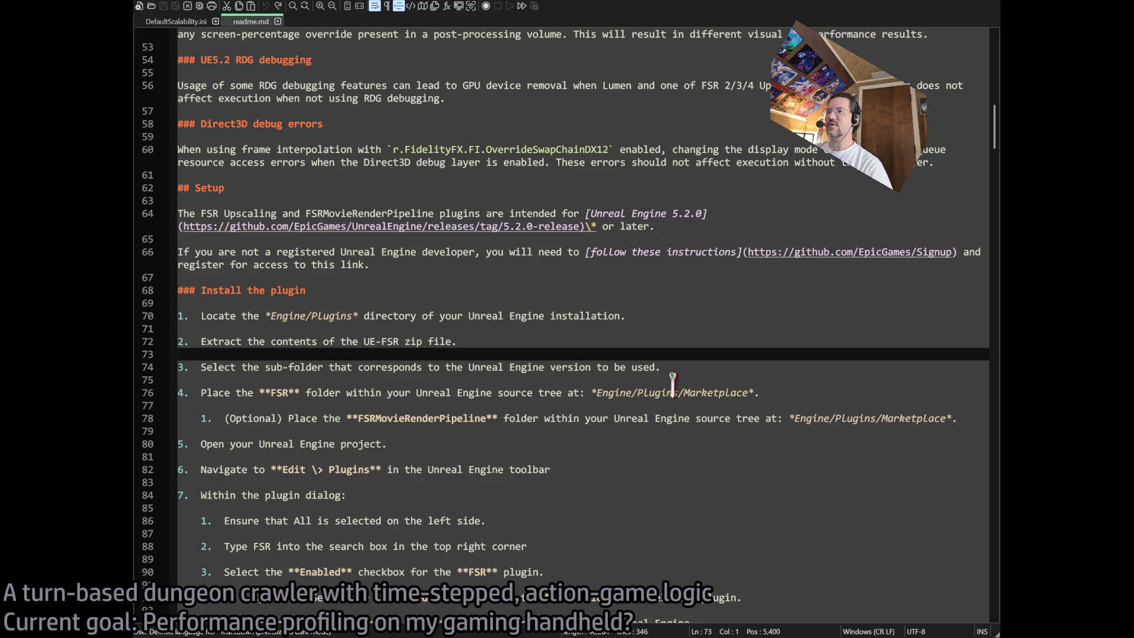
click(777, 390)
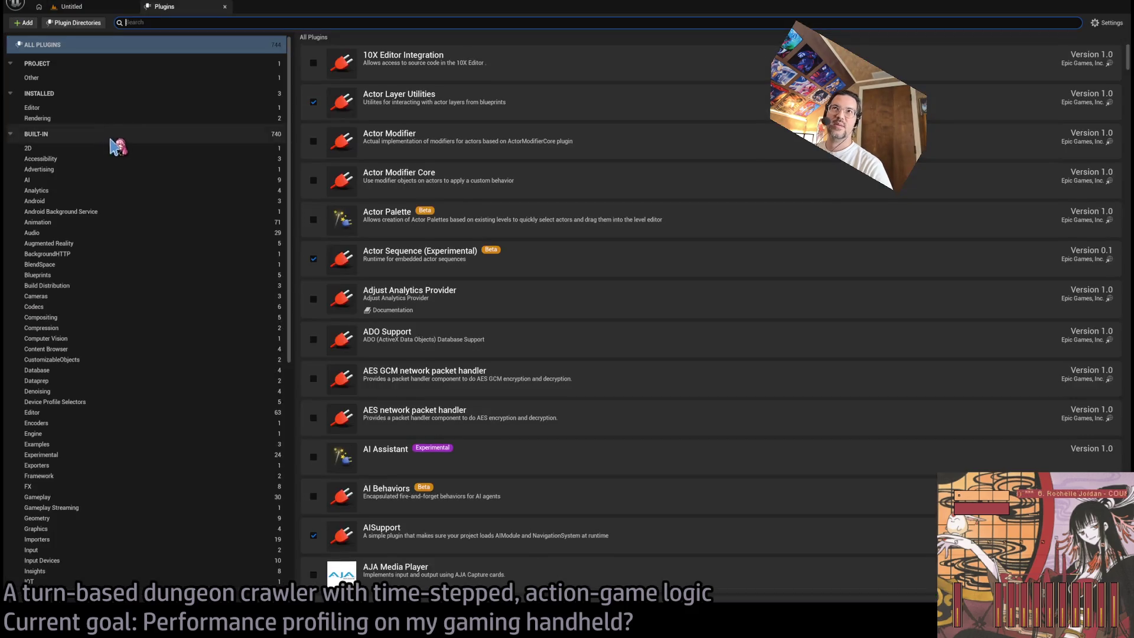
- Search 'fsr' in the Plugins window and tick the AMD FSR plugin's Enabled box
text(fsr)
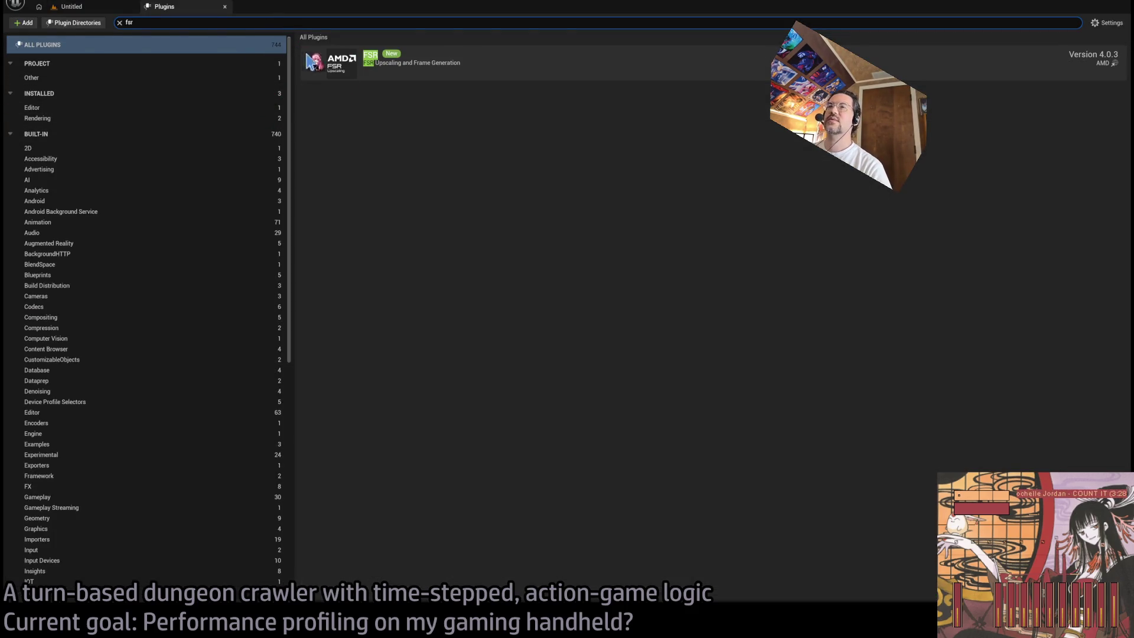
click(313, 62)
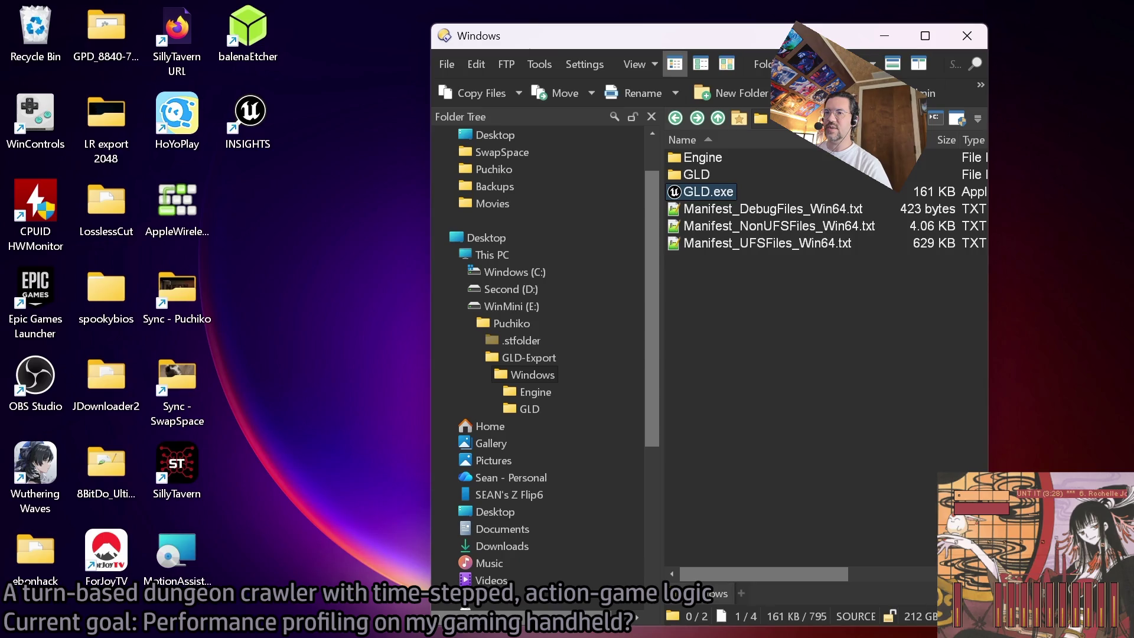
- Switch from the file manager to the Syncthing dashboard in Chrome
key(alt+Tab)
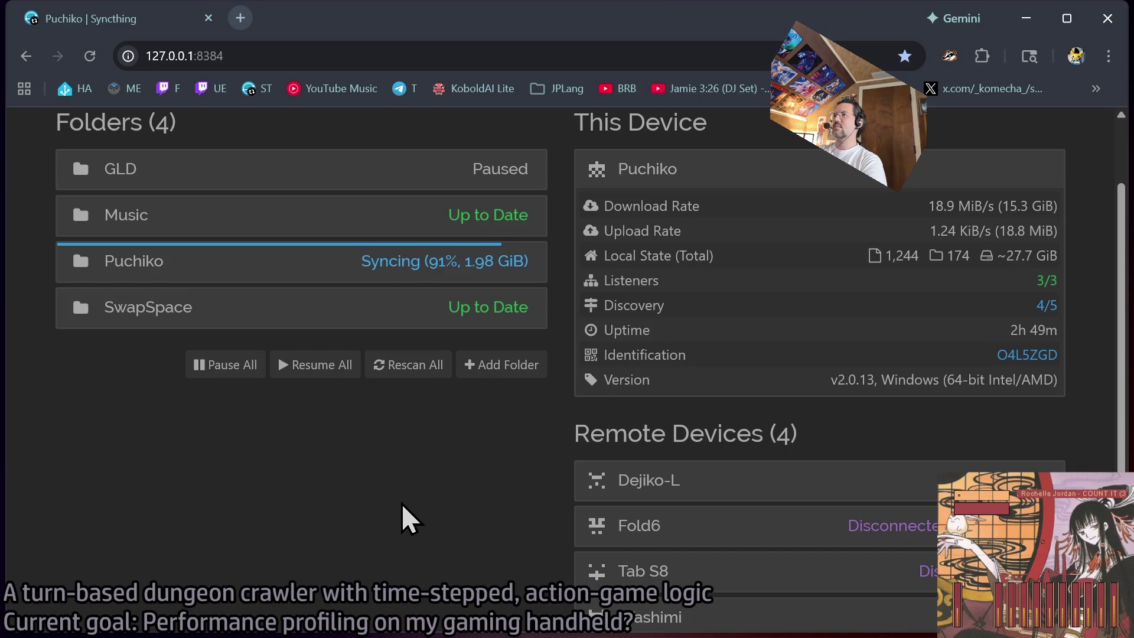
- Watch the Puchiko folder reach 92% in Syncthing, then return to the Unreal Editor
key(alt)
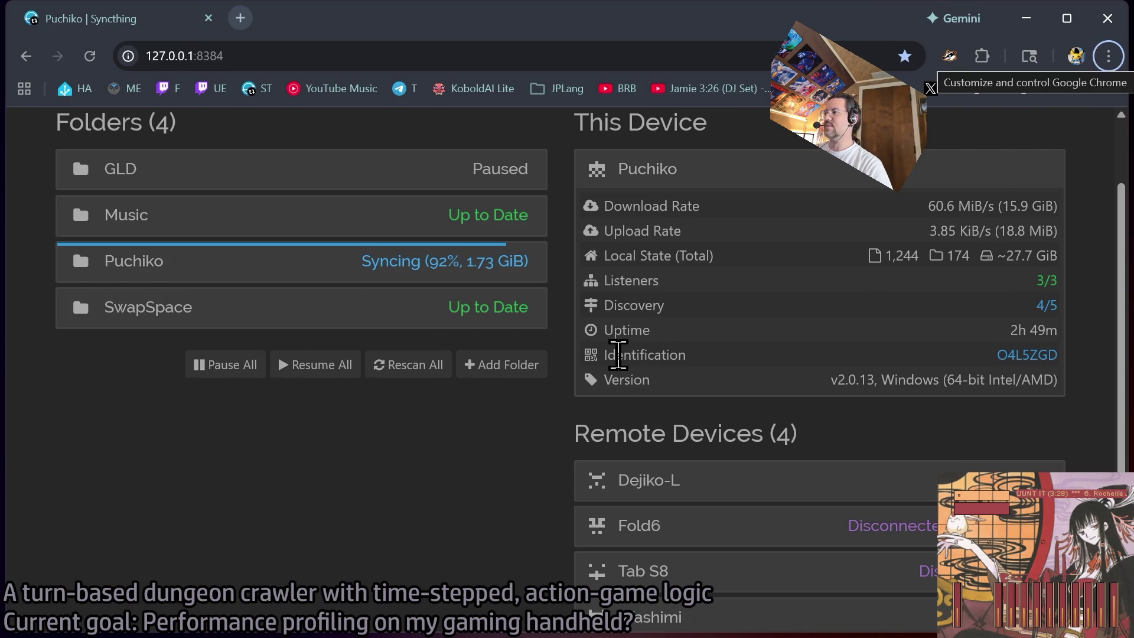
key(alt+Tab)
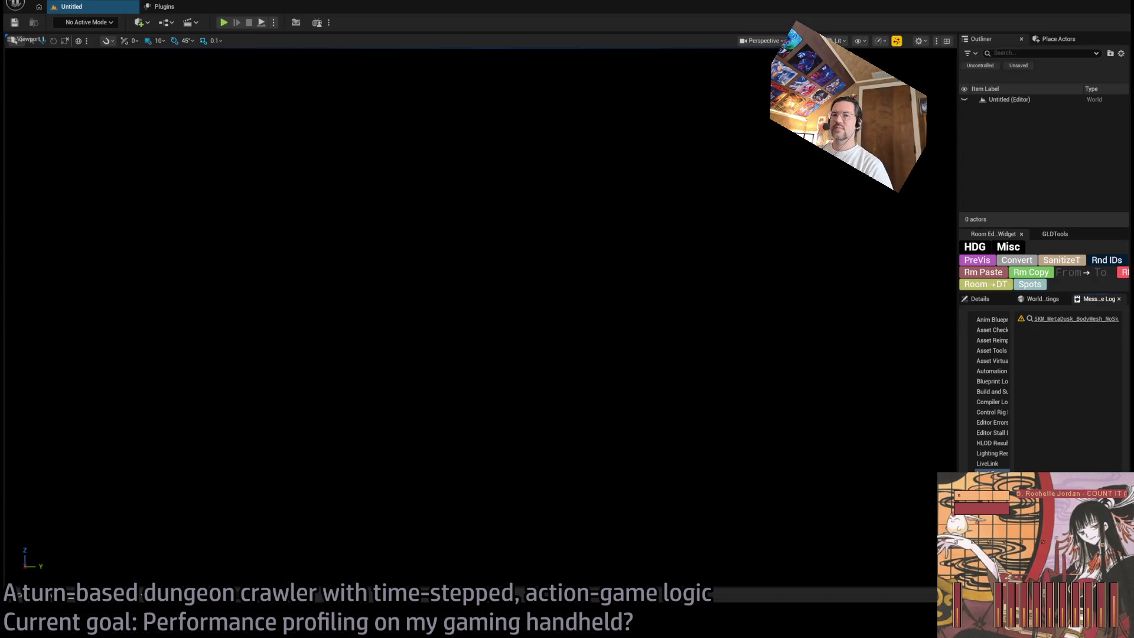
- Bring readme.md back and scroll to the Usage notes on Temporal Upsampling and r.AntiAliasingMethod 4
key(alt+Tab)
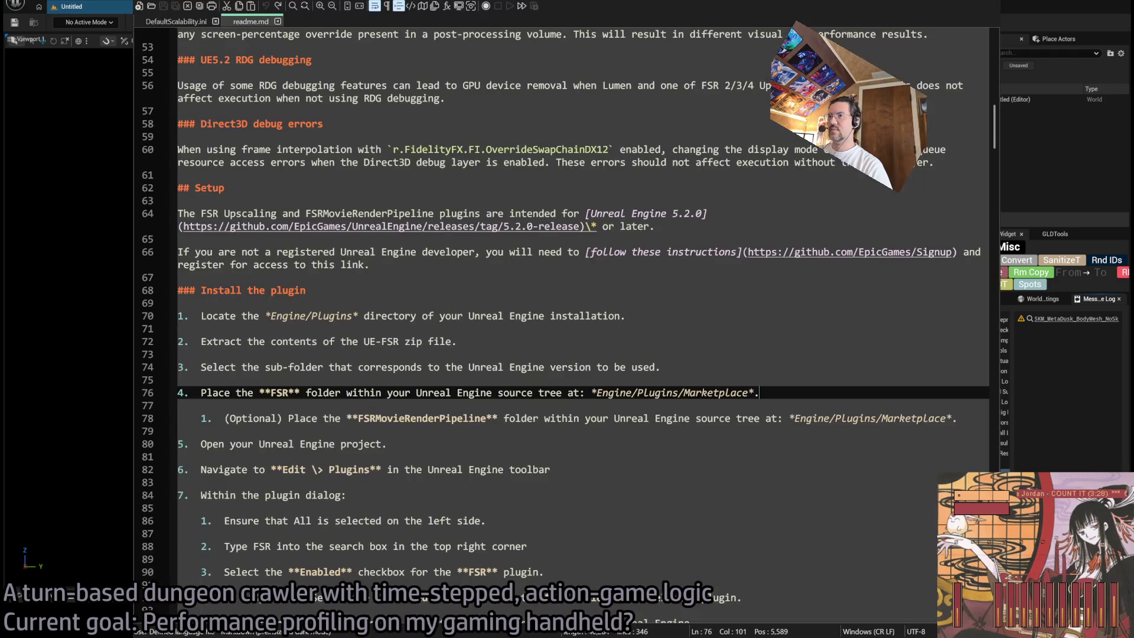
scroll(463, 420, down, 8)
scroll(316, 449, down, 3)
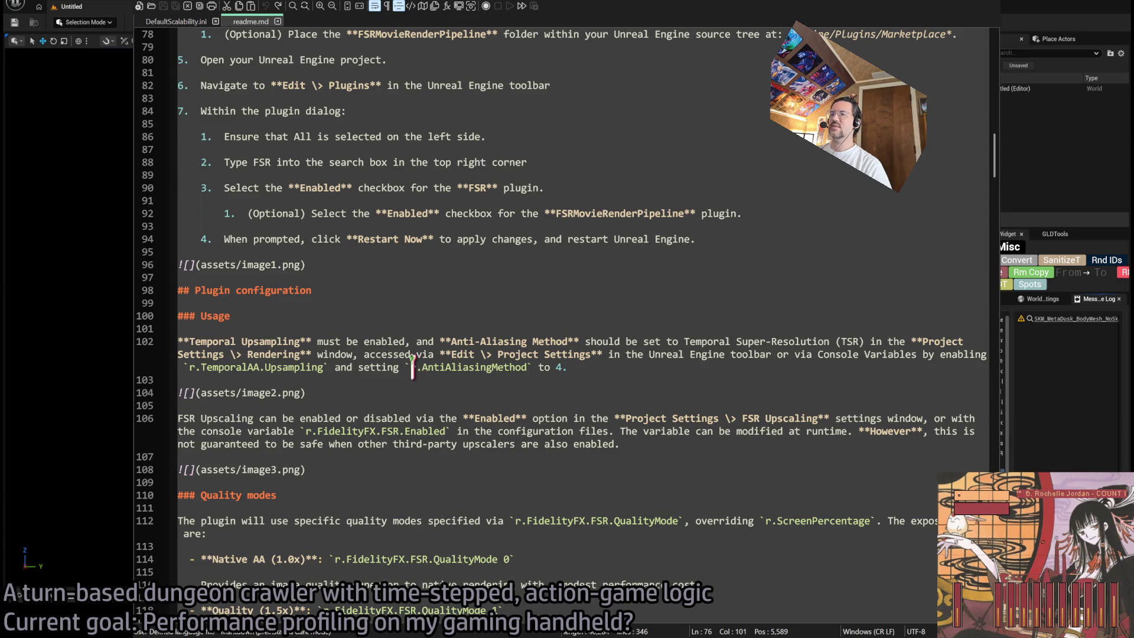
- Select r.AntiAliasingMethod and the Temporal Upsampling requirement on line 102 of readme.md
click(526, 367)
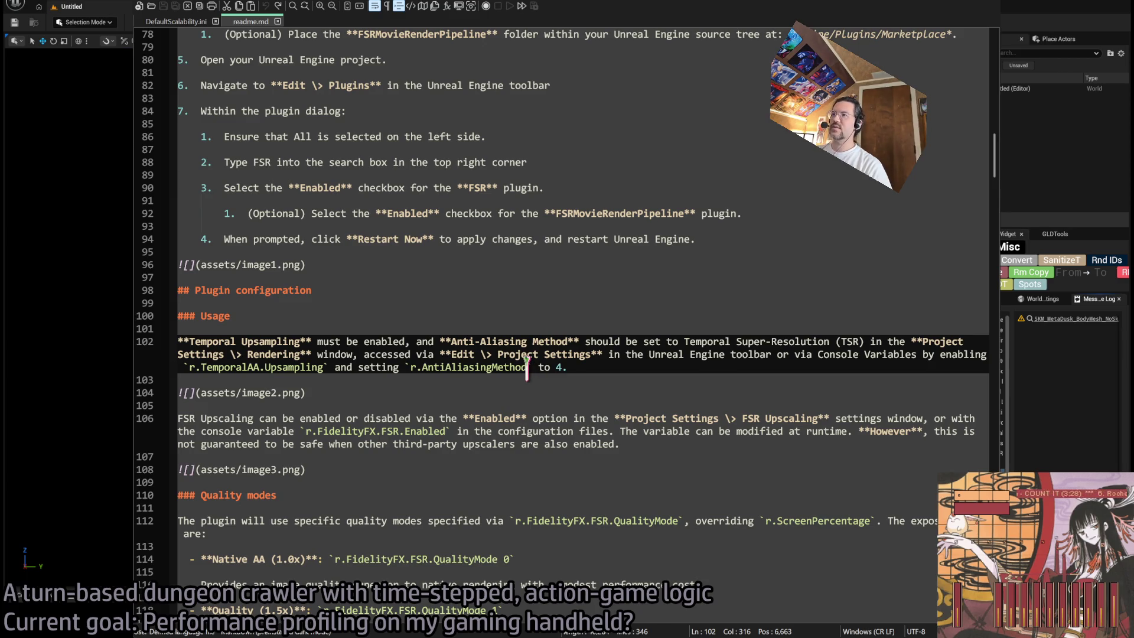
mouse_move(526, 367)
mouse_down()
mouse_move(384, 367)
mouse_move(526, 366)
mouse_up()
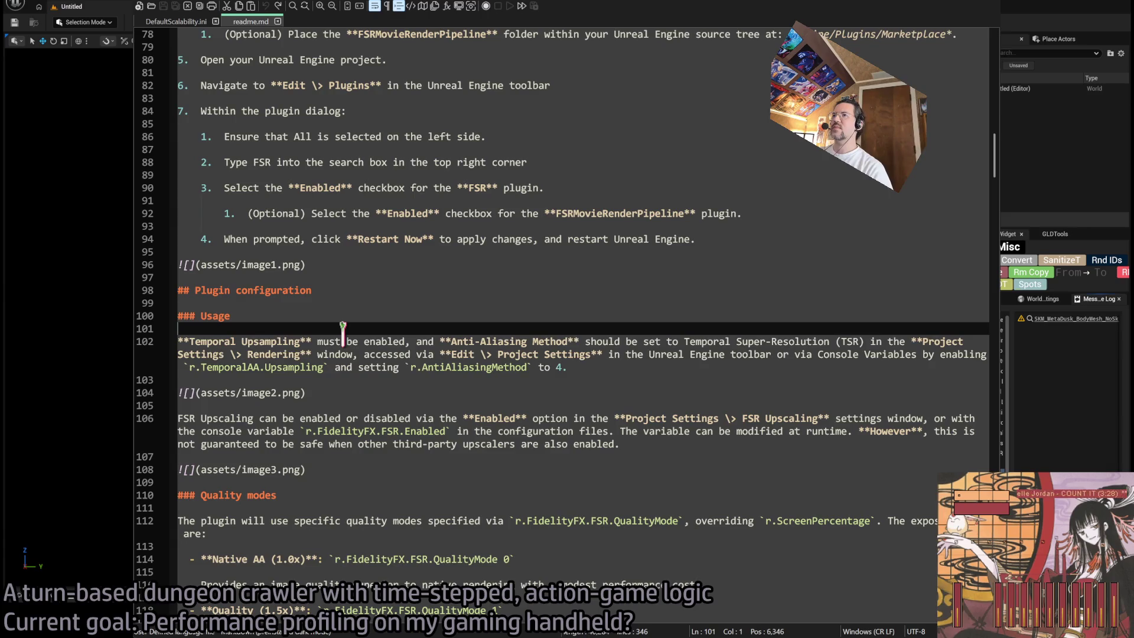
mouse_move(359, 341)
mouse_down()
mouse_move(581, 366)
mouse_move(566, 367)
mouse_up()
click(552, 369)
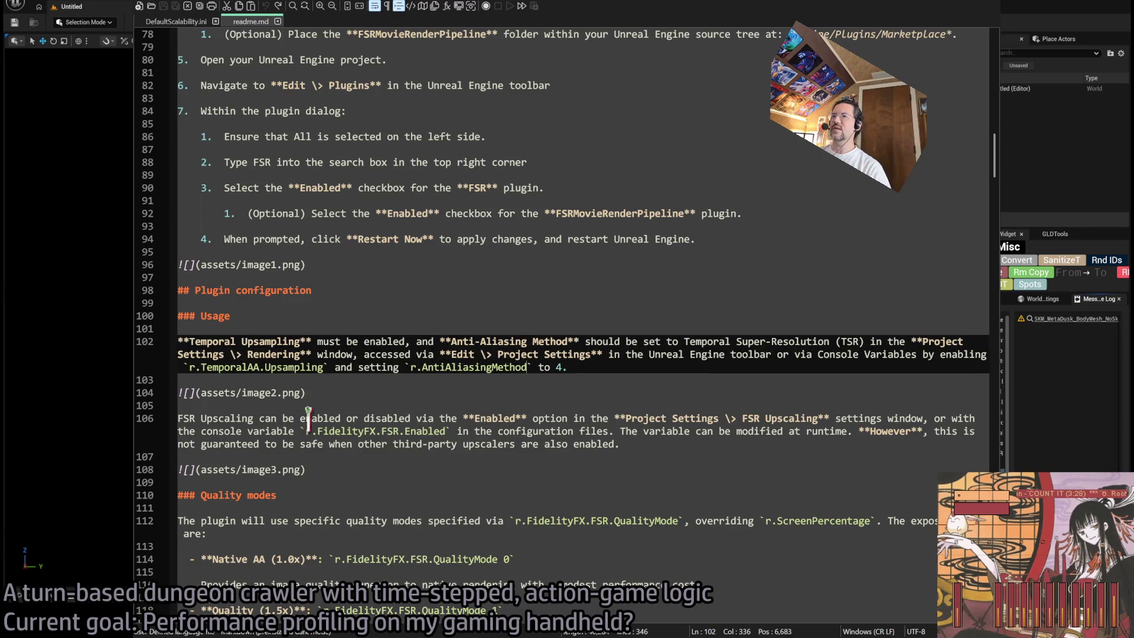
- Select the r.FidelityFX.FSR.Enabled instructions, scroll to Quality modes, then return to Unreal
drag(178, 418, 546, 430)
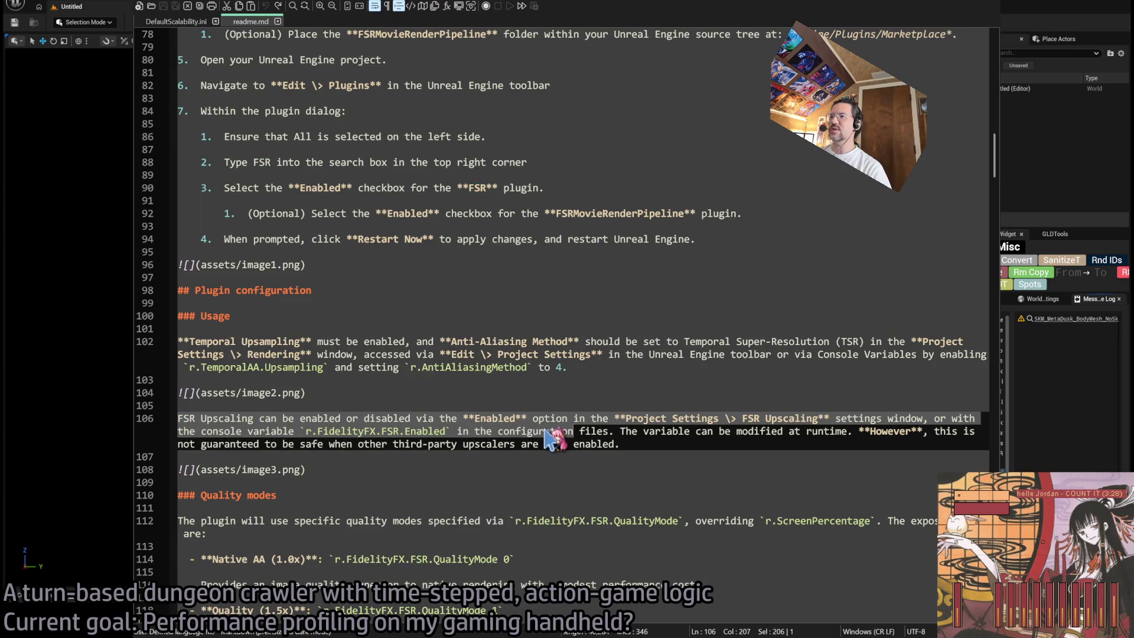
click(643, 418)
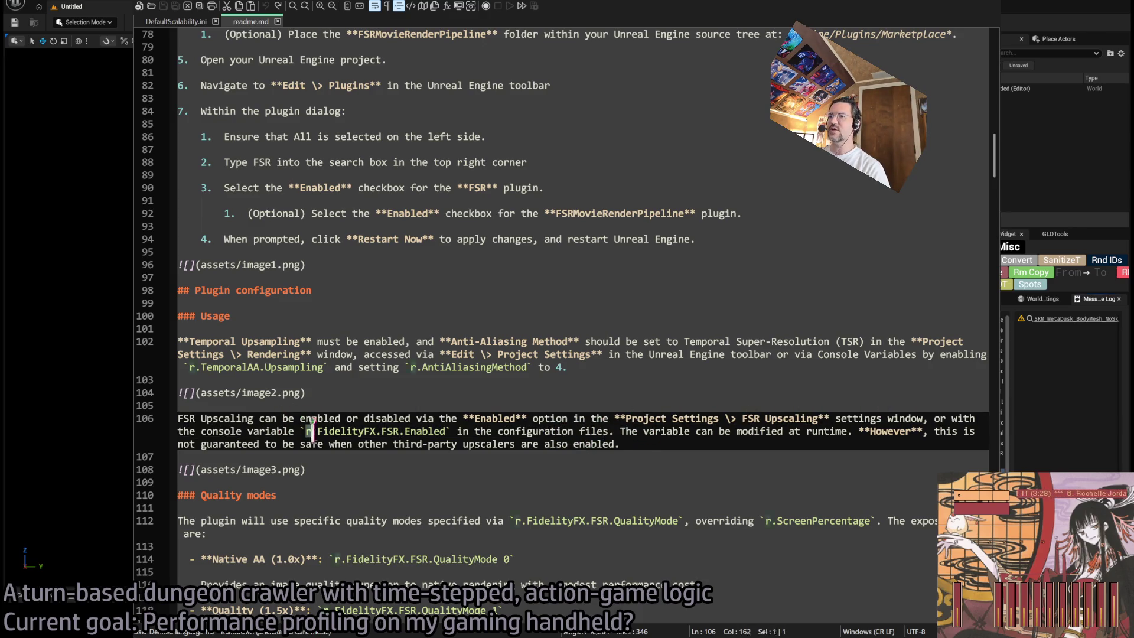
drag(306, 431, 446, 431)
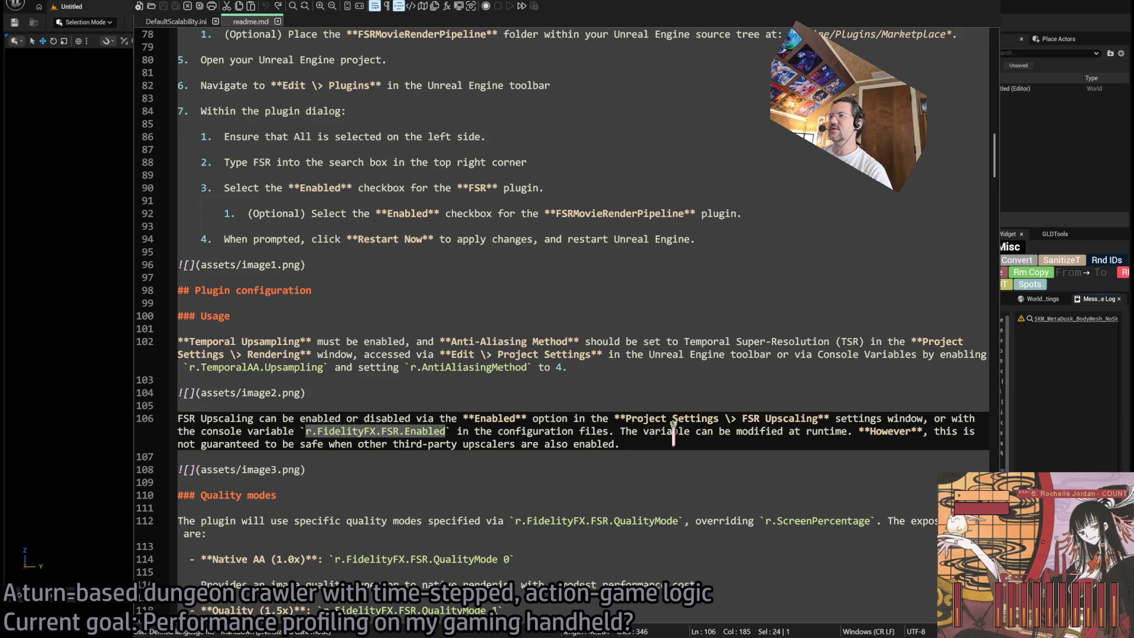
scroll(679, 437, down, 5)
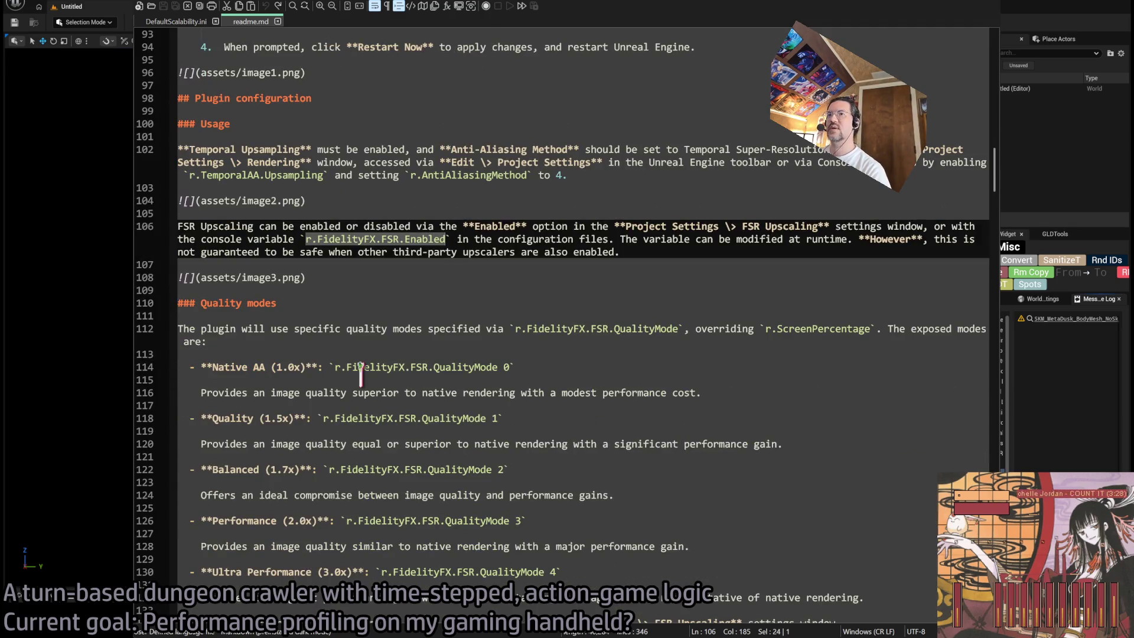
key(alt+Tab)
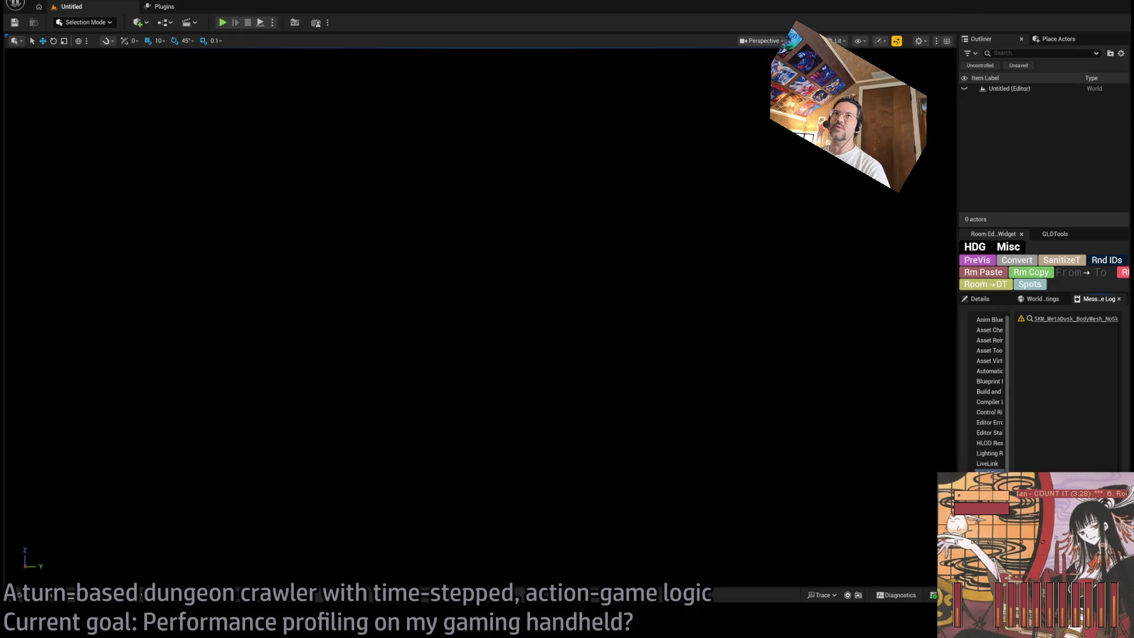